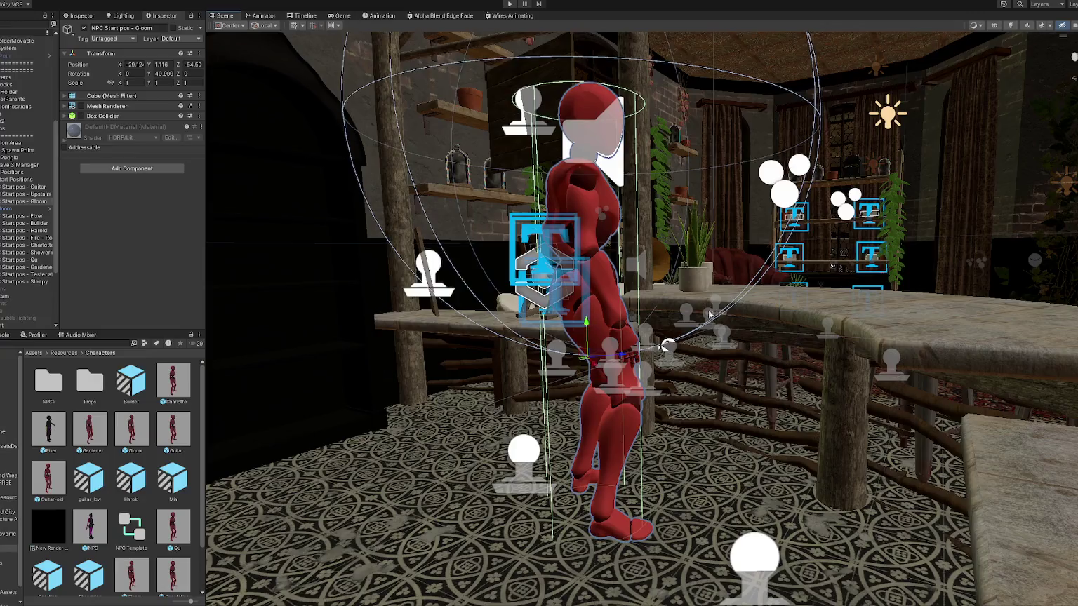
Nudge the Gloom start position behind the counter and delete its red NPC placeholder figure.
mouse_move(613, 334)
left_mouse_down()
mouse_move(583, 339)
mouse_move(564, 374)
mouse_move(558, 344)
mouse_move(599, 342)
left_mouse_up()
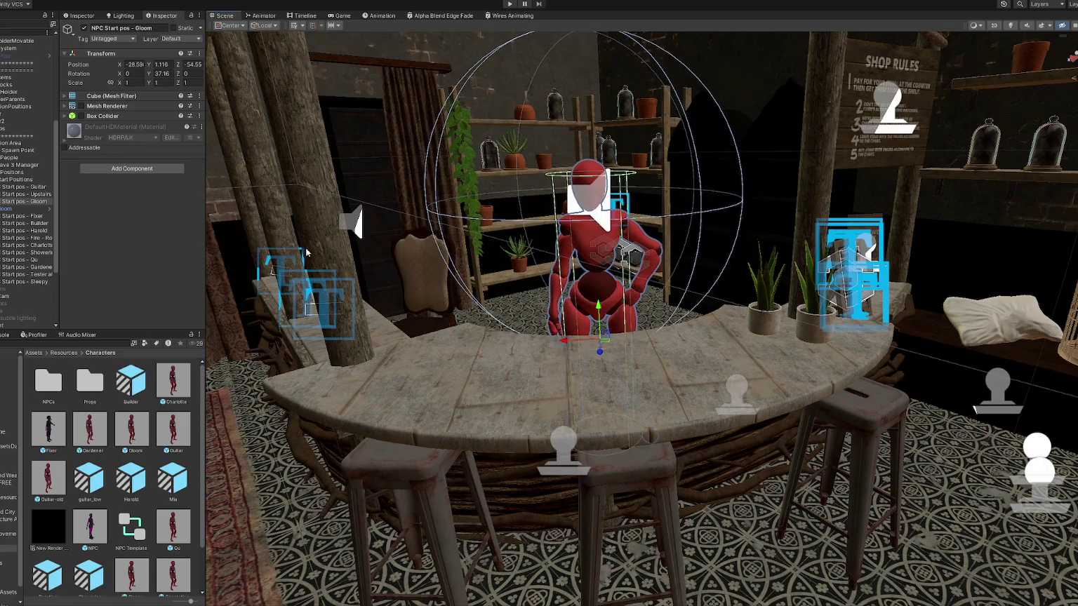
left_click(2, 209)
key("Delete")
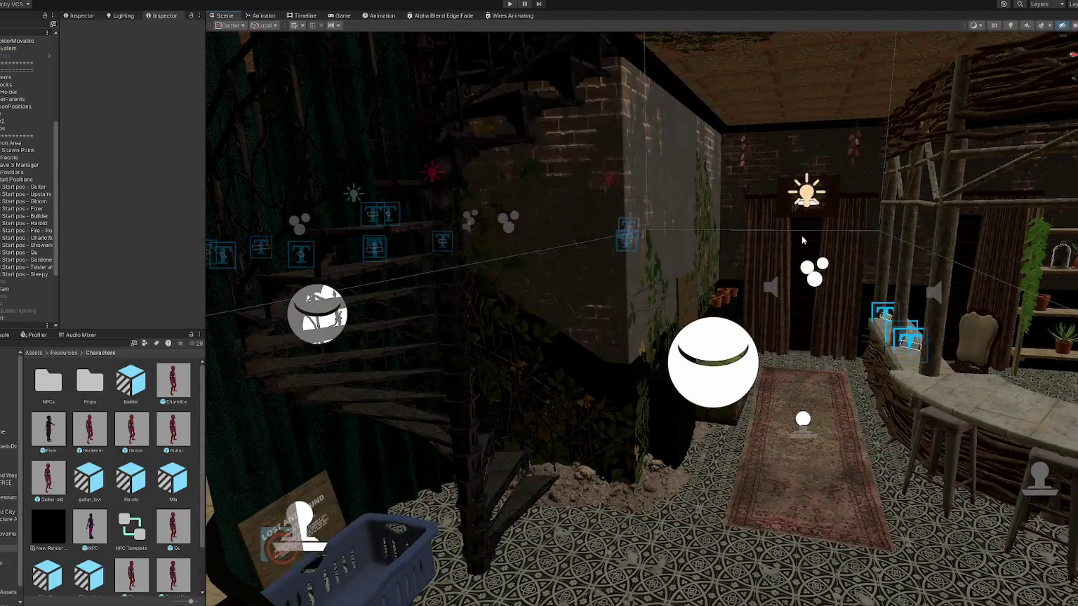
left_click(803, 240)
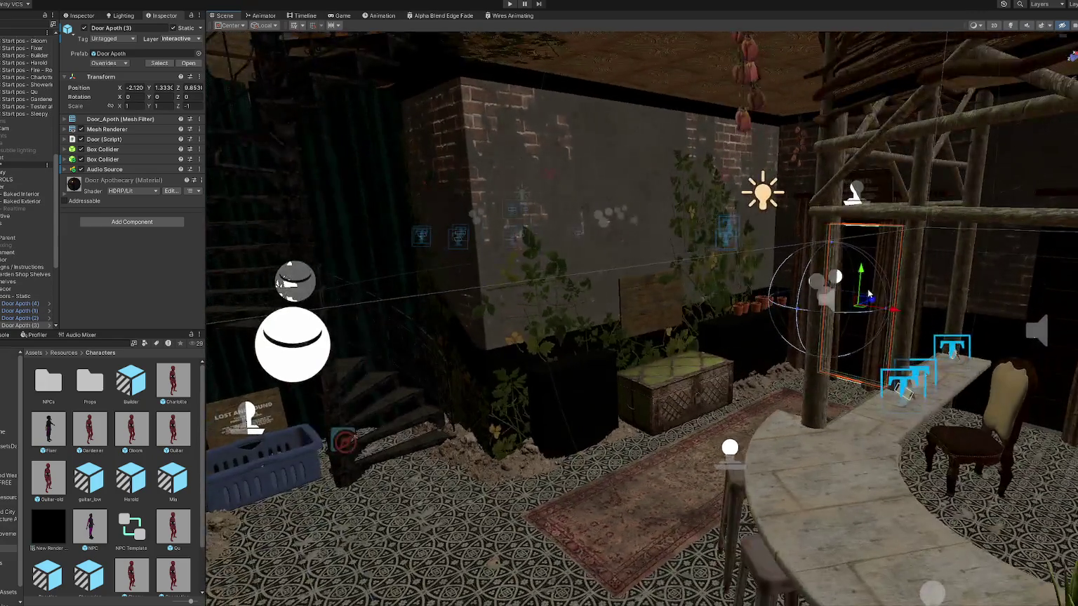
Move Door Apoth (3) a little to the left and slightly higher.
left_click(707, 355)
mouse_move(707, 355)
left_mouse_down()
mouse_move(394, 355)
mouse_move(242, 440)
mouse_move(516, 390)
mouse_move(491, 409)
mouse_move(512, 419)
mouse_move(499, 420)
mouse_move(484, 285)
mouse_move(498, 294)
mouse_move(462, 297)
left_mouse_up()
mouse_move(391, 273)
left_mouse_down()
mouse_move(620, 294)
mouse_move(563, 297)
mouse_move(632, 288)
mouse_move(521, 291)
mouse_move(426, 275)
left_mouse_up()
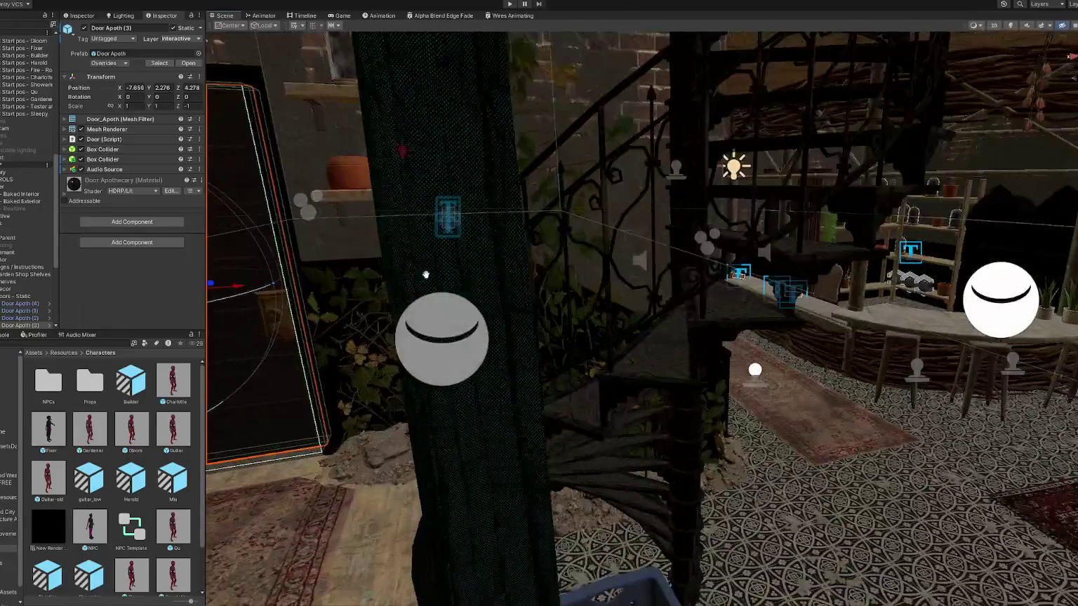
Frame the door in the Scene view, then browse the Assets/6-Scenes folder.
key("f")
mouse_move(561, 280)
left_mouse_down()
mouse_move(831, 307)
mouse_move(402, 212)
left_mouse_up()
key("f")
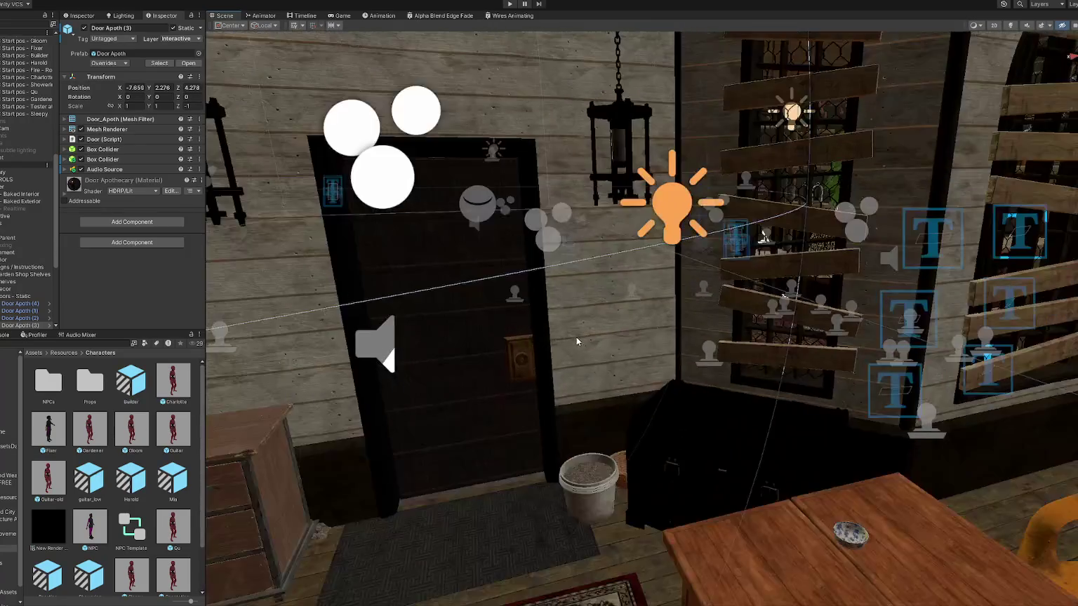
left_click(8, 411)
left_click(137, 529)
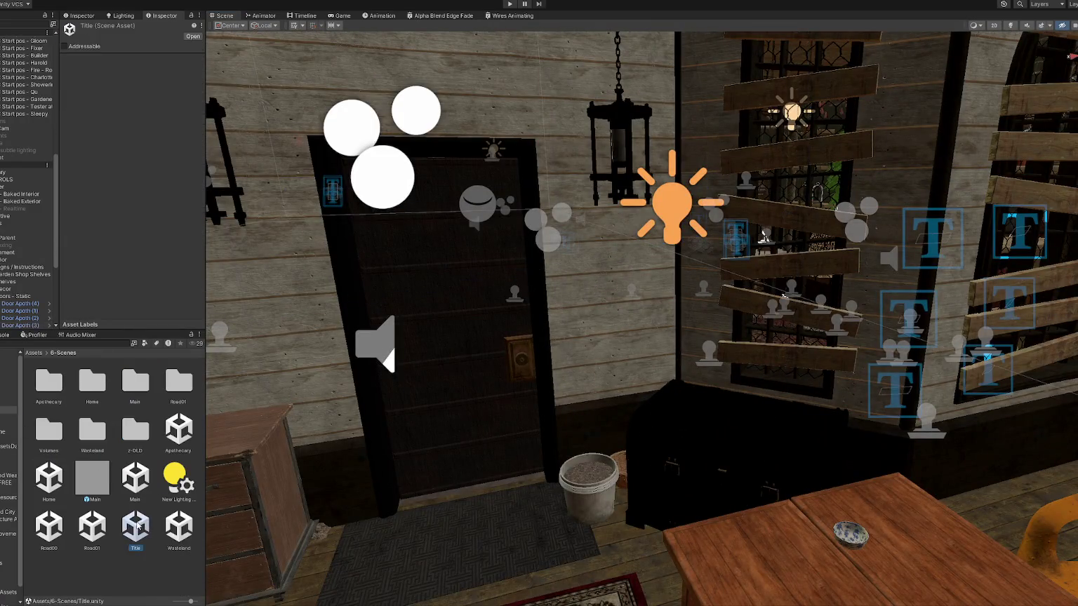
Open the Apothecary scene additively.
left_click(137, 480)
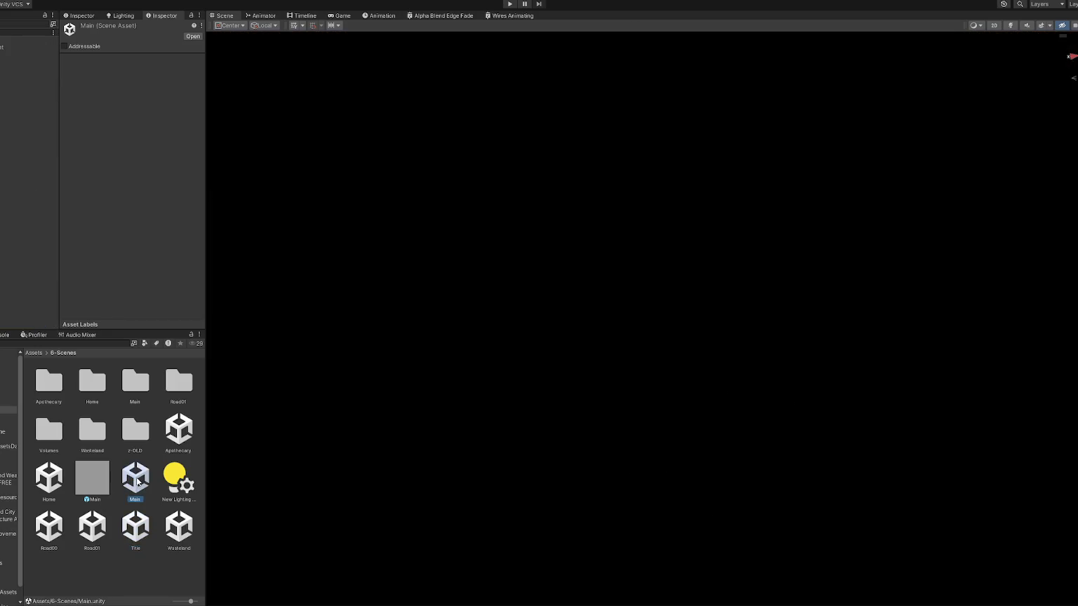
left_click(179, 430)
right_click(178, 431)
left_click(210, 225)
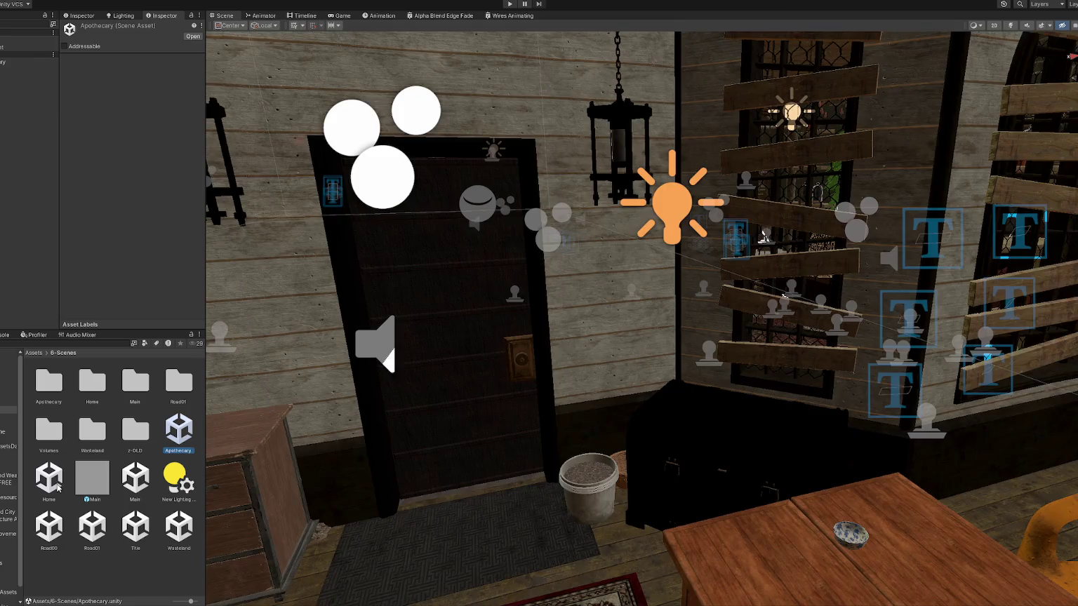
Add the Home scene additively too and pull back to an overhead view of the grounds.
right_click(57, 485)
left_click(127, 295)
scroll(486, 285, "down", 10)
mouse_move(498, 292)
left_mouse_down()
mouse_move(679, 386)
mouse_move(443, 295)
mouse_move(524, 262)
left_mouse_up()
left_click(530, 259)
scroll(29, 200, "down", 4)
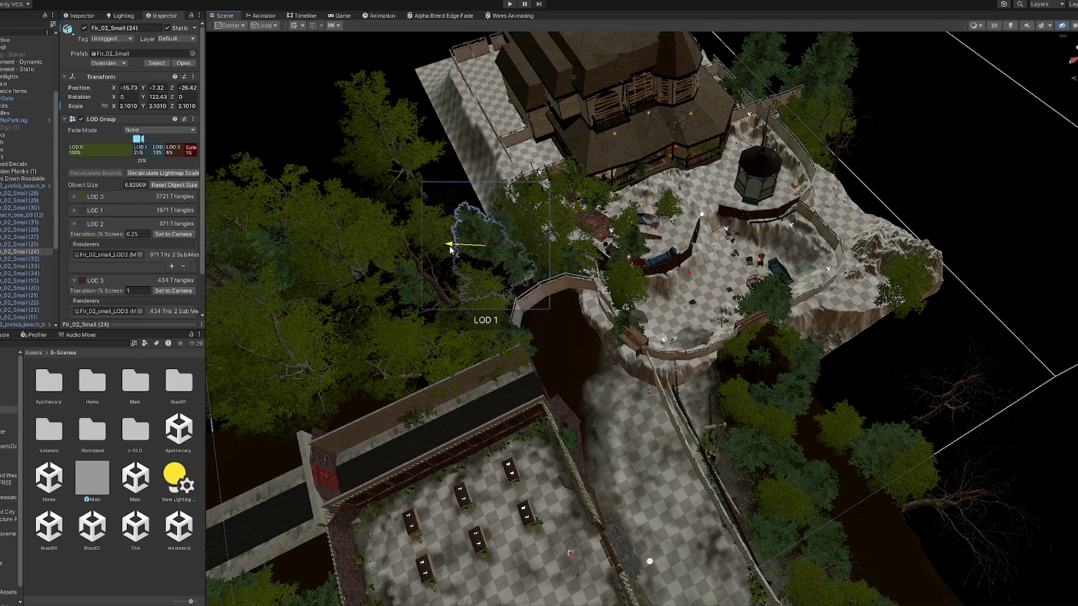
Move a small fir up beside the house, a beech down-left, and the right fir toward the ledge.
left_click(546, 219)
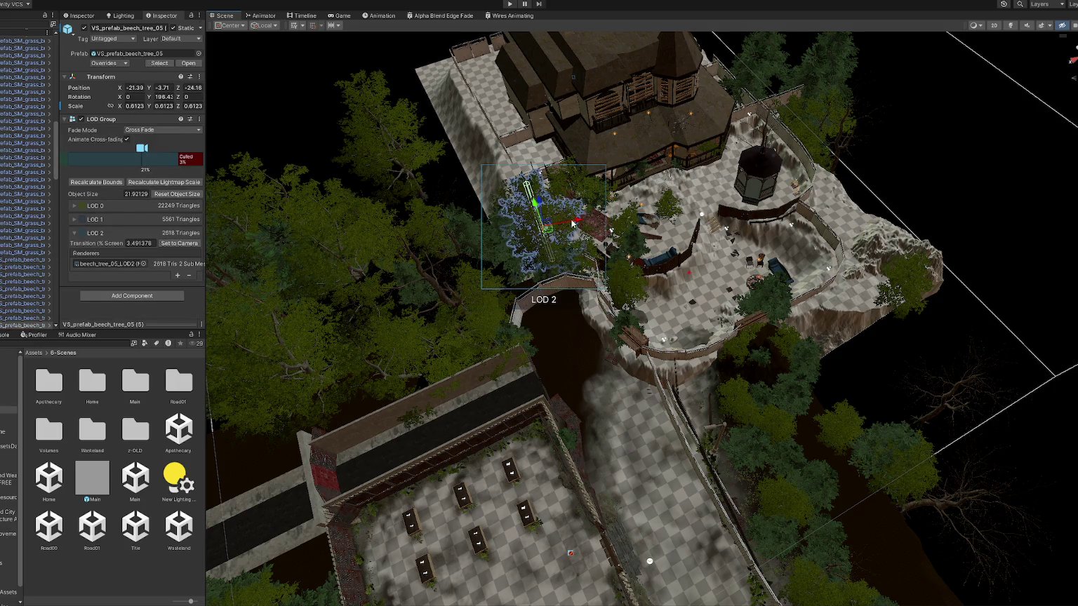
left_click(591, 204)
mouse_move(575, 216)
left_mouse_down()
mouse_move(457, 203)
mouse_move(502, 165)
left_mouse_up()
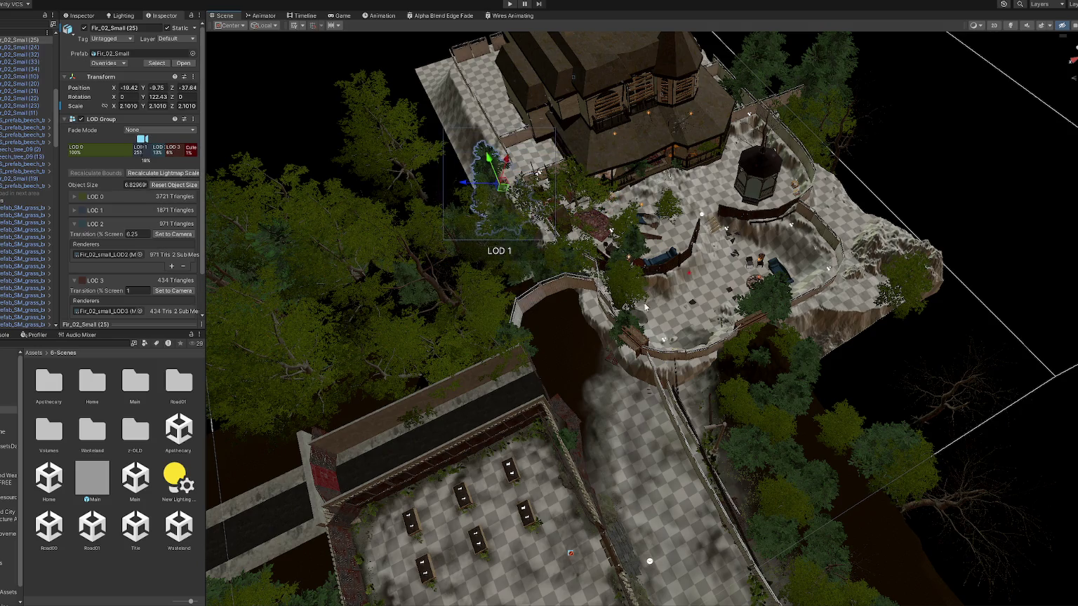
left_click(617, 292)
left_click_drag(598, 305, 566, 326)
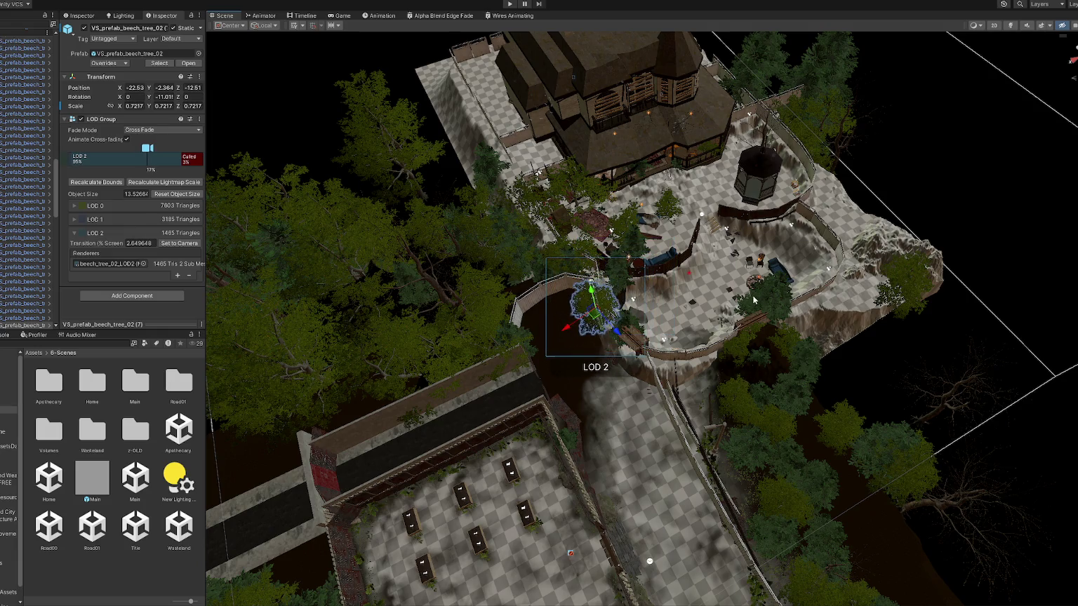
left_click(735, 317)
mouse_move(807, 312)
left_mouse_down()
mouse_move(605, 280)
mouse_move(515, 318)
mouse_move(494, 283)
left_mouse_up()
Shift a beech off the courtyard and move another fir and beech up beside the building.
left_click(588, 281)
left_click(651, 216)
mouse_move(630, 215)
left_mouse_down()
mouse_move(557, 203)
mouse_move(547, 231)
mouse_move(528, 241)
left_mouse_up()
left_click(594, 188)
left_click(646, 234)
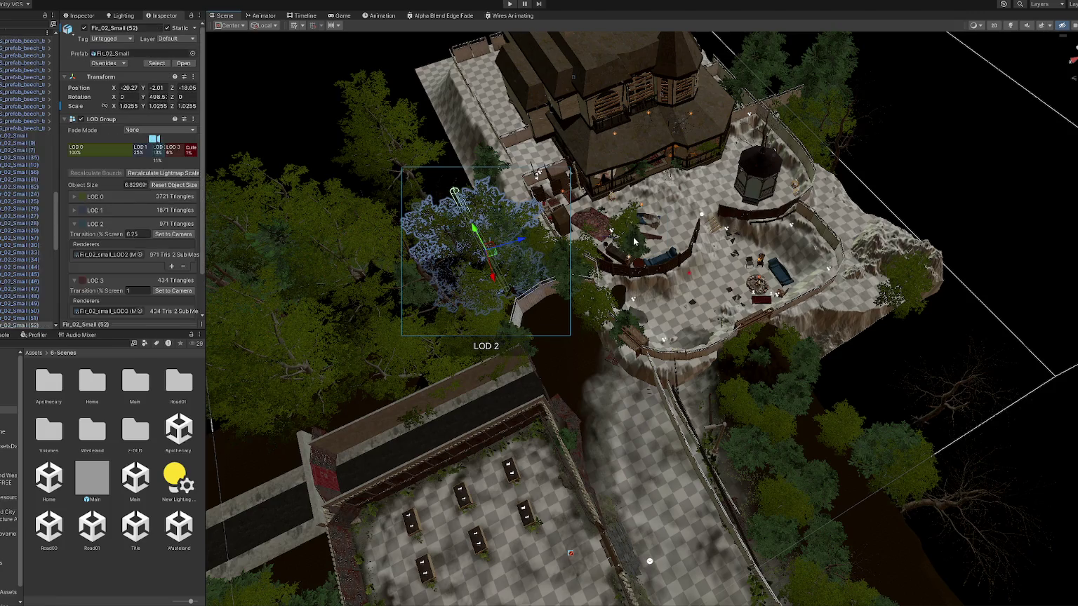
mouse_move(650, 233)
left_mouse_down()
mouse_move(535, 196)
mouse_move(540, 179)
left_mouse_up()
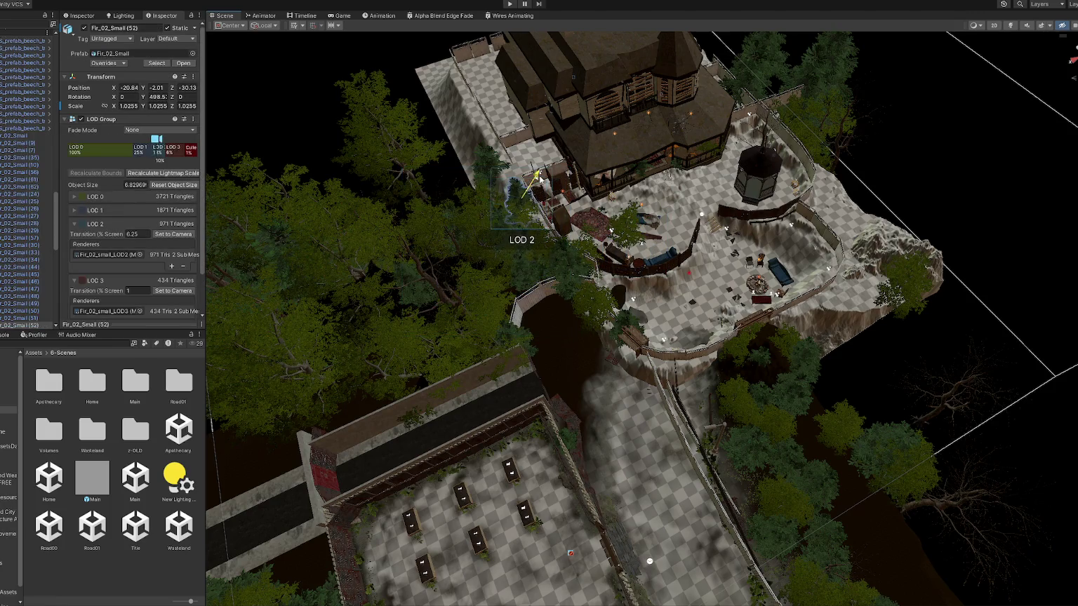
left_click(627, 234)
mouse_move(626, 233)
left_mouse_down()
mouse_move(549, 165)
mouse_move(539, 174)
left_mouse_up()
Move the fir by the gazebo into the forest and raise beech tree 05 to ground level.
left_click_drag(819, 289, 642, 246)
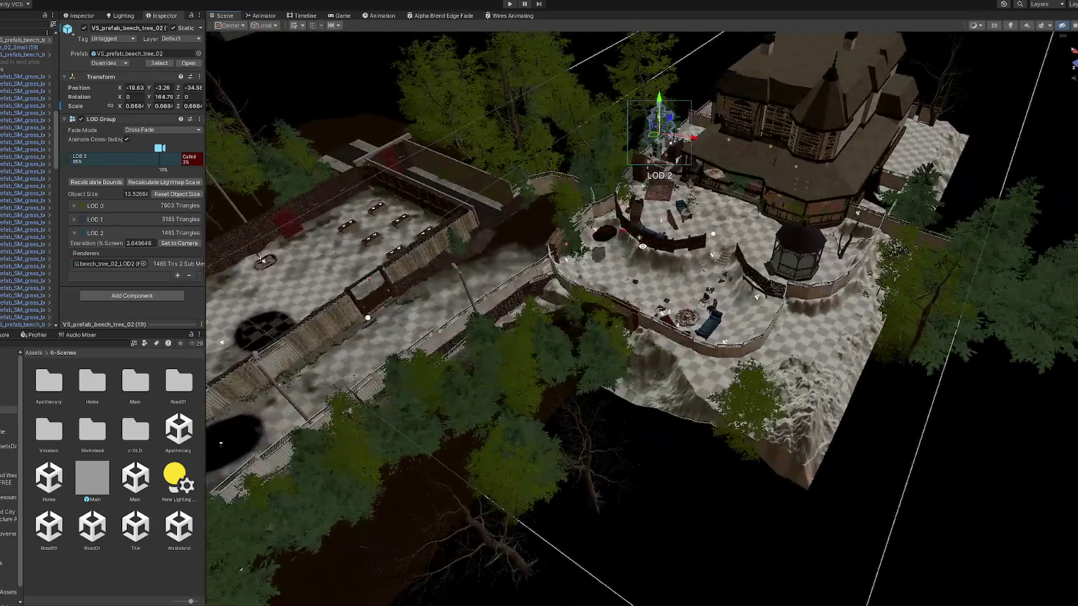
left_click(575, 247)
mouse_move(572, 229)
left_mouse_down()
mouse_move(575, 143)
mouse_move(449, 179)
left_mouse_up()
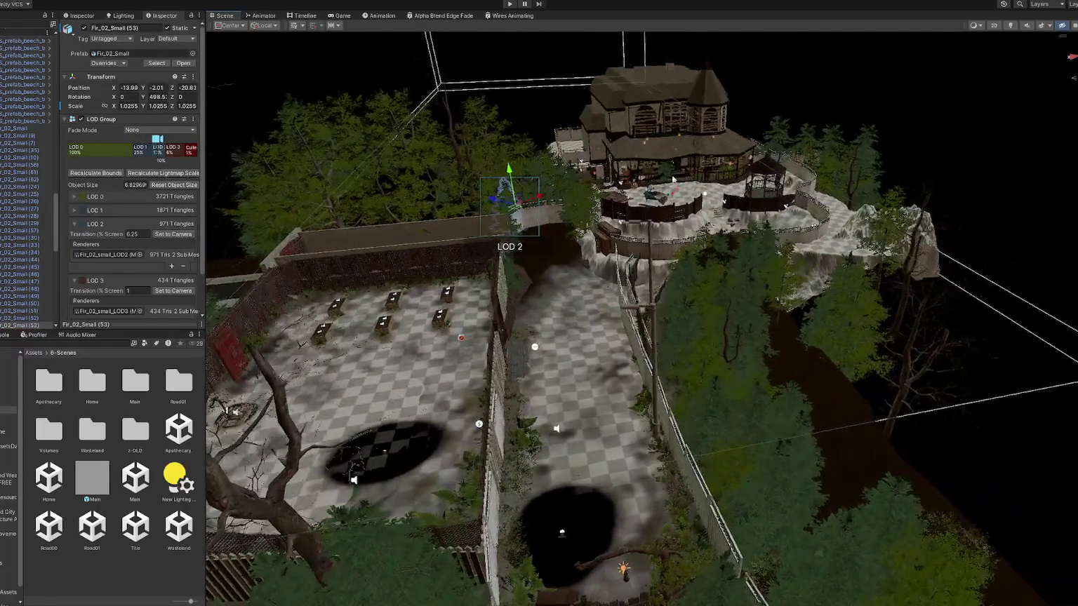
left_click(413, 188)
left_click(346, 189)
left_click_drag(310, 145, 308, 129)
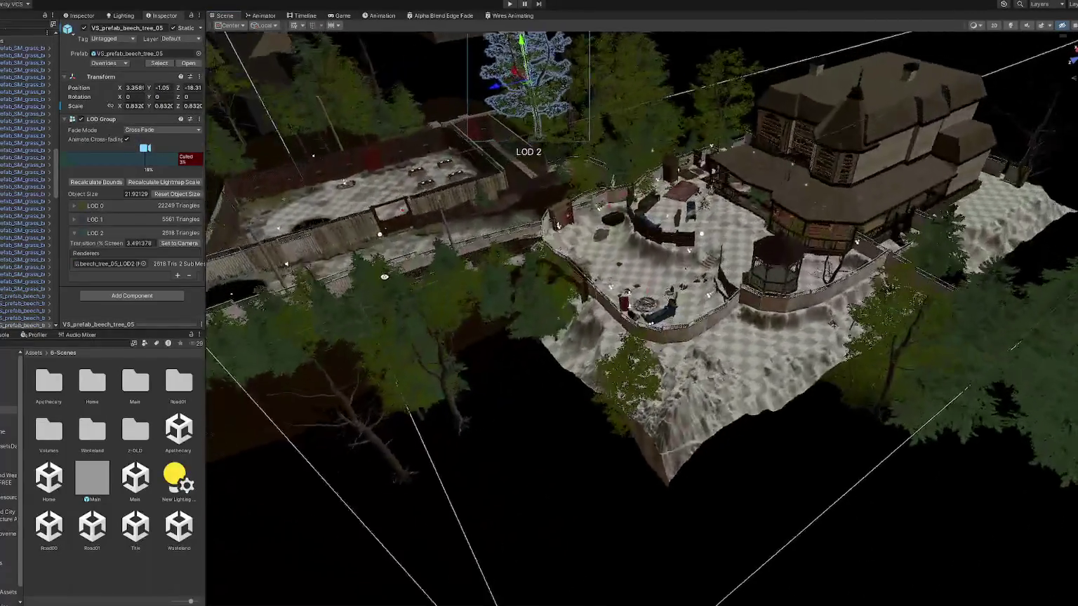
mouse_move(384, 276)
left_mouse_down()
mouse_move(630, 252)
mouse_move(650, 130)
left_mouse_up()
Duplicate Apothecary_Exterior to the Hierarchy root, then open the Title scene and play it.
left_click(651, 130)
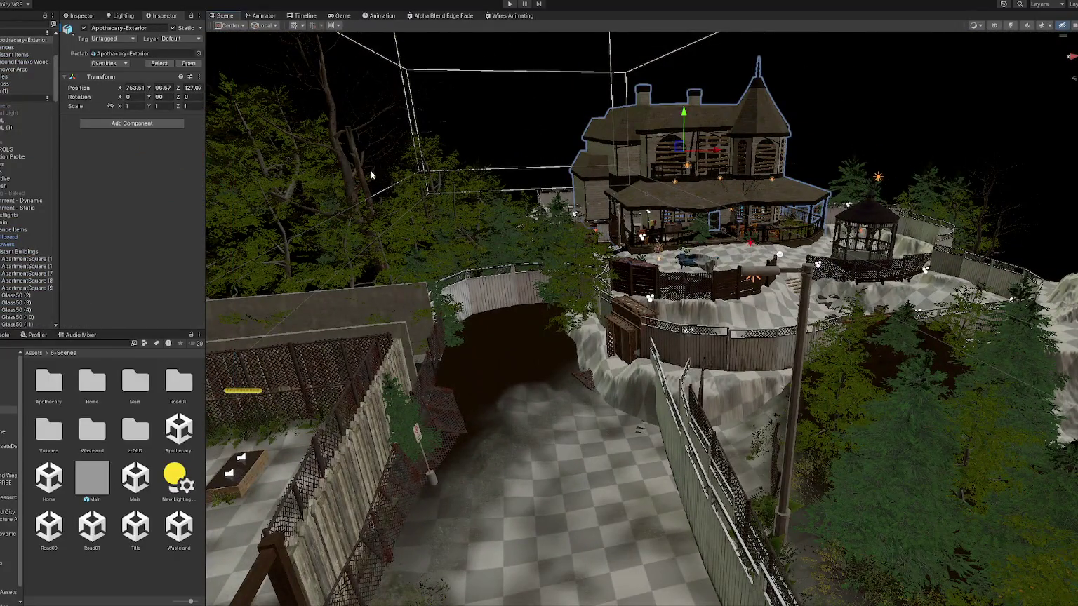
scroll(15, 151, "up", 5)
key("Right")
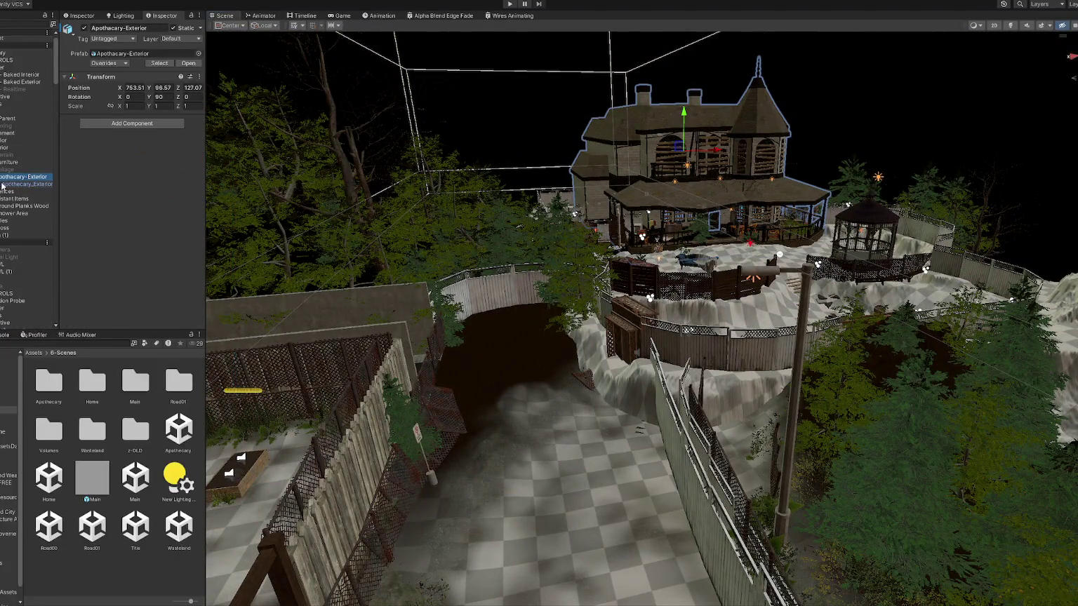
left_click(15, 192)
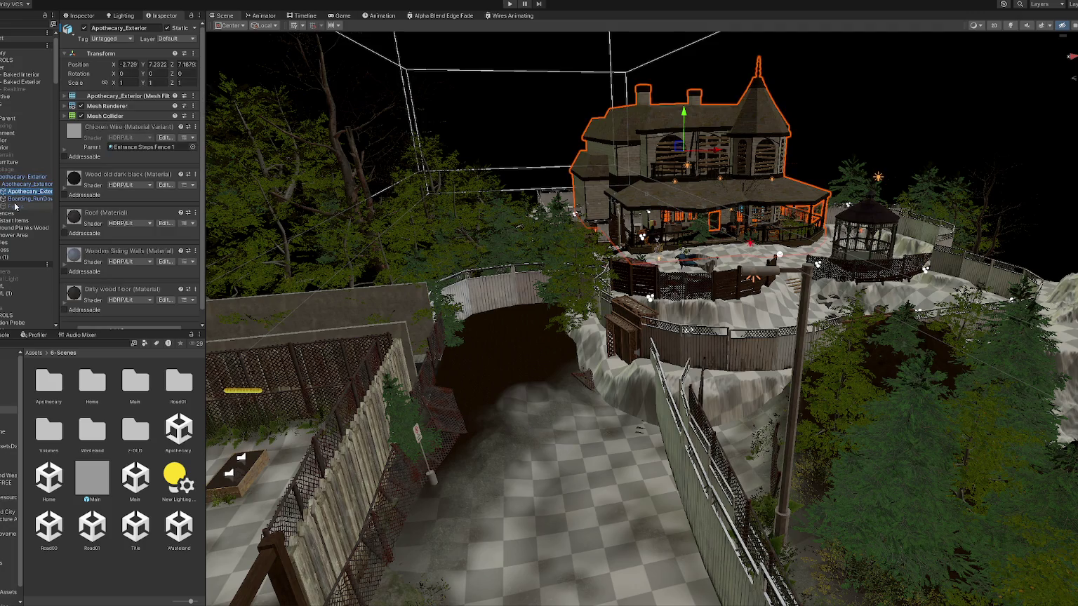
left_click(16, 200)
left_click(17, 191)
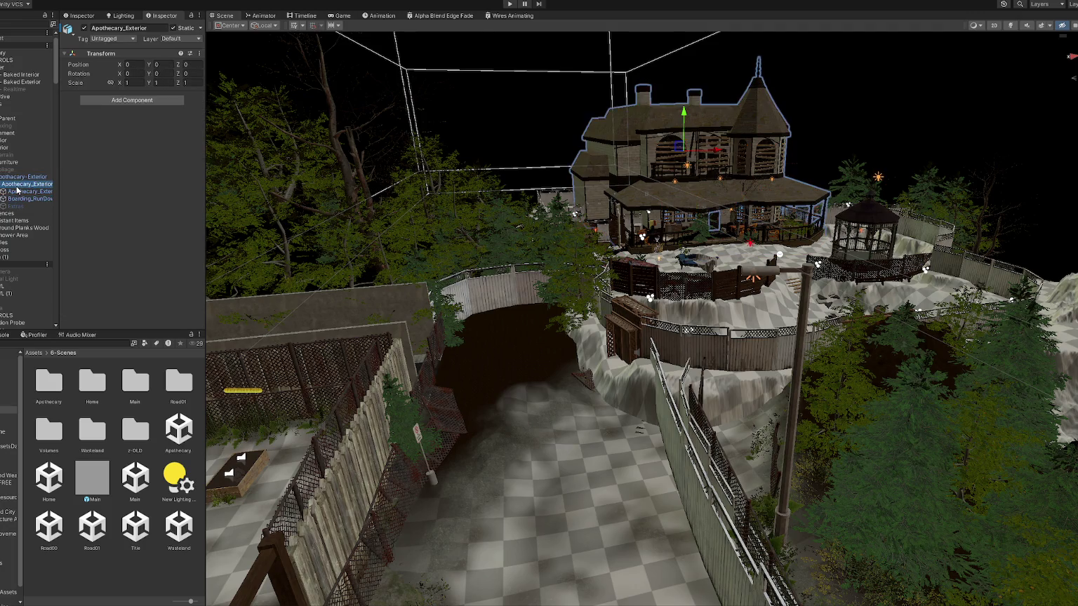
key("ctrl+d")
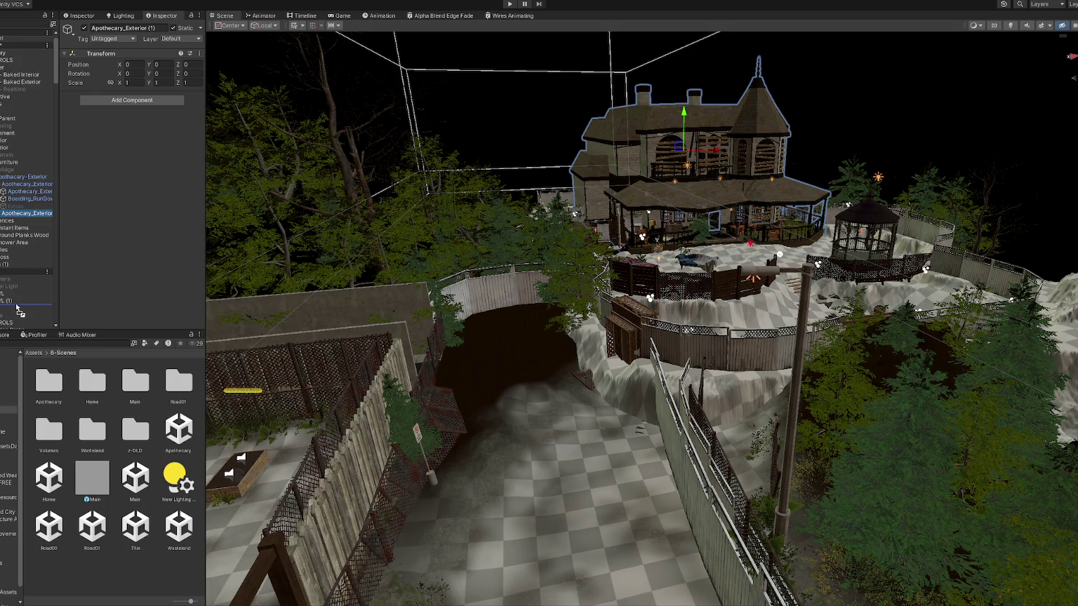
left_click_drag(19, 309, 18, 308)
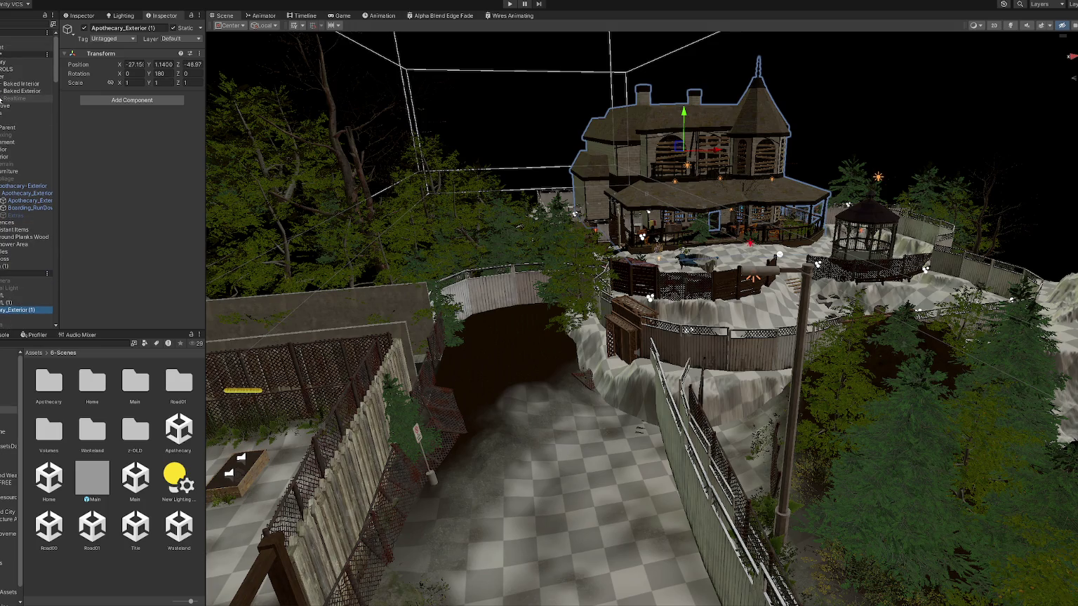
double_click(132, 526)
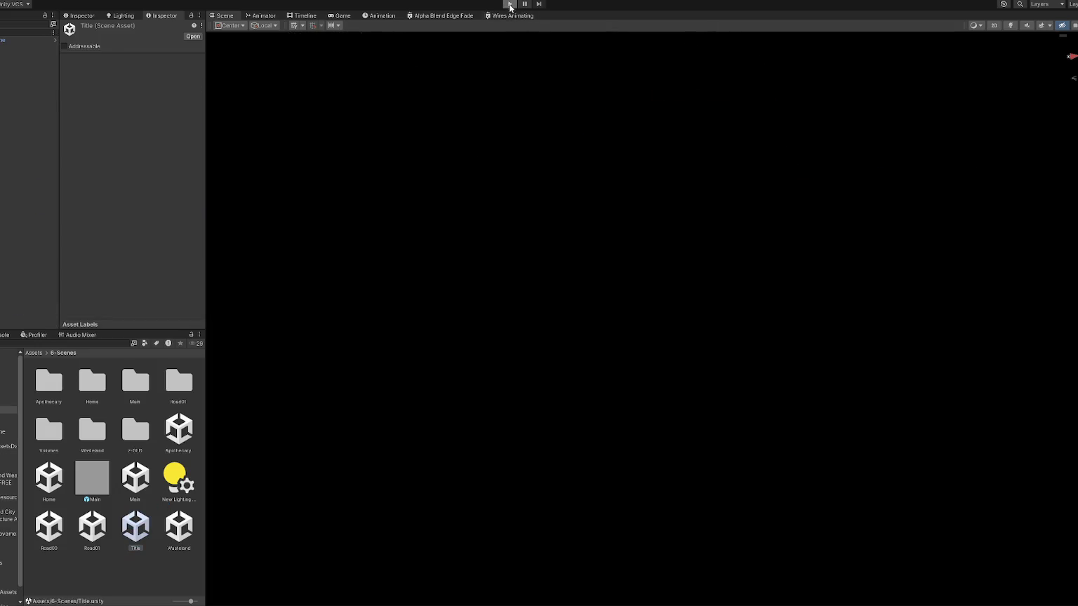
left_click(511, 6)
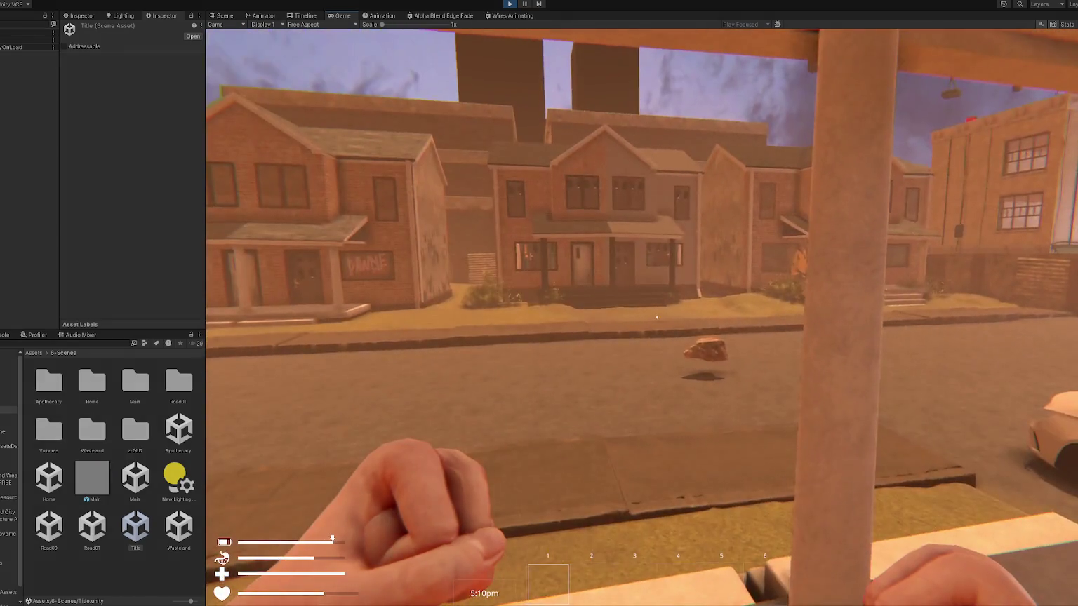
Walk down the street through the fence gap to the alley's end and throw a punch.
key("w")
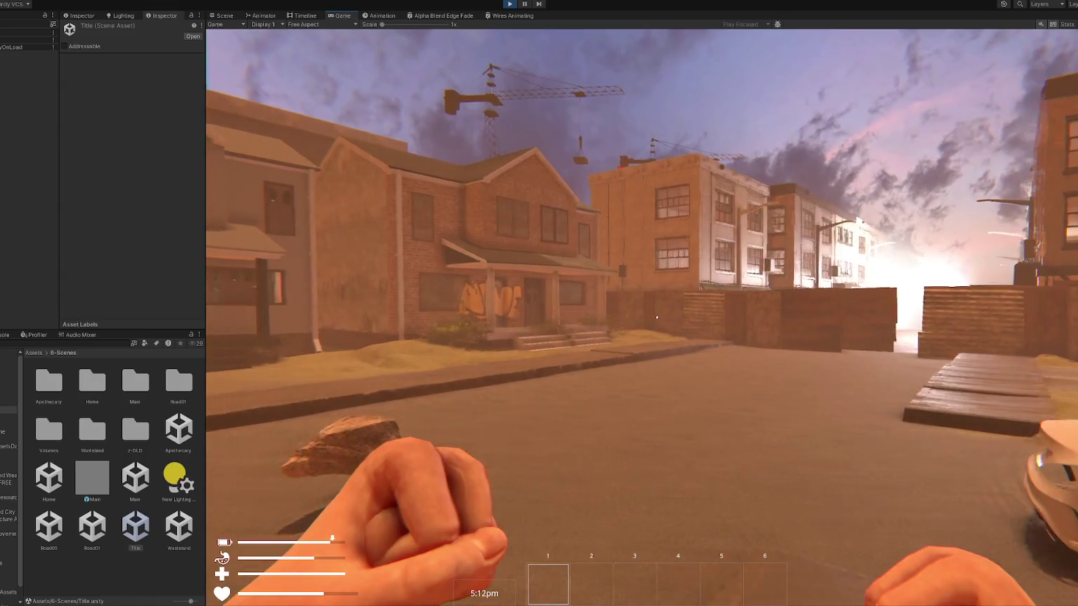
key("w")
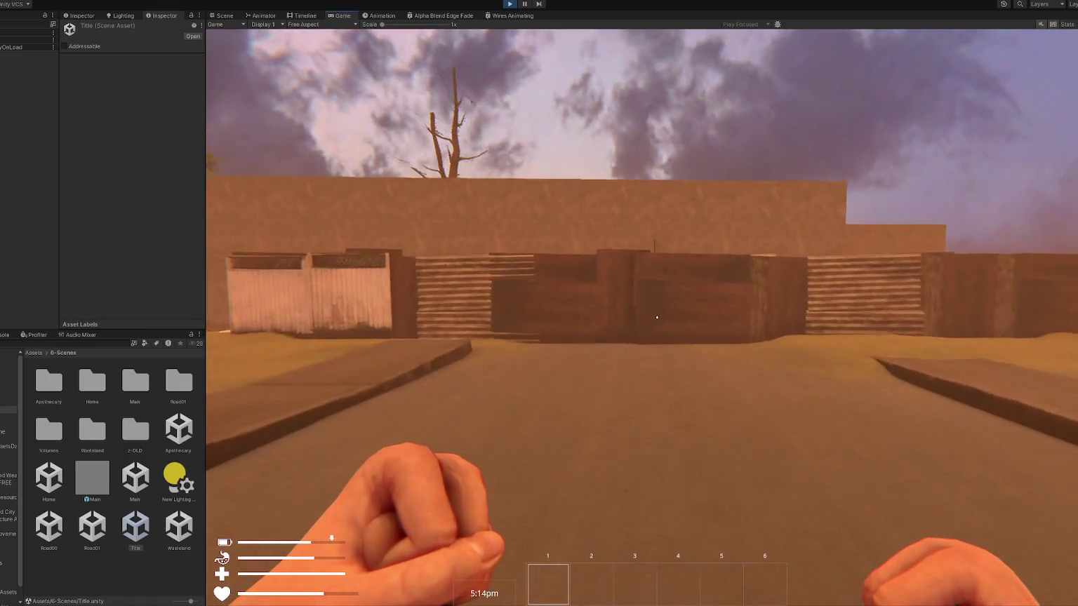
key("w")
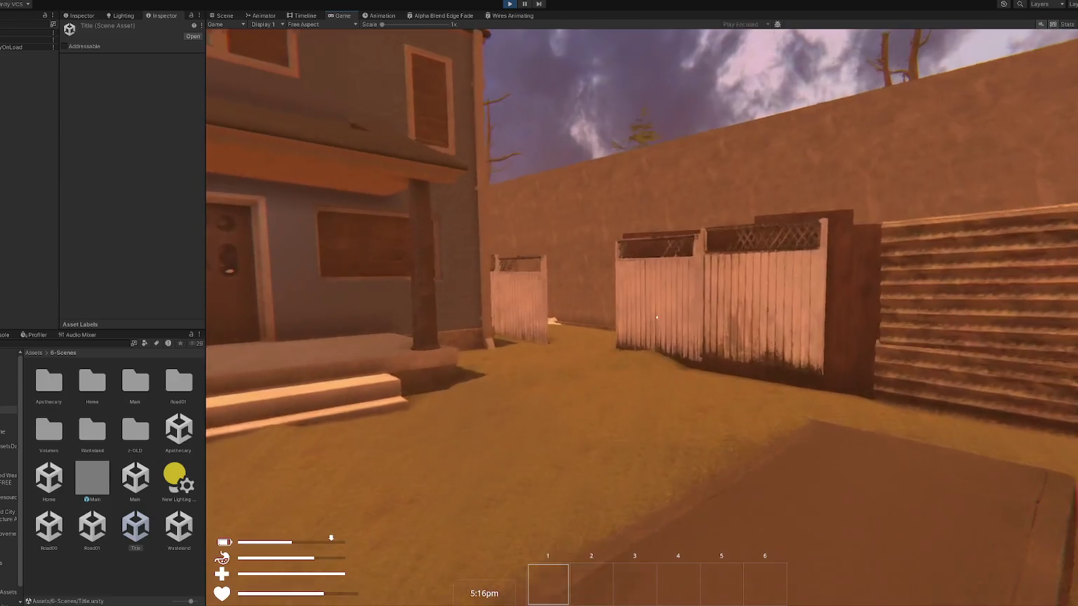
key("w")
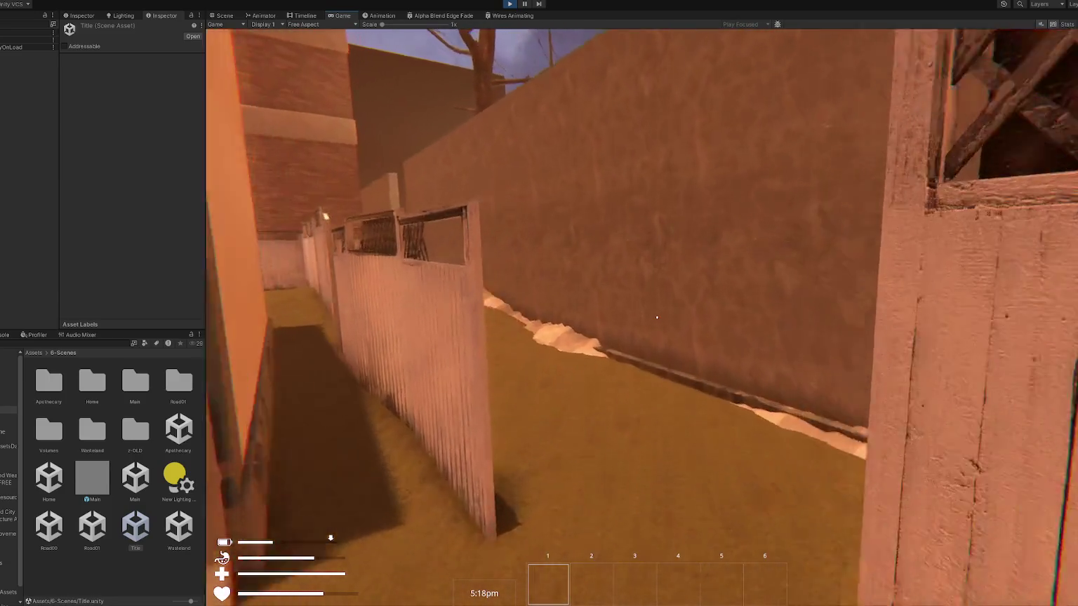
key("w")
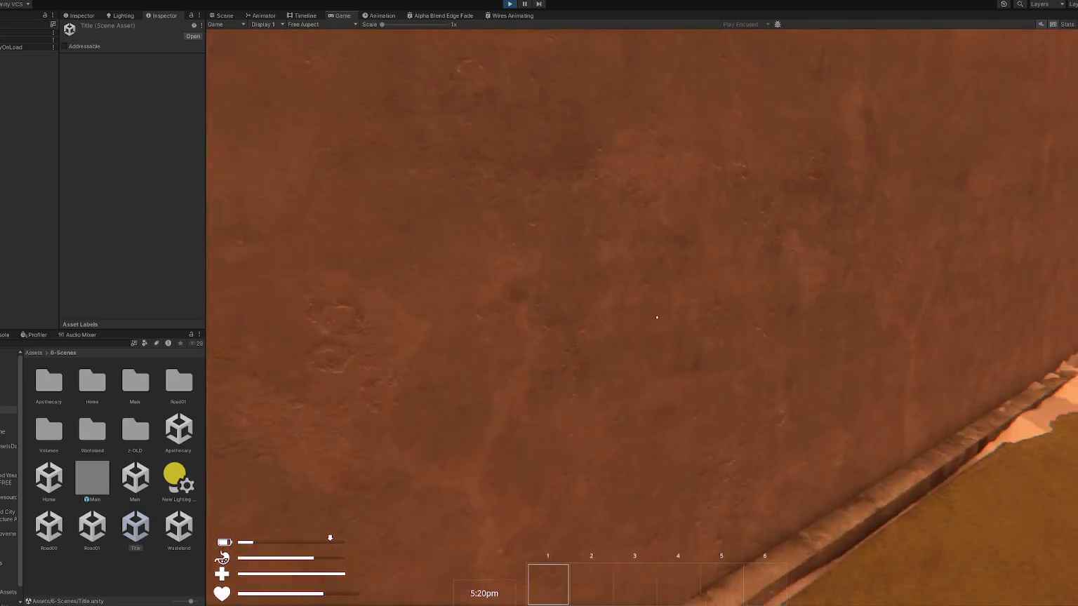
key("w")
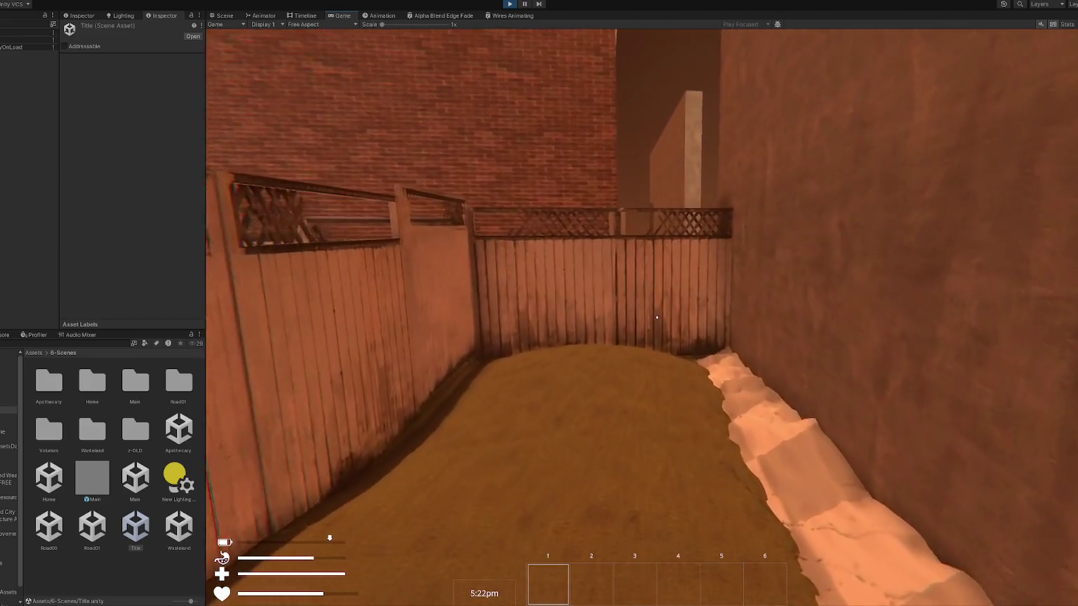
key("w")
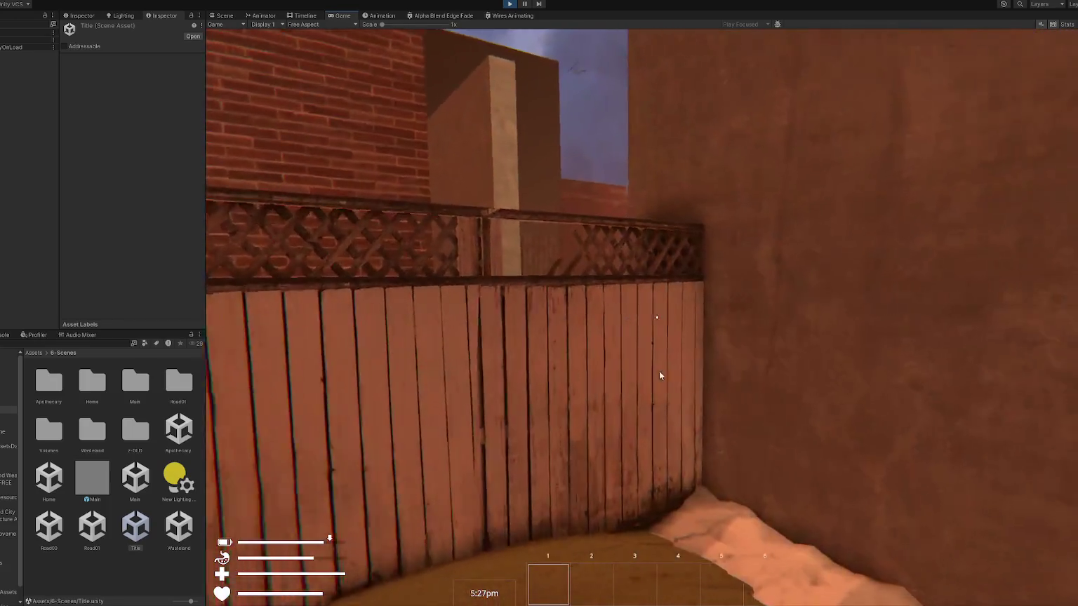
left_click(657, 317)
Pause the game, stop Play mode, and open the Wasteland scene.
key("Escape")
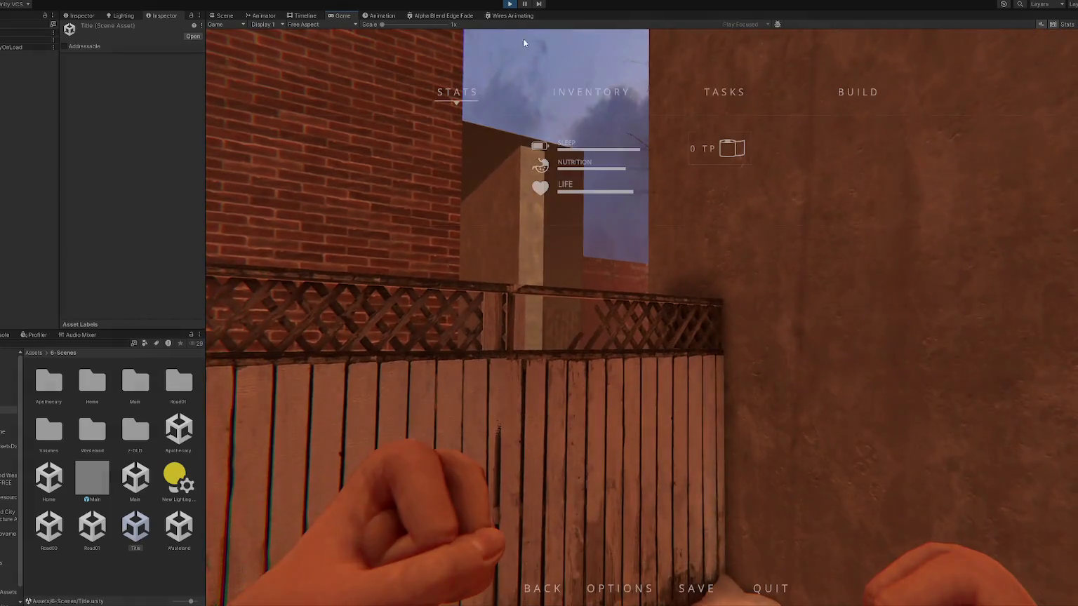
key("ctrl+p")
double_click(167, 531)
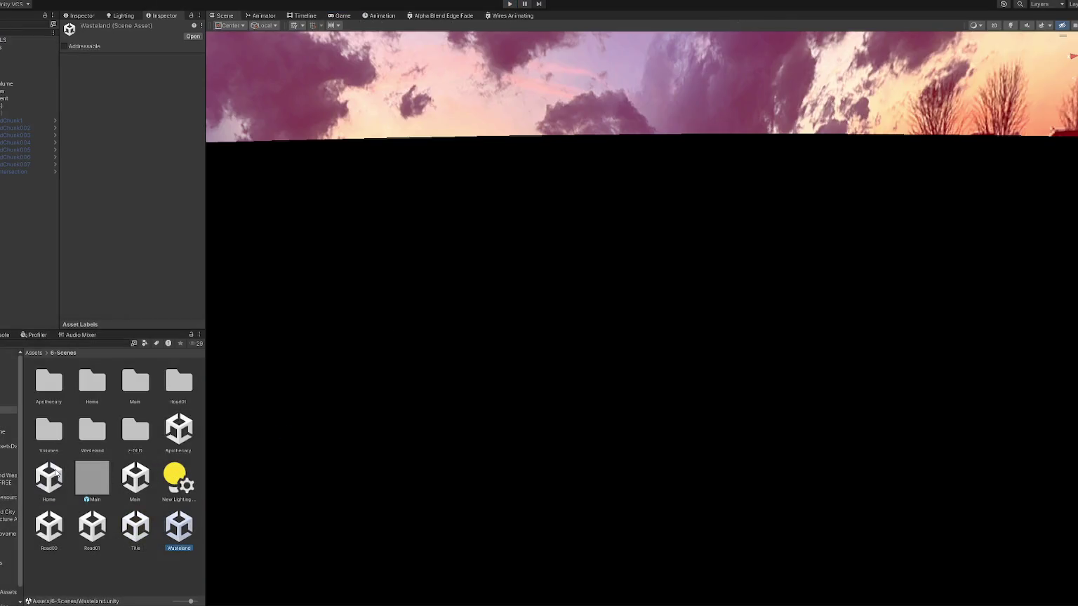
Load Home additively, fly over the fenced courtyard, and set WastelandChunk007 active.
right_click(56, 473)
left_click(111, 274)
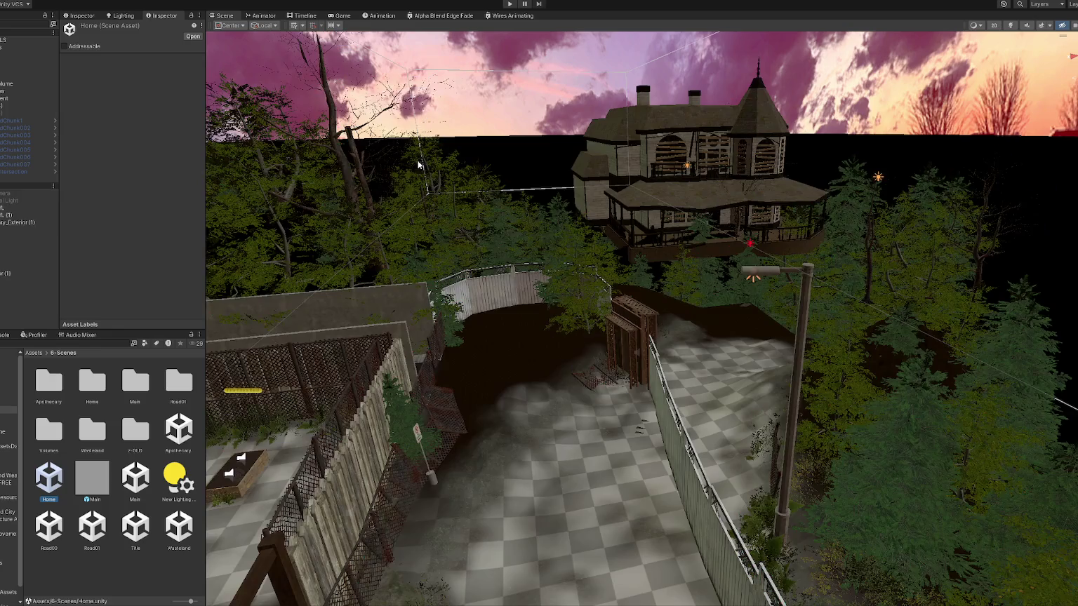
mouse_move(612, 247)
left_mouse_down()
mouse_move(739, 366)
mouse_move(610, 322)
mouse_move(219, 313)
left_mouse_up()
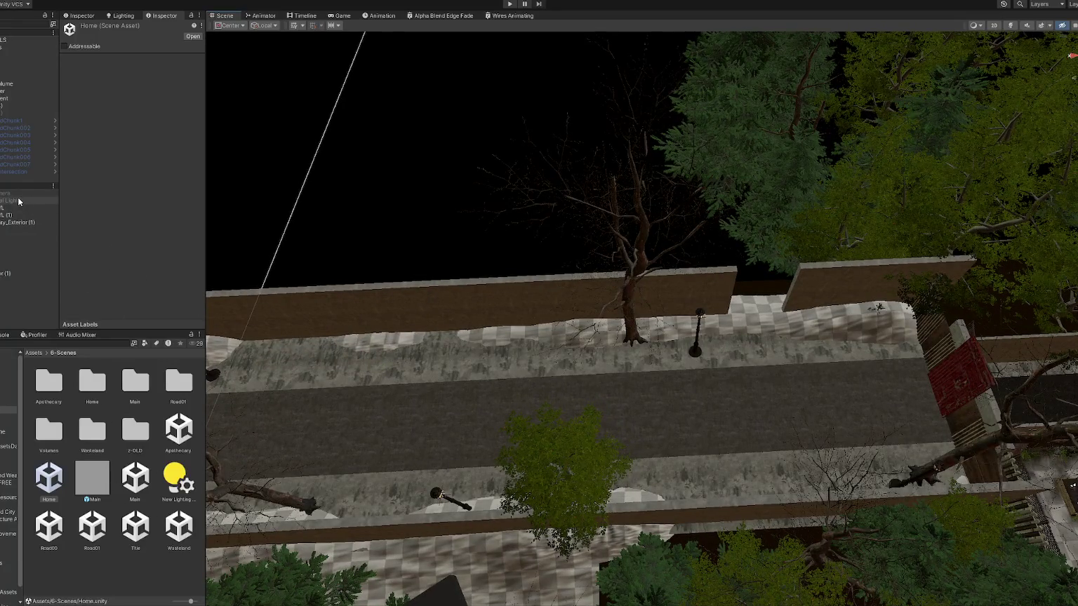
left_click(42, 165)
left_click(84, 28)
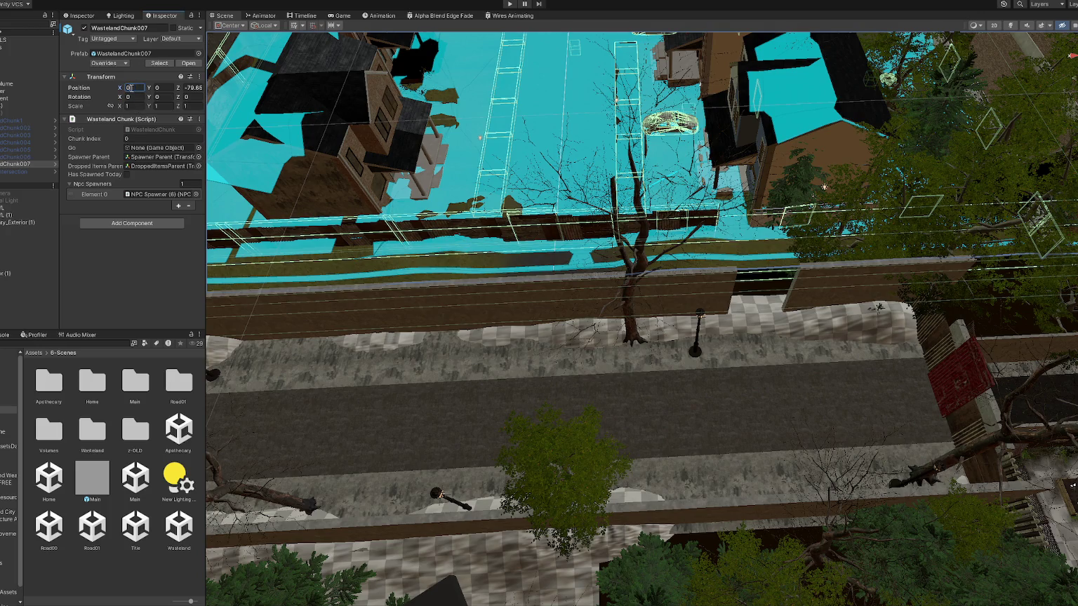
Zero the chunk's X, then drag it along Z beside the road and far along X.
key("Tab")
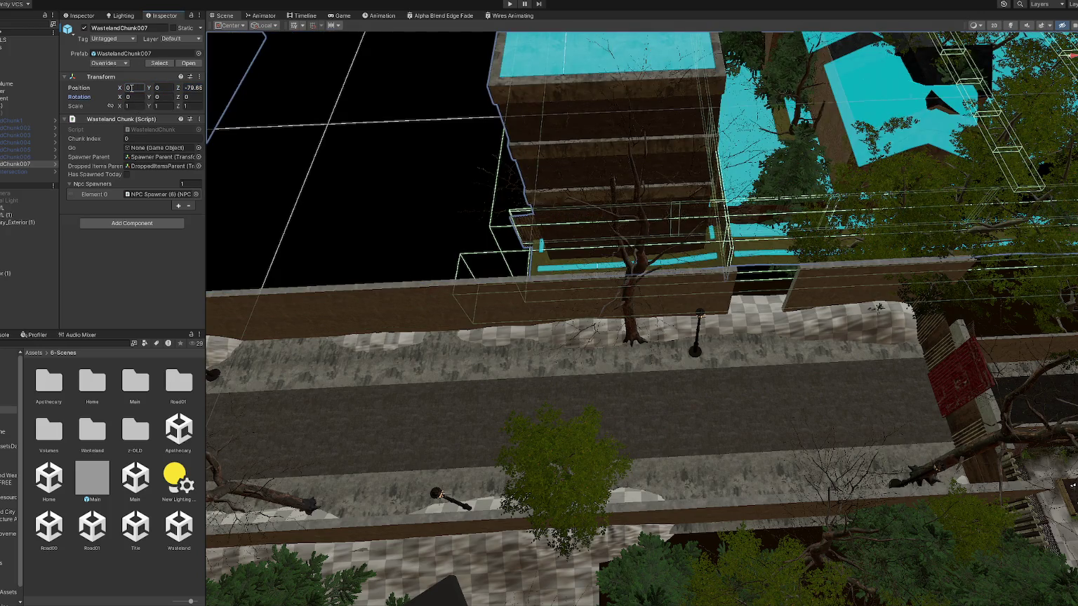
type("0")
mouse_move(277, 195)
left_mouse_down()
mouse_move(598, 301)
mouse_move(884, 255)
left_mouse_up()
mouse_move(177, 87)
left_mouse_down()
mouse_move(178, 249)
mouse_move(151, 260)
mouse_move(201, 247)
left_mouse_up()
left_click_drag(295, 253, 681, 266)
scroll(765, 218, "down", 2)
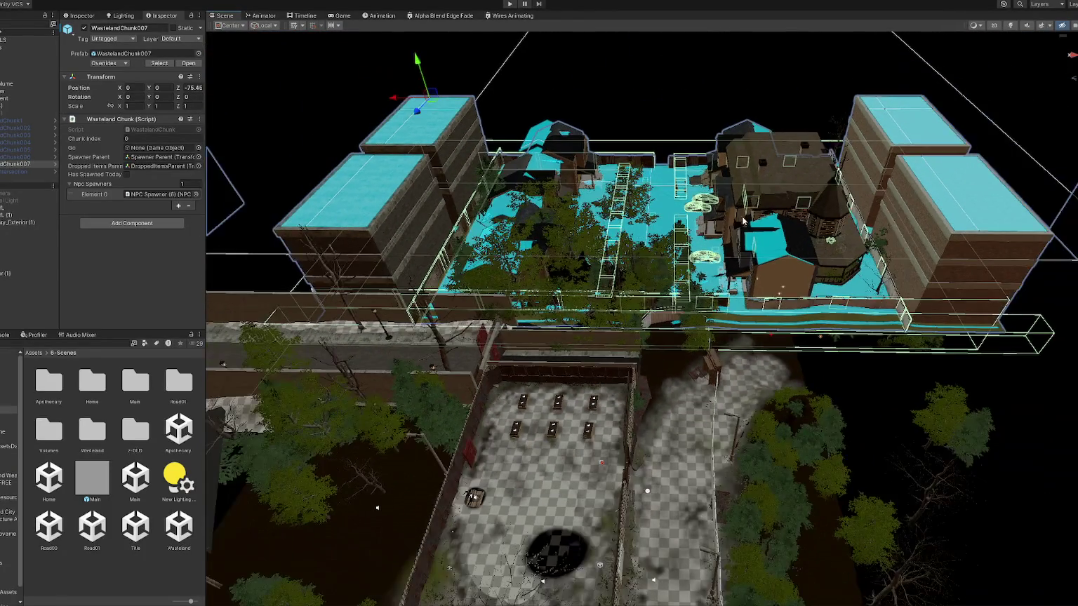
left_click_drag(397, 100, 786, 99)
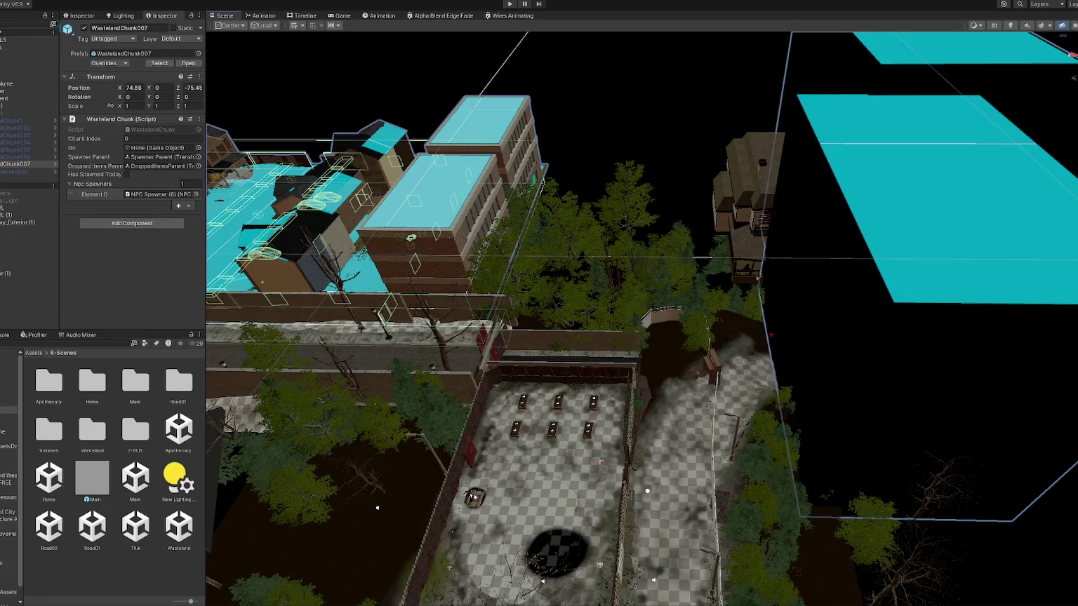
left_click_drag(773, 335, 826, 337)
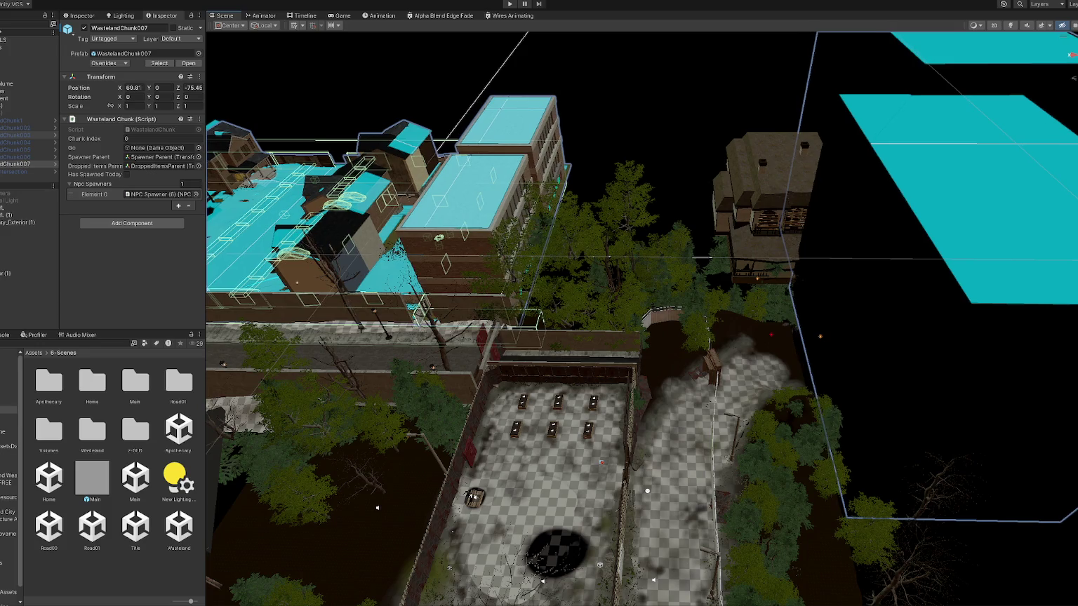
key("f")
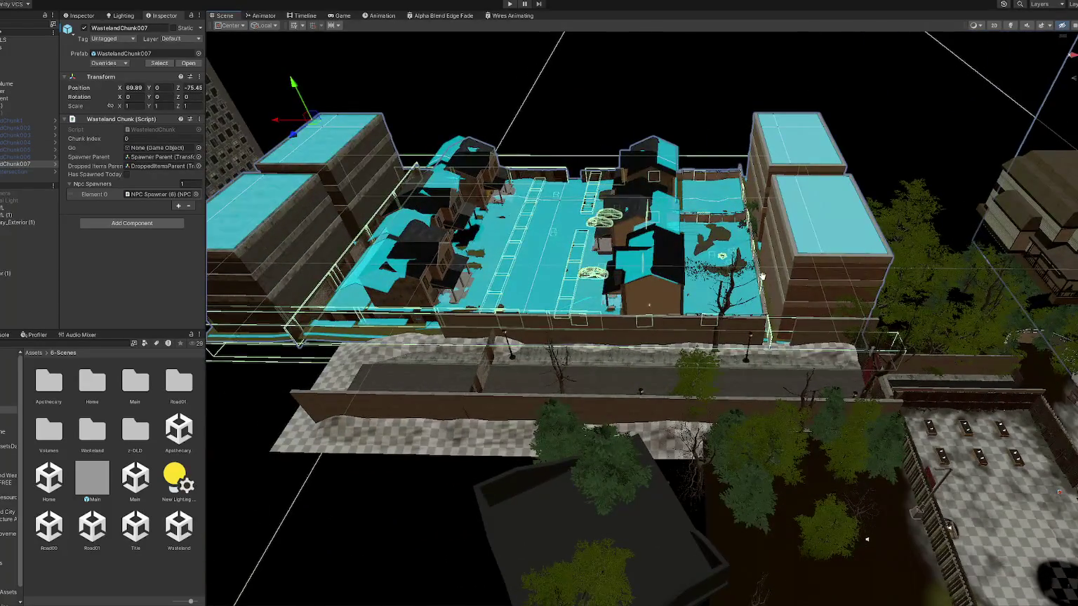
Fine-tune WastelandChunk007 along X to about 52.7, then set X to exactly 50.
left_click_drag(290, 123, 355, 132)
left_click_drag(356, 134, 388, 175)
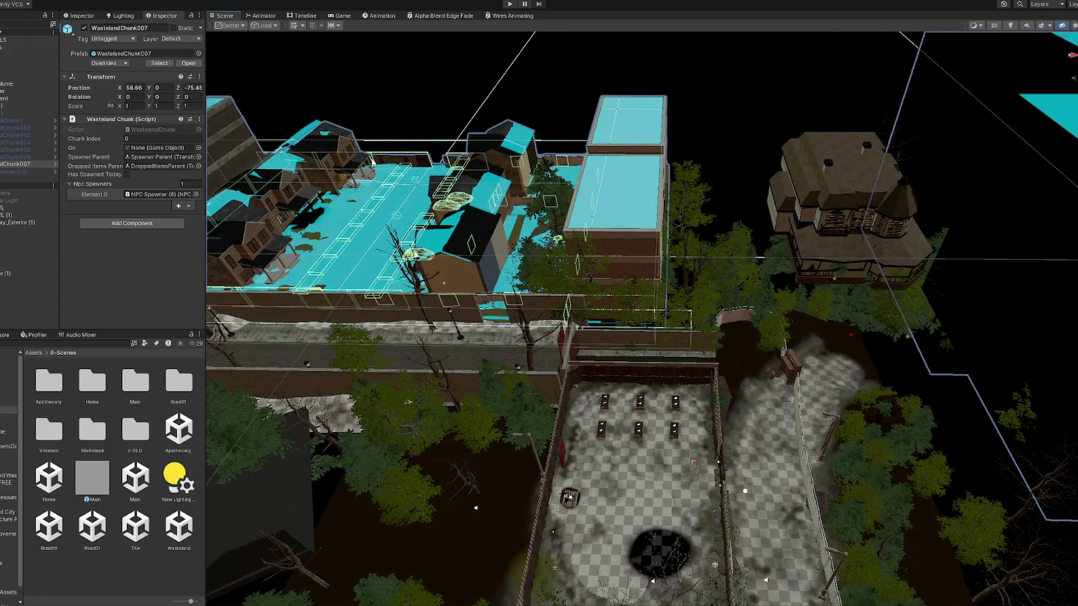
scroll(365, 166, "up", 3)
left_click_drag(238, 126, 271, 127)
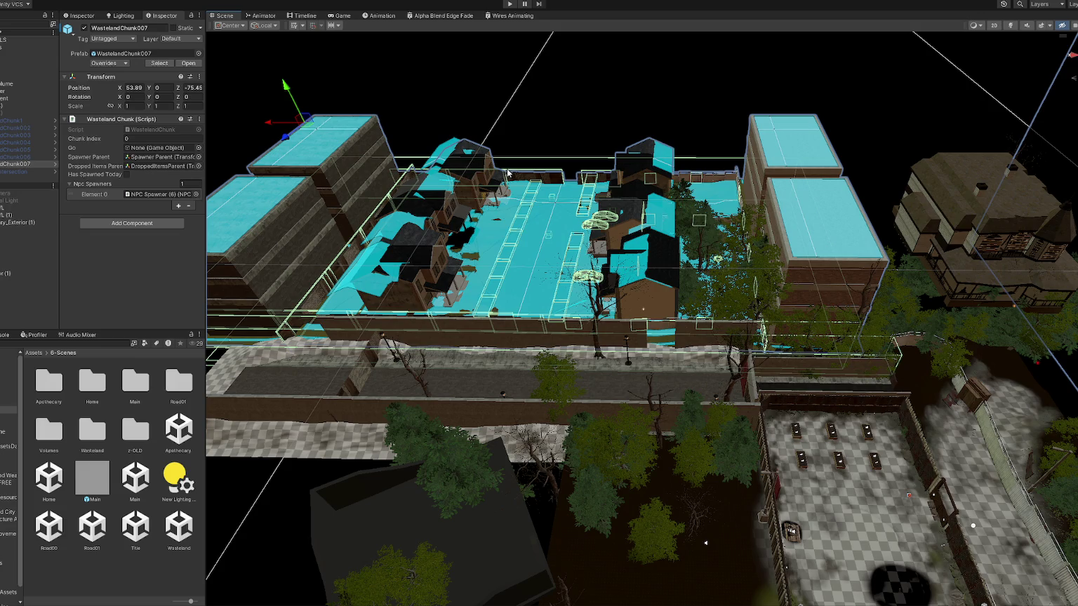
mouse_move(508, 172)
left_mouse_down()
mouse_move(832, 253)
mouse_move(440, 191)
left_mouse_up()
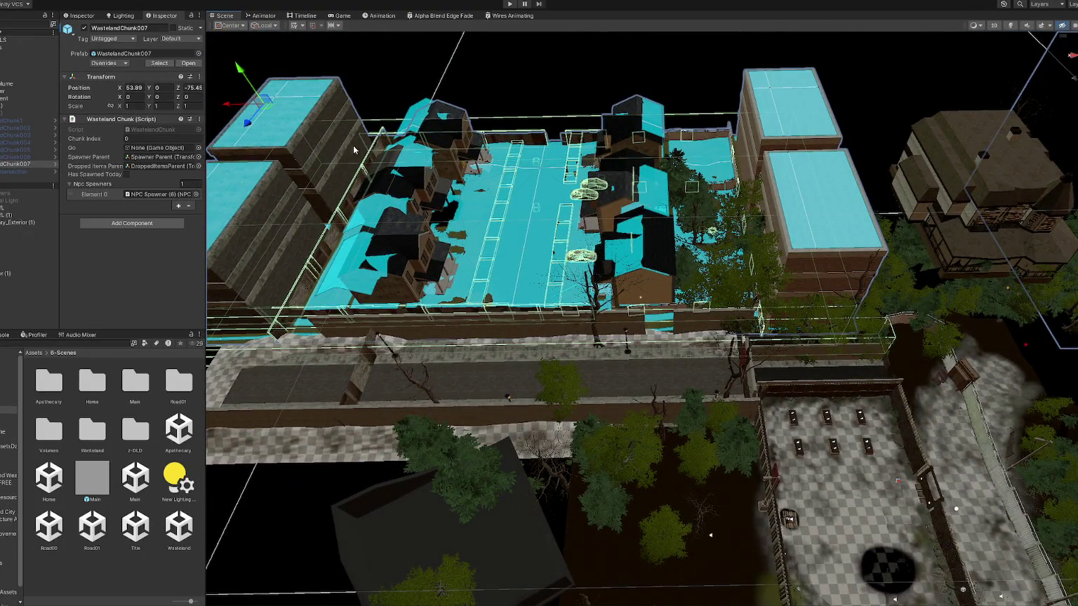
left_click_drag(232, 106, 239, 108)
left_click(138, 87)
type("50")
key("Return")
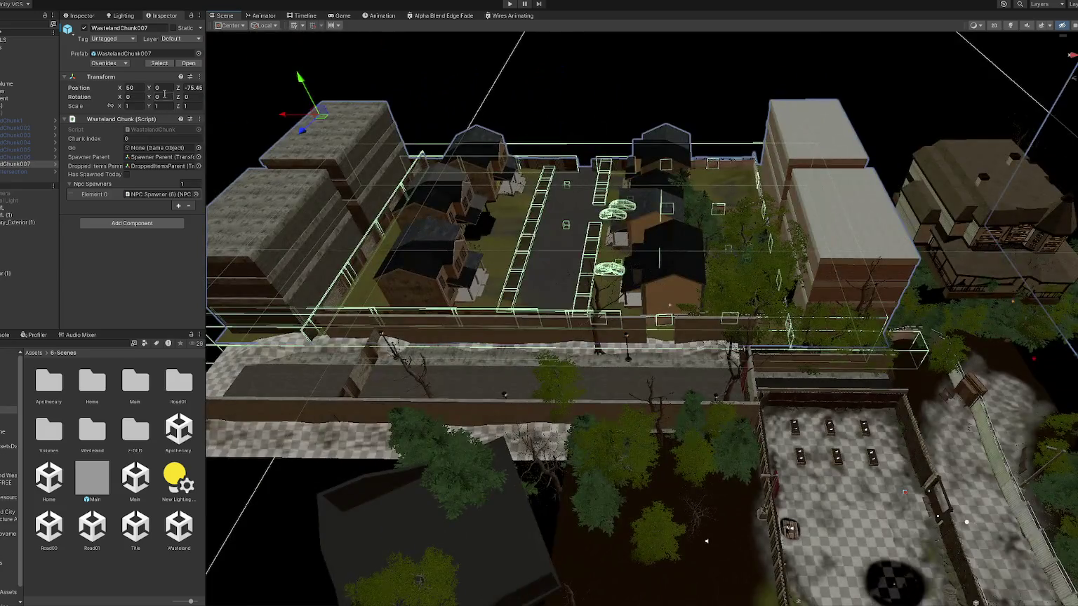
Reset the chunk's X and Z positions to 0 and deactivate it.
double_click(133, 87)
type("0")
key("Tab")
key("Tab")
type("0")
left_click(110, 62)
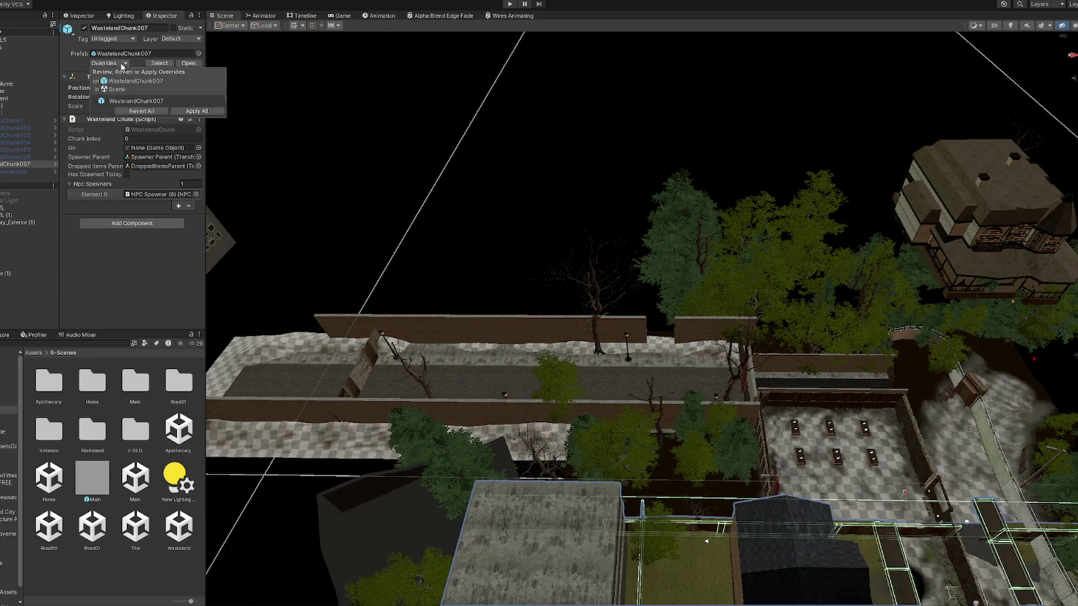
left_click(89, 54)
left_click(85, 28)
Search the project for 'wastelandspawn' and open the WastelandSpawnControls script.
left_click(17, 41)
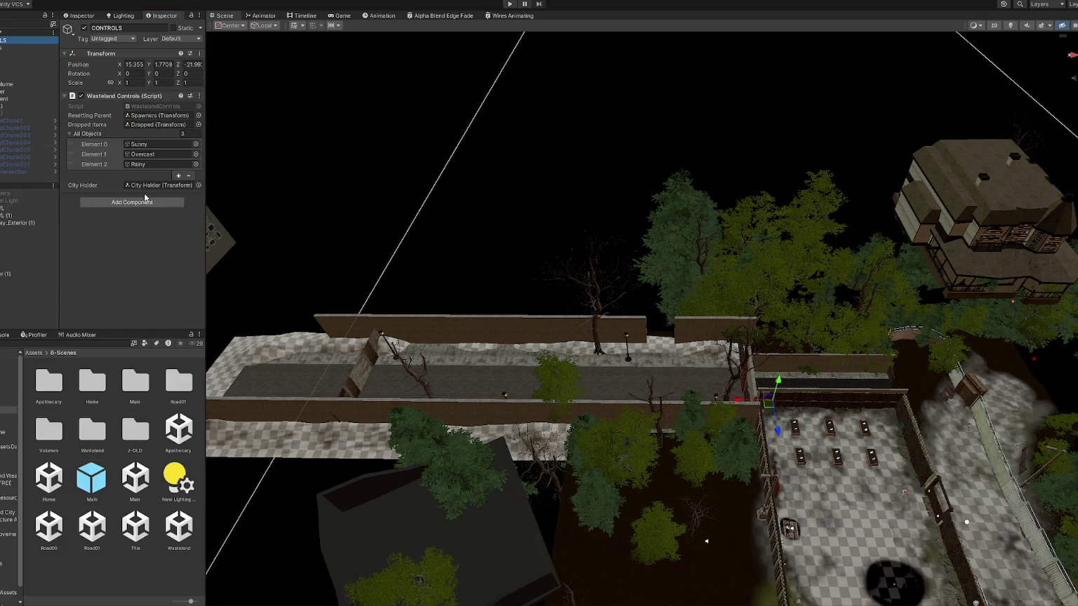
left_click(120, 342)
type("wastland")
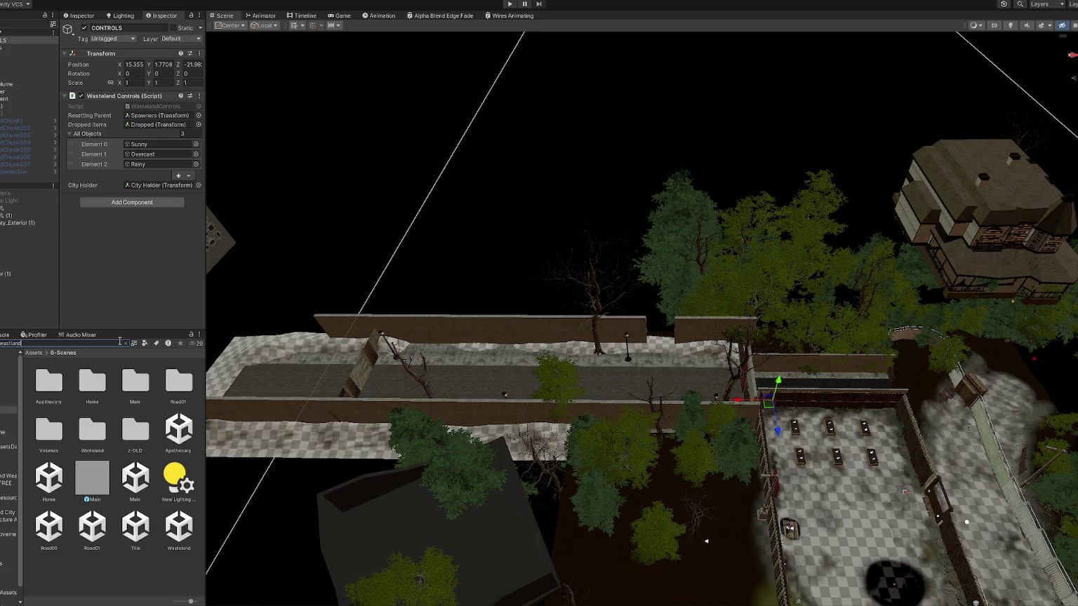
key("BackSpace")
key("BackSpace")
key("BackSpace")
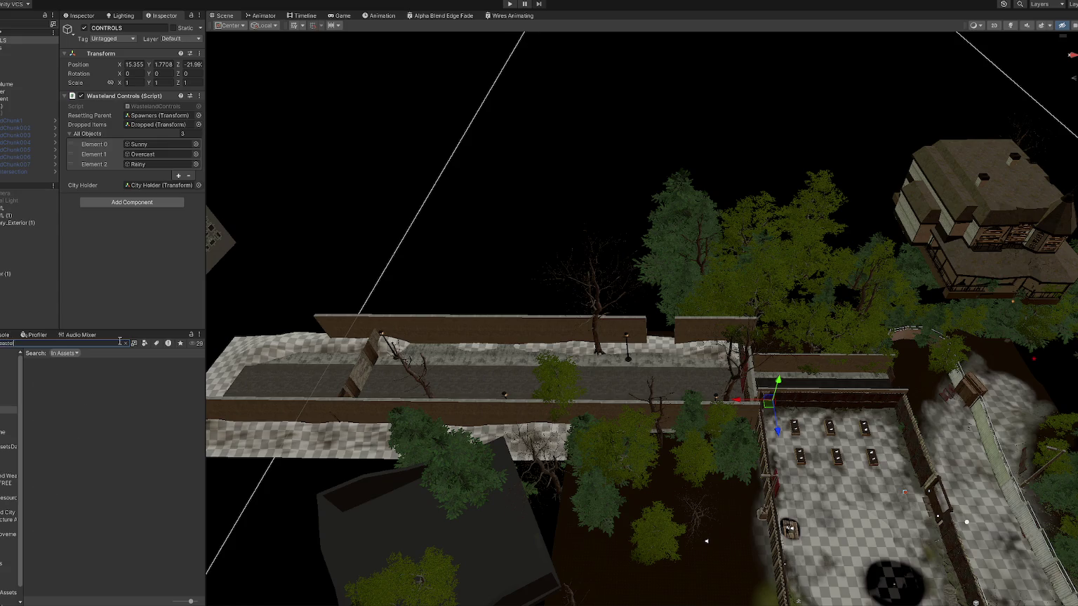
type("telandspawn")
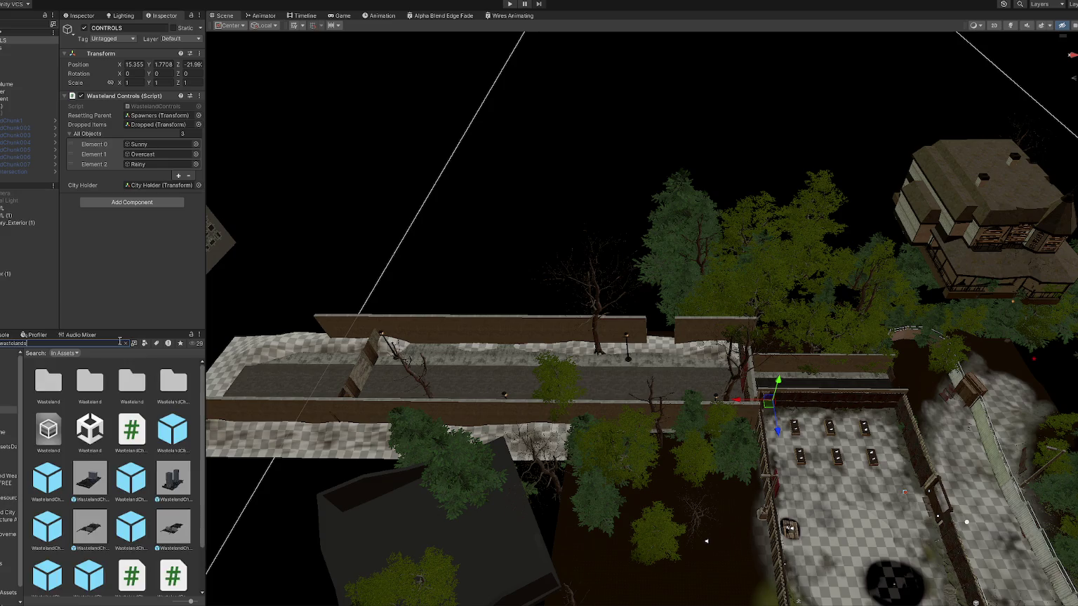
double_click(49, 381)
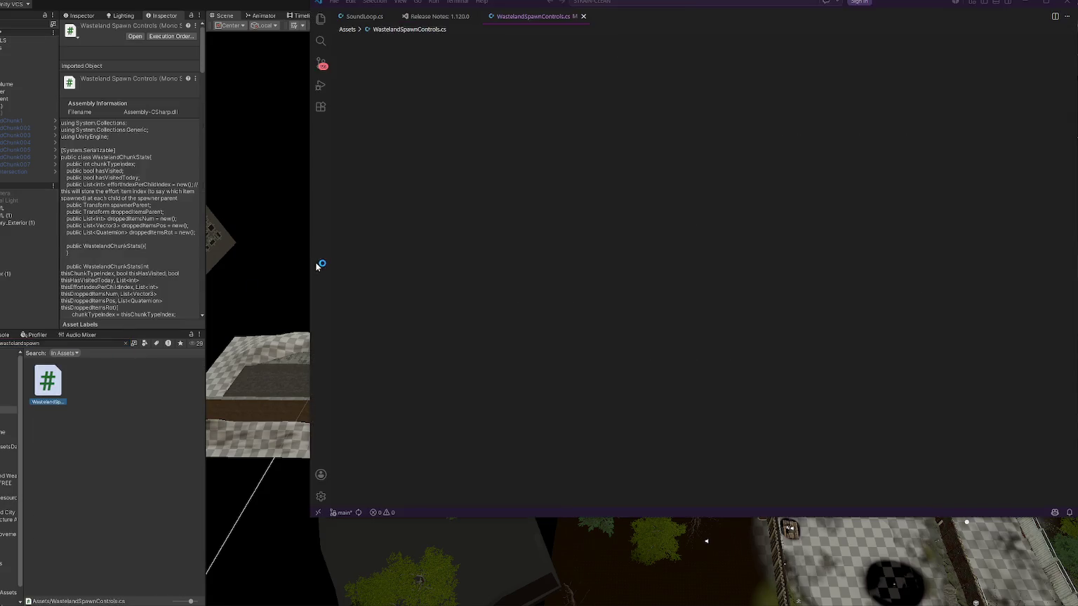
Change the chunk offset's X to 50f on line 41, save, and return to Unity.
scroll(491, 277, "down", 6)
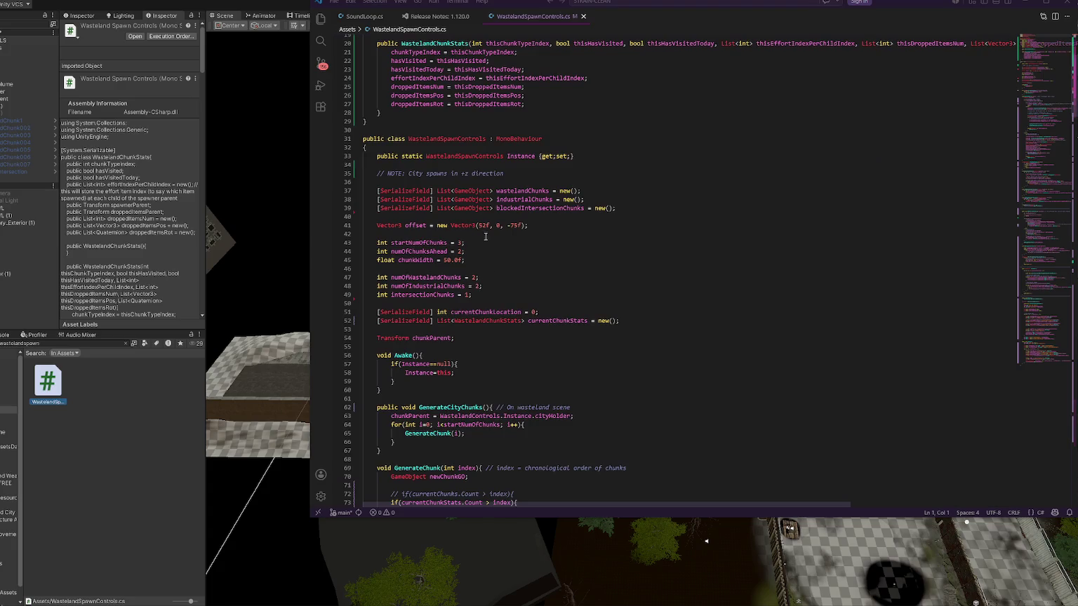
left_click(483, 225)
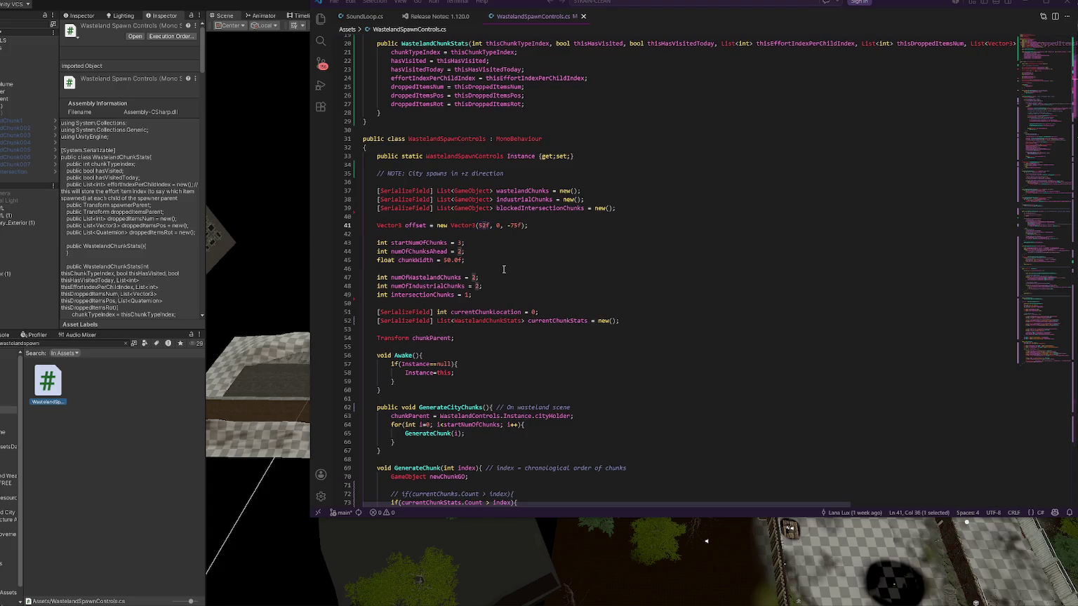
type("0")
key("ctrl+s")
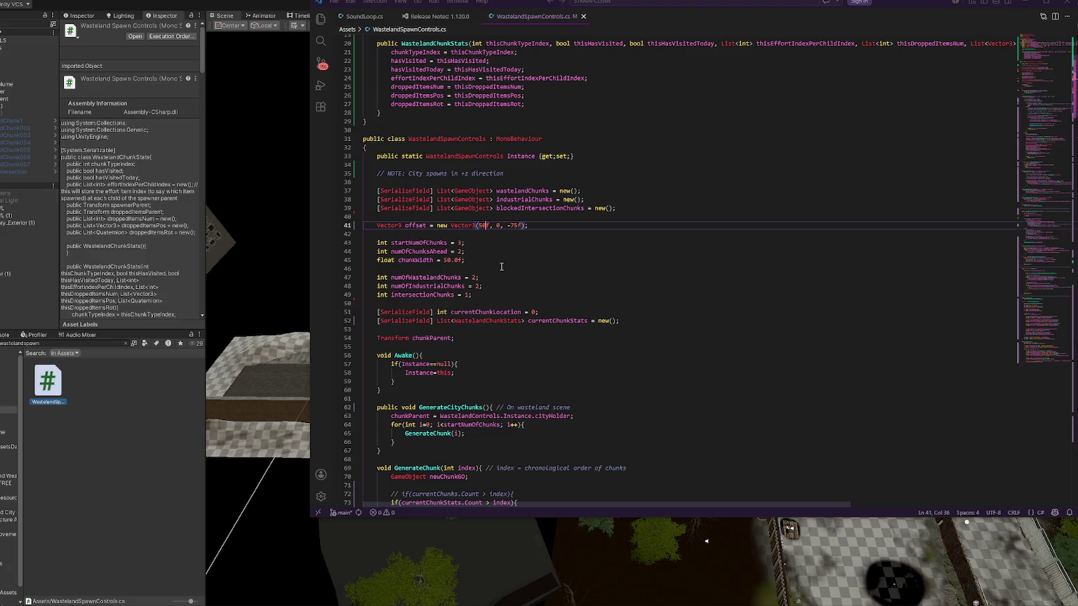
left_click(141, 358)
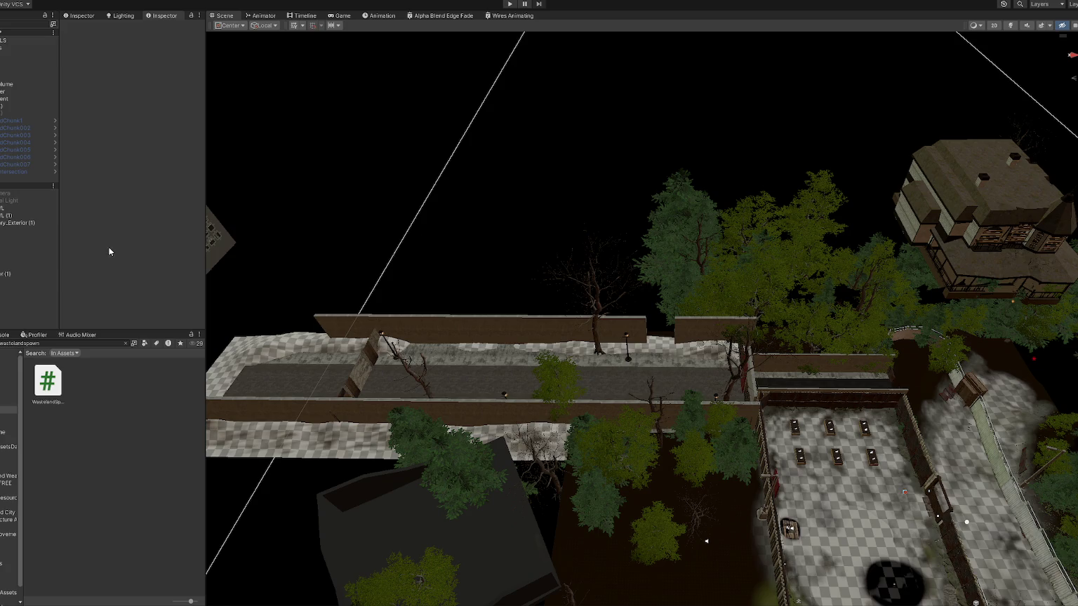
Open the Title scene from 6-Scenes, answering the modified-scenes prompt, and start Play mode.
left_click(9, 411)
double_click(136, 527)
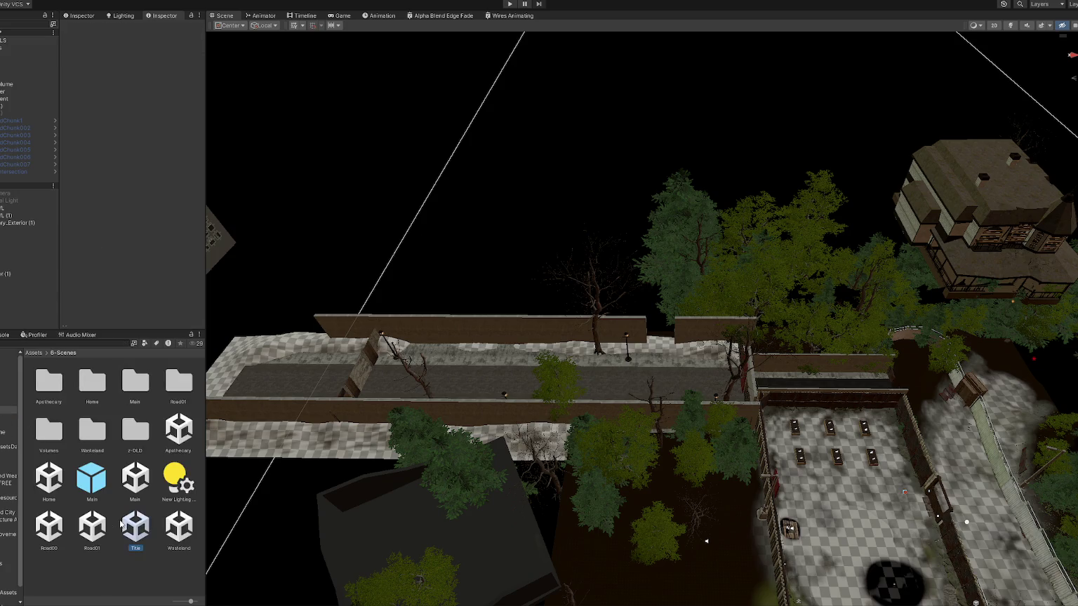
left_click(503, 321)
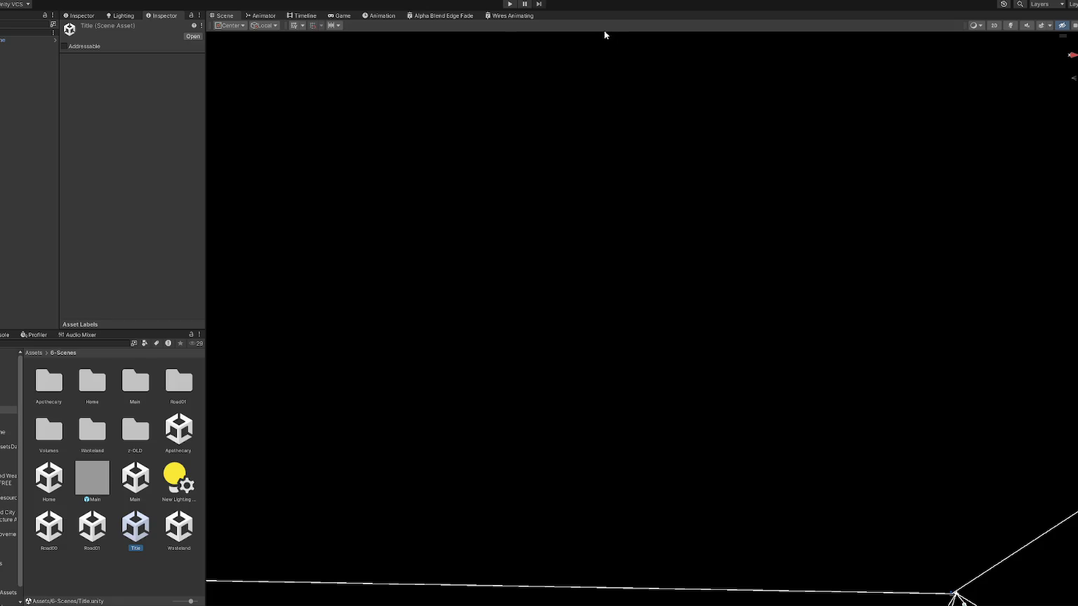
left_click(509, 5)
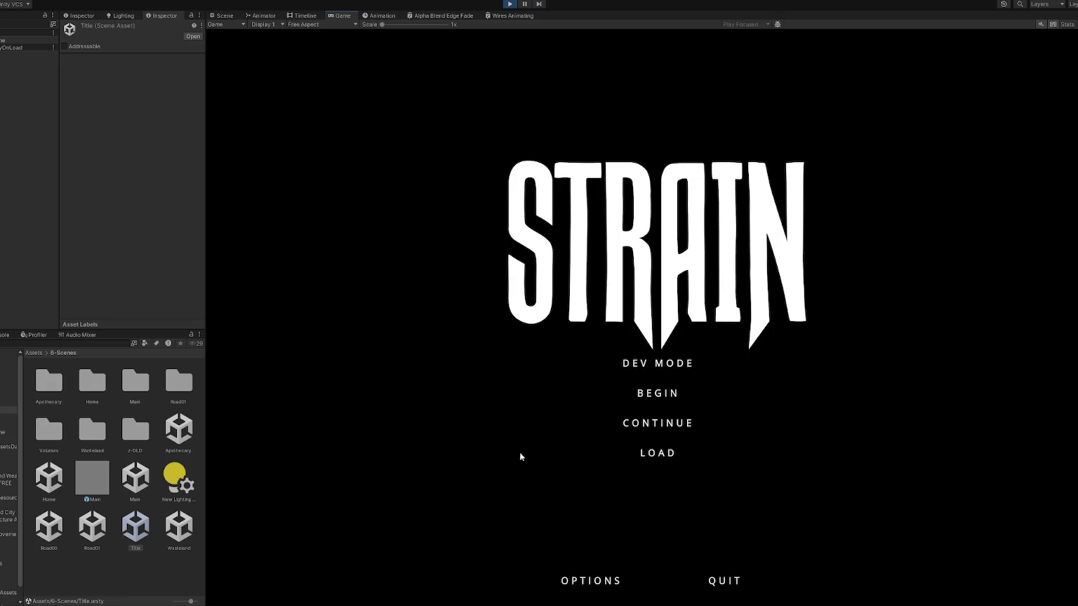
Start a game from the STRAIN title menu and load into the base.
left_click(661, 364)
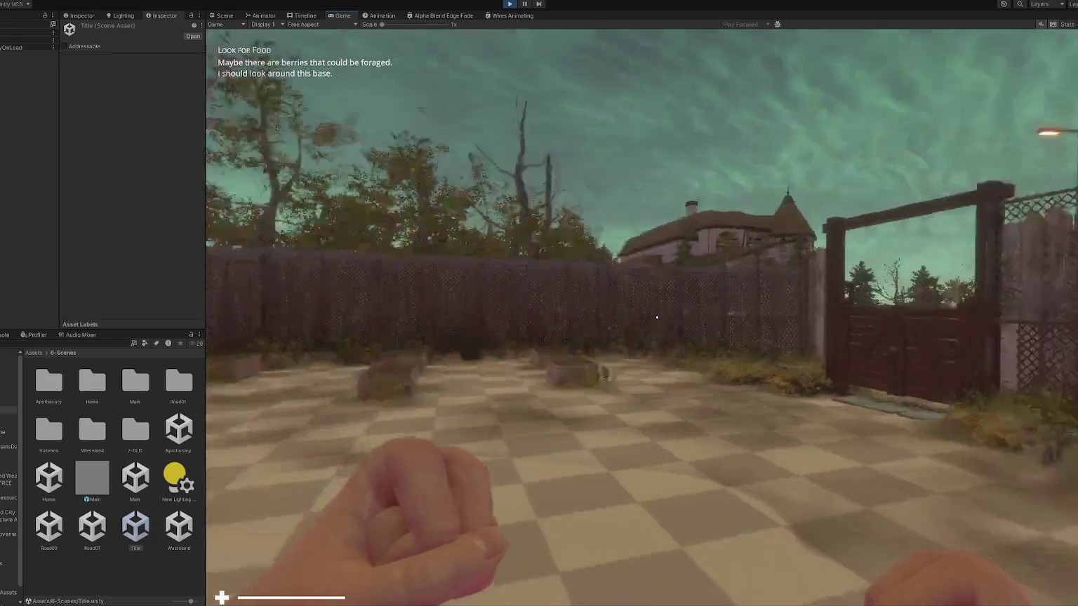
Walk to the fence, forage the berry plant, pick up the plank, then pause the game.
key("w")
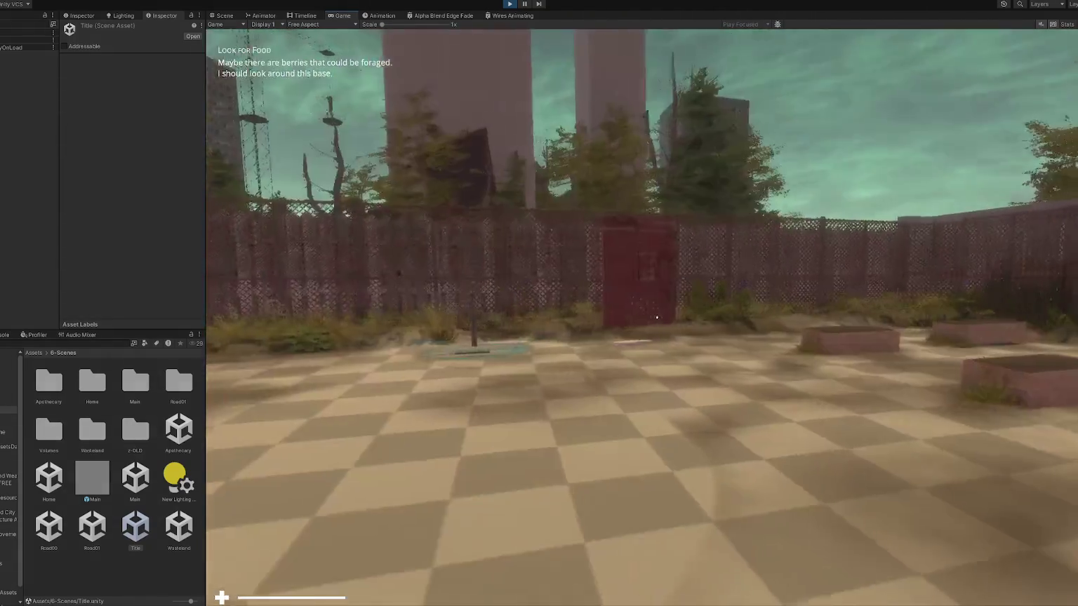
key("w")
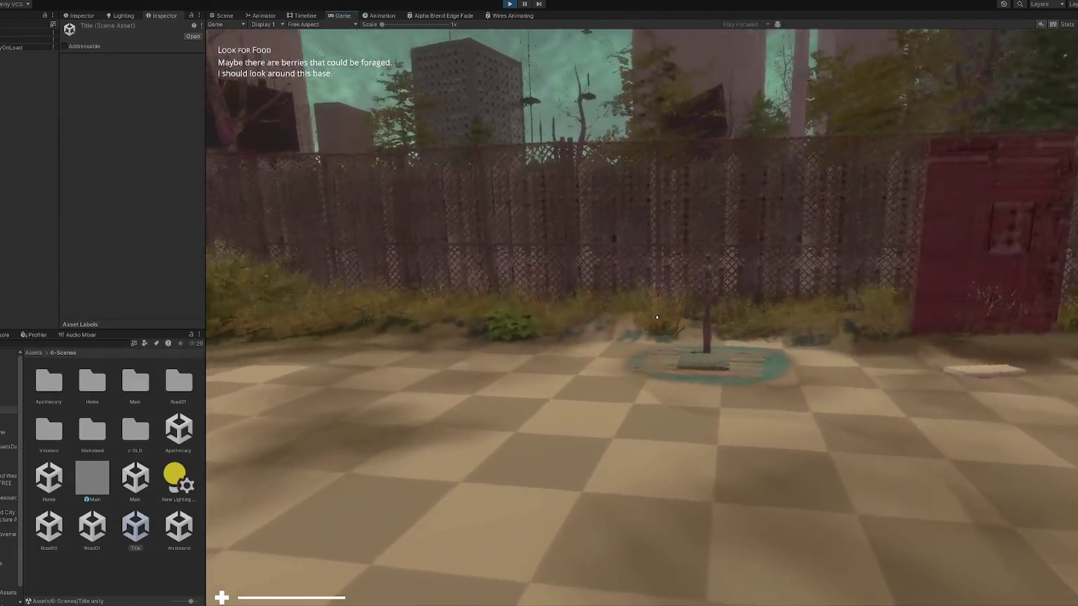
key("w")
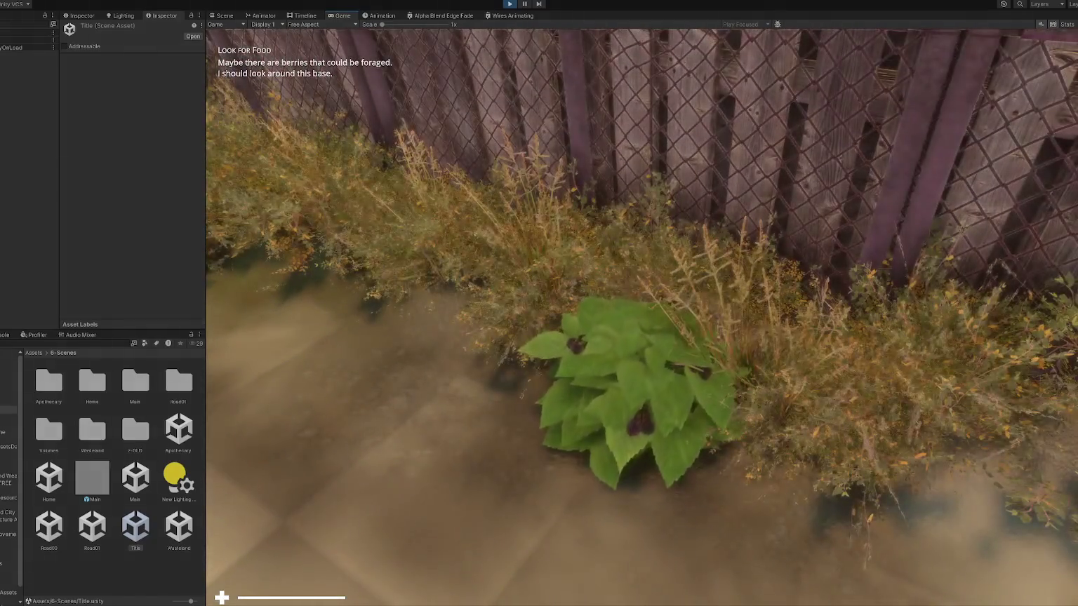
key("e")
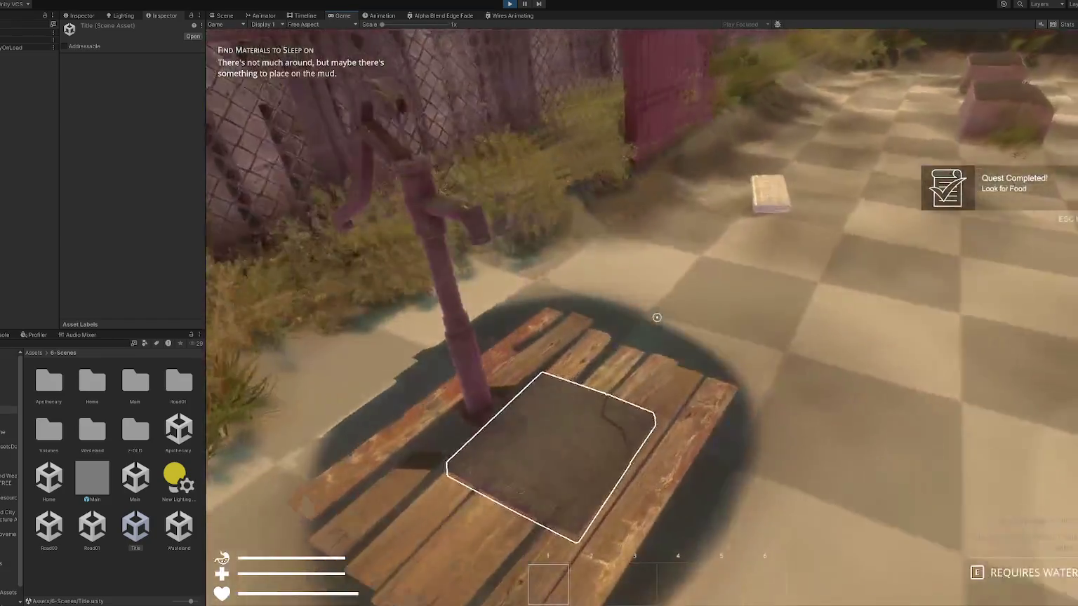
key("e")
key("Escape")
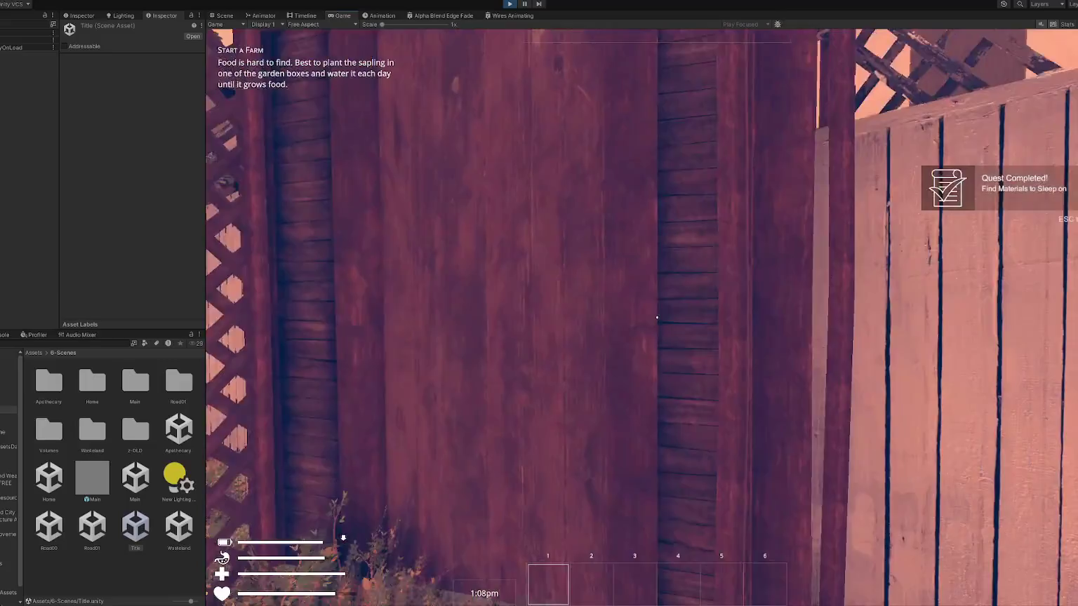
Move the character back and forth in front of the wooden gate.
key("s")
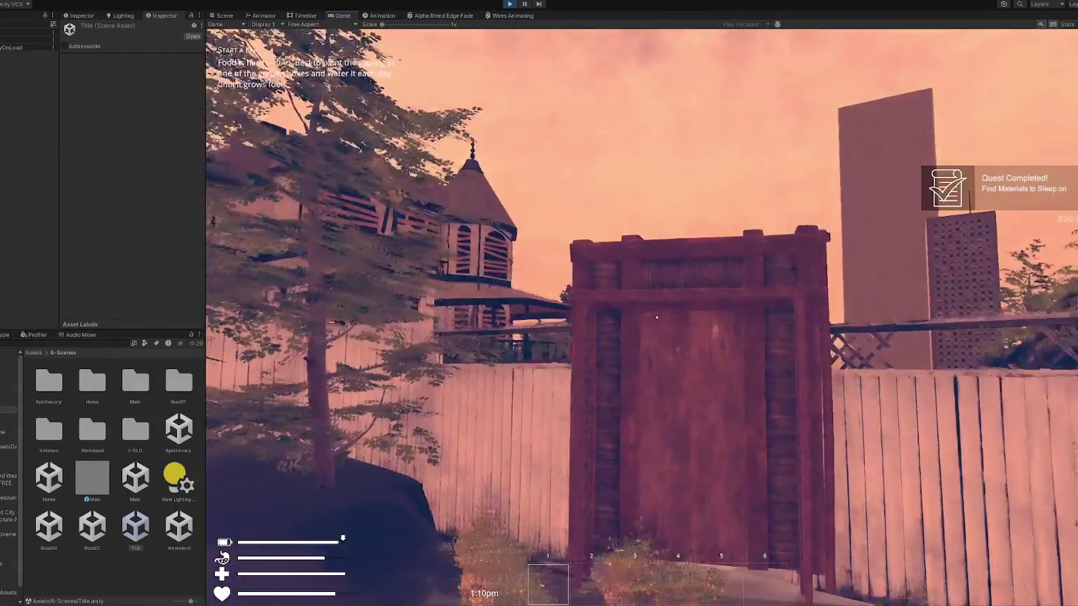
key("d")
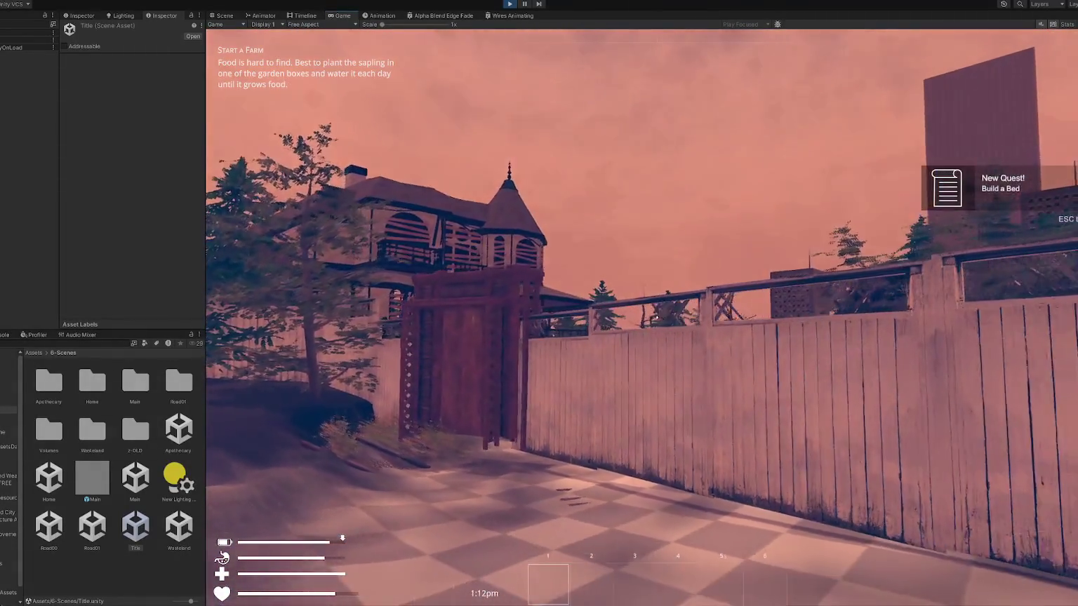
key("a")
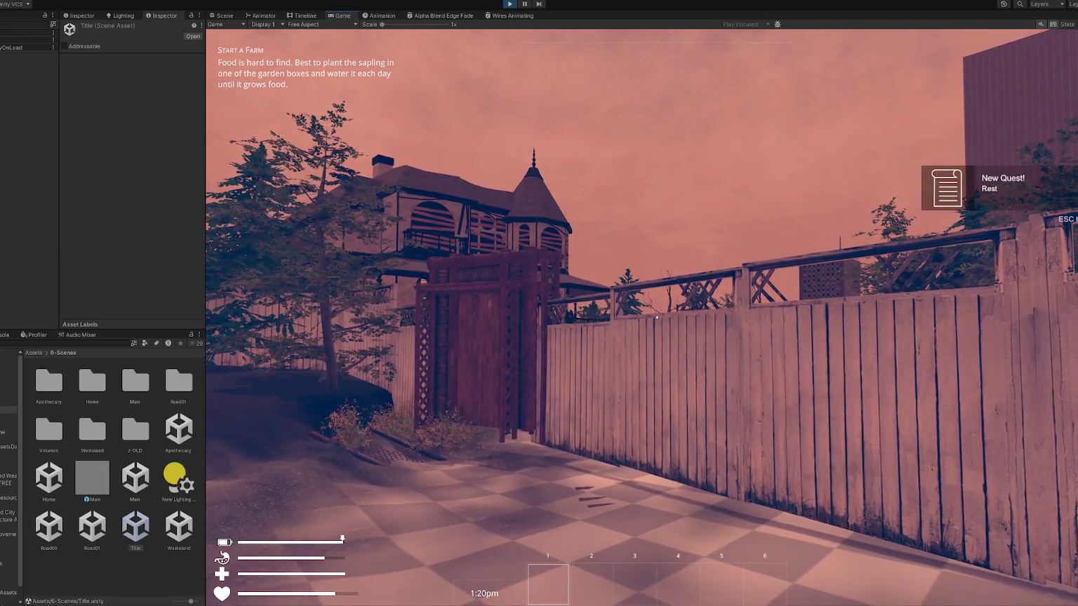
left_click(369, 388)
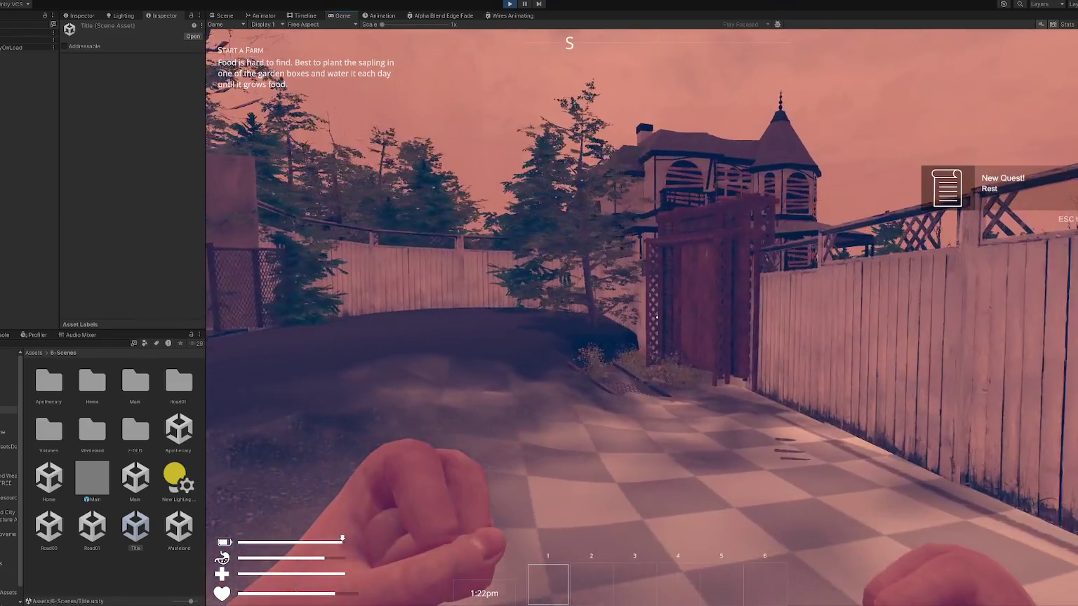
key("s")
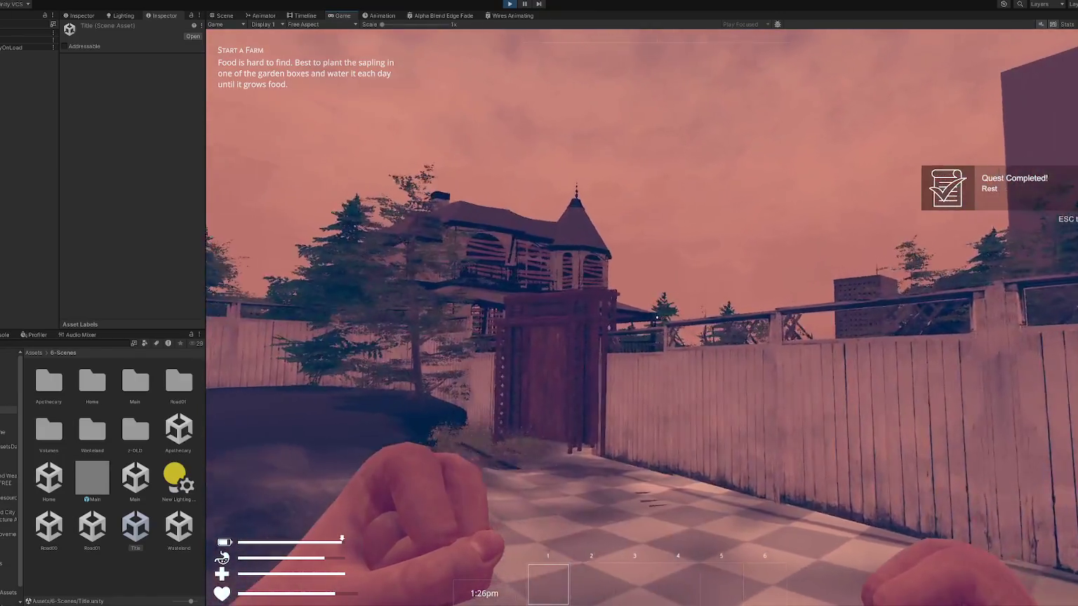
key("w")
key("s")
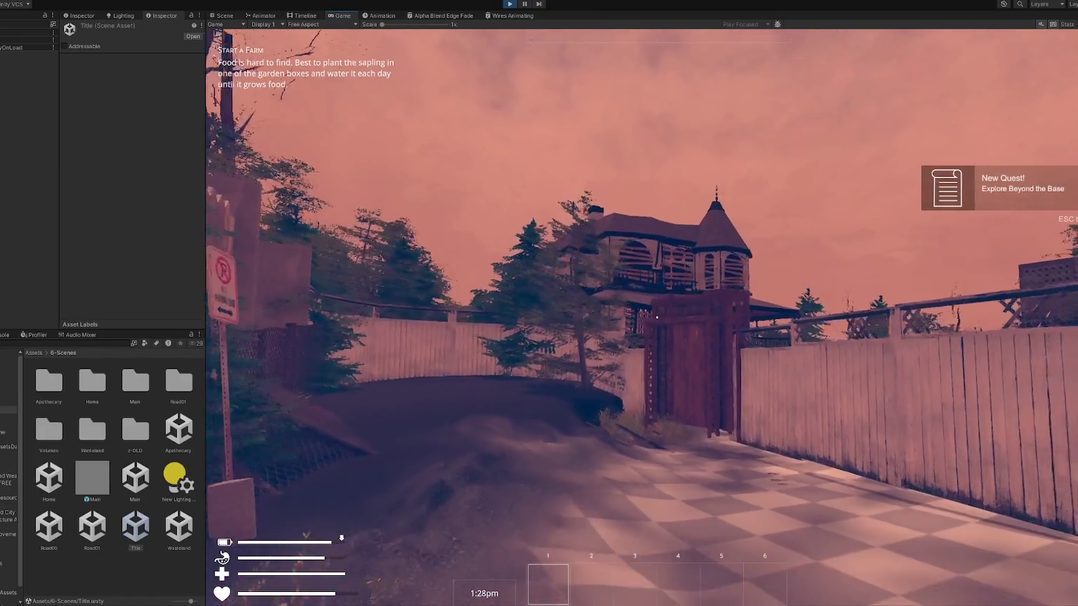
key("w")
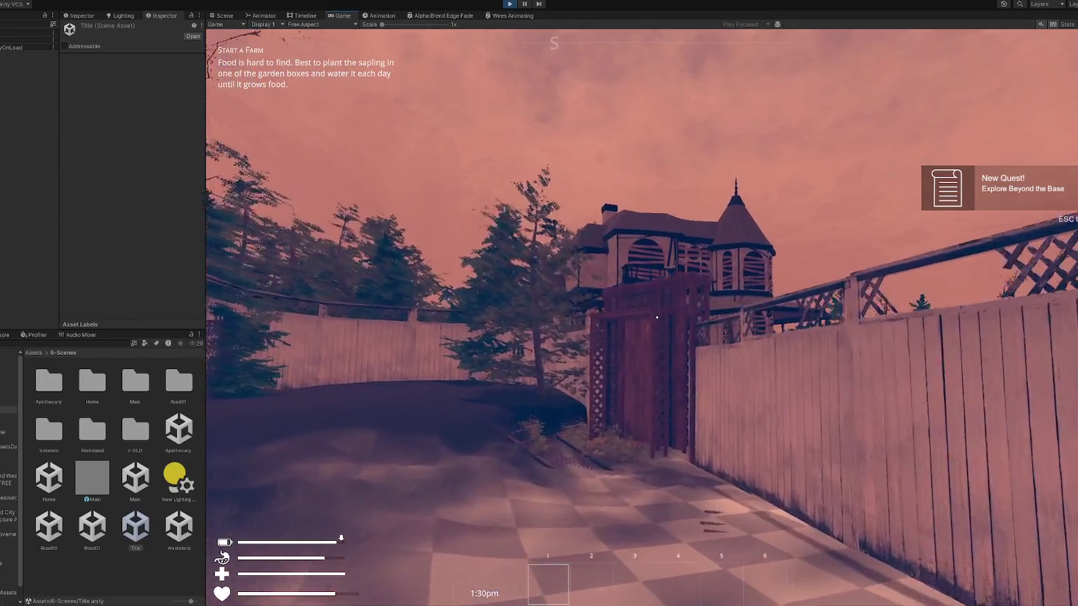
key("s")
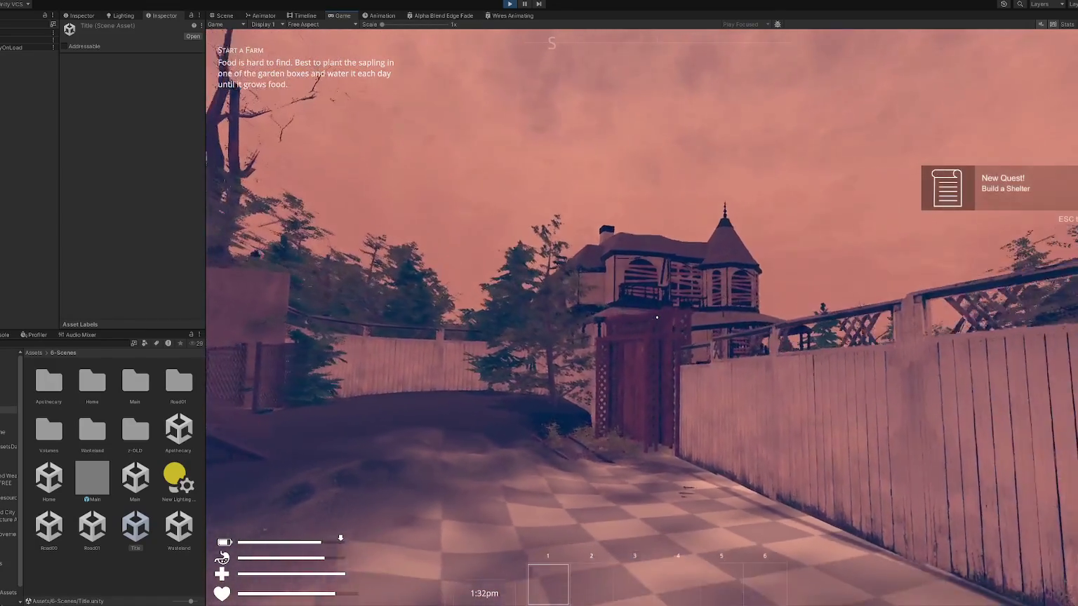
key("s")
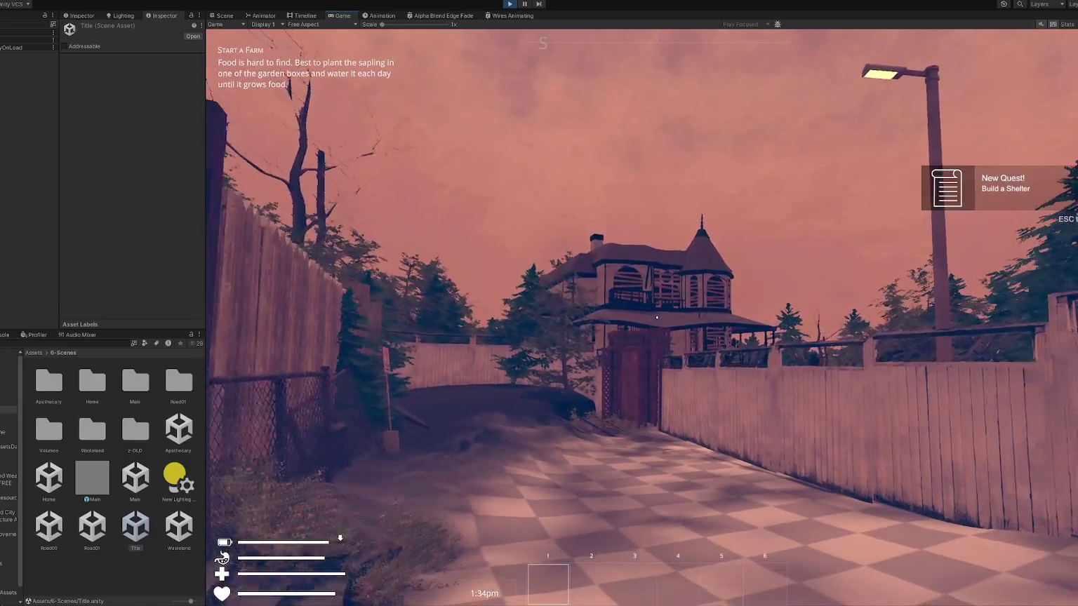
Walk up to the wooden gate and interact to enter the Apothecary yard.
key("d")
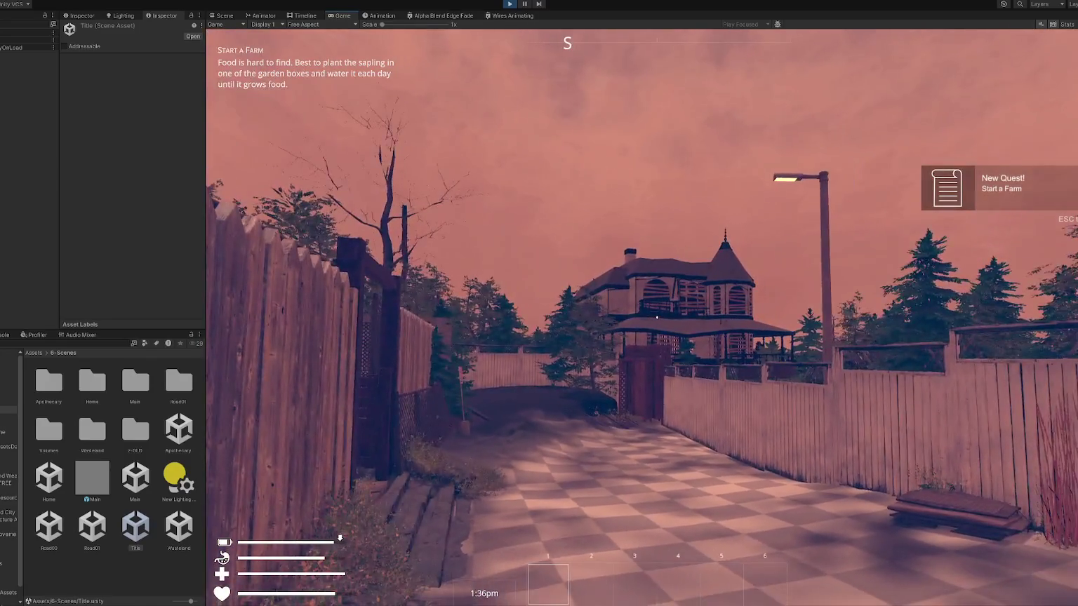
key("w")
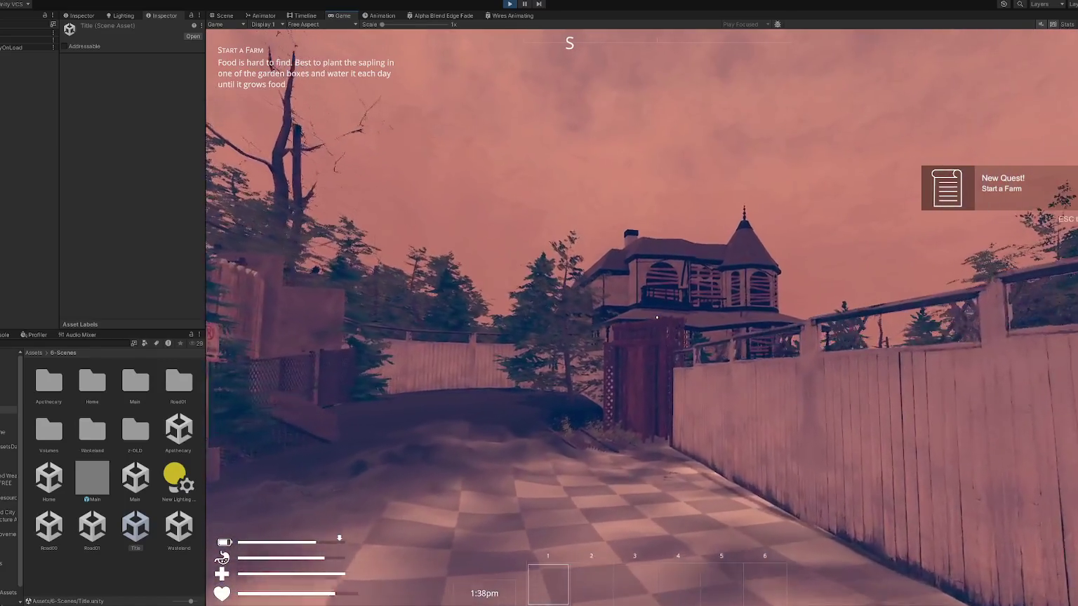
key("w")
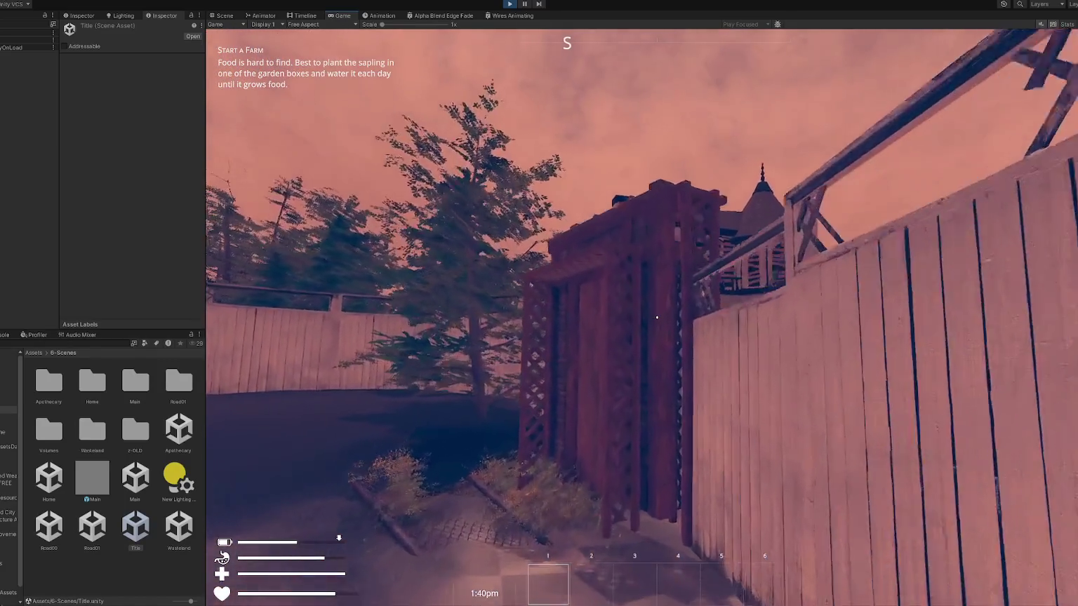
key("e")
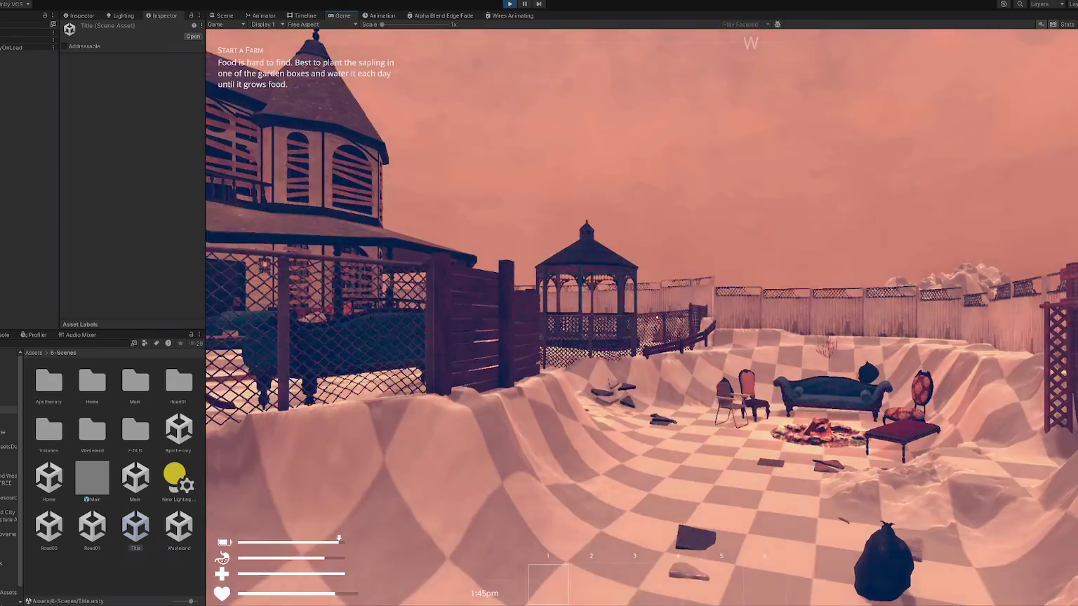
Walk toward the house inspecting the terrain slope, then turn toward the gazebo.
key("w")
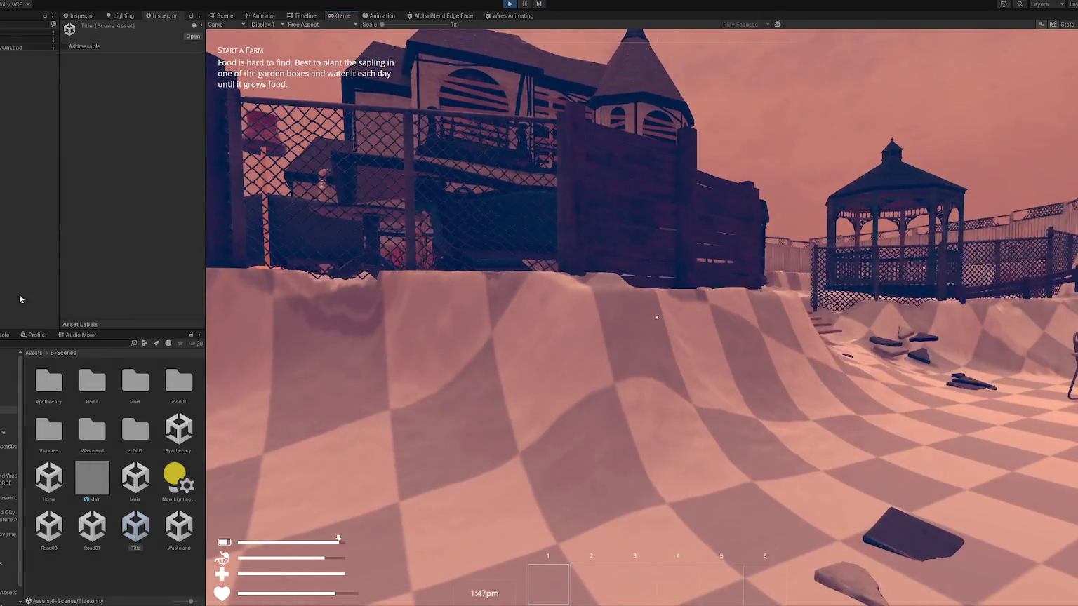
key("w")
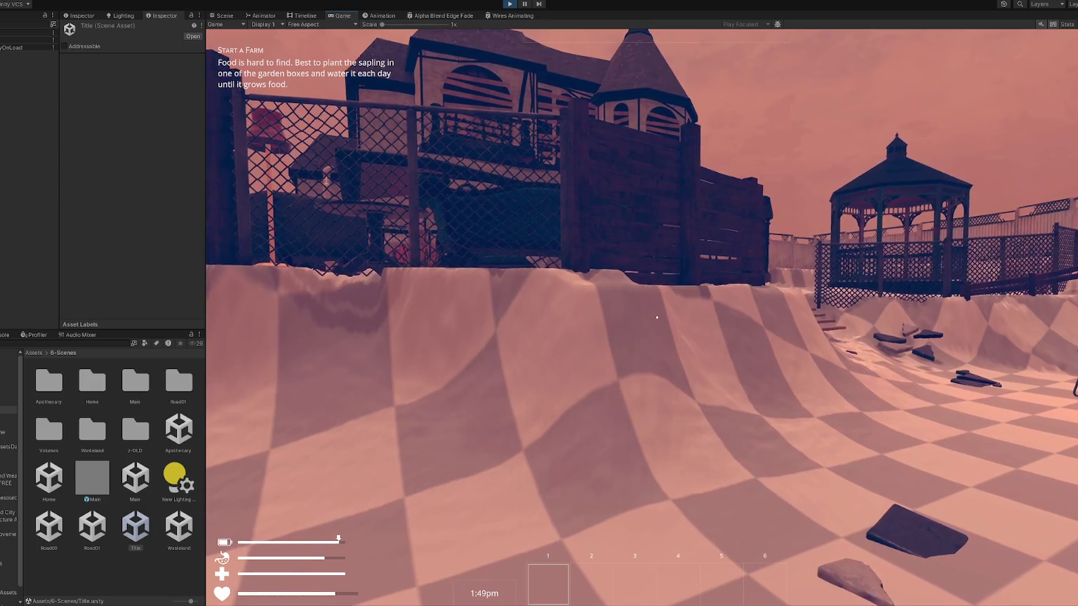
key("w")
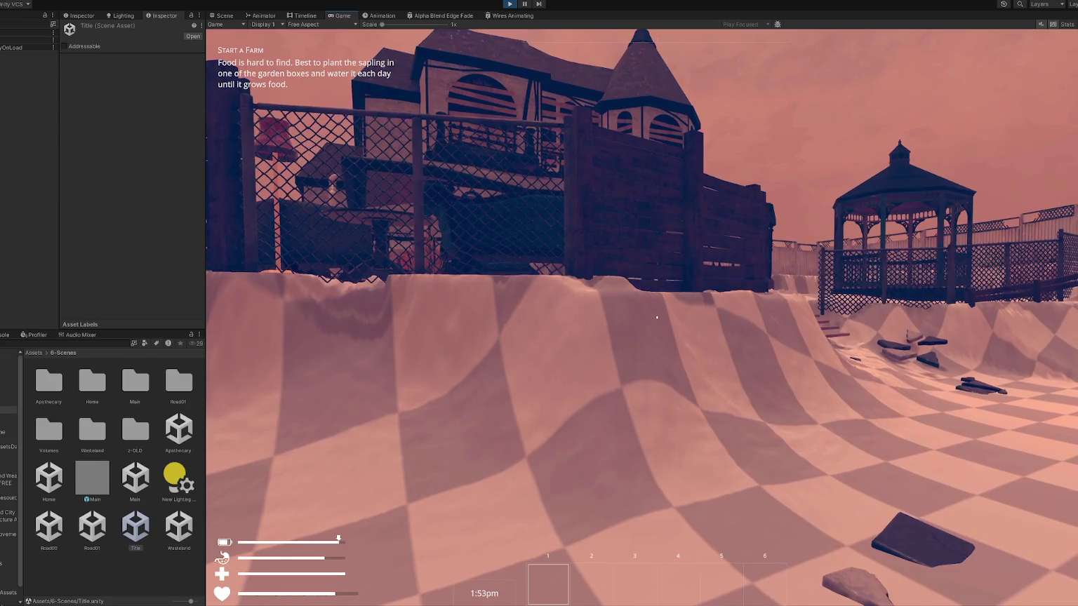
key("w")
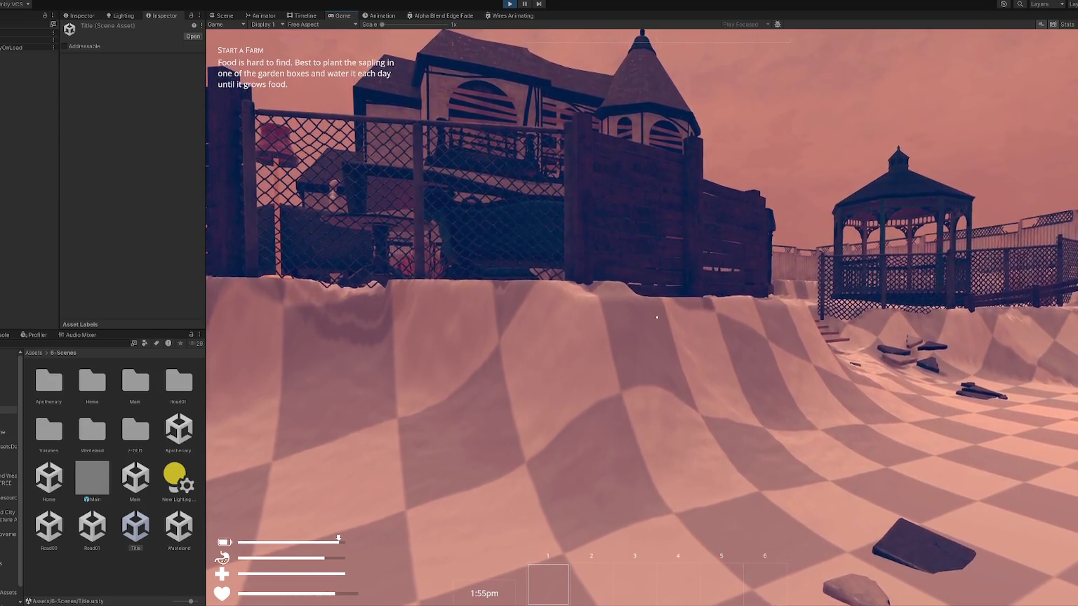
key("w")
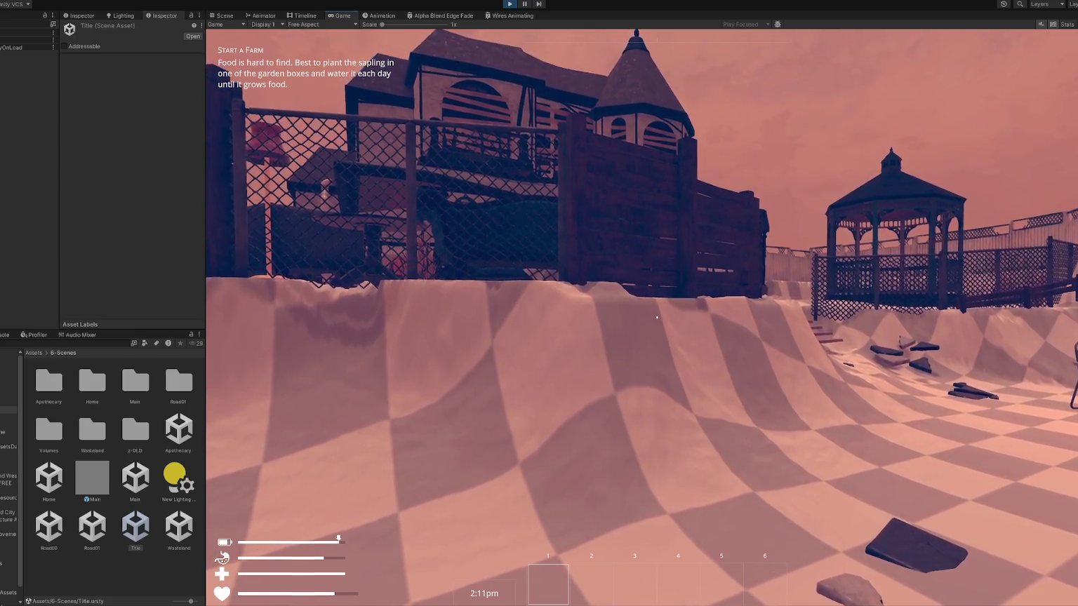
left_click(657, 318)
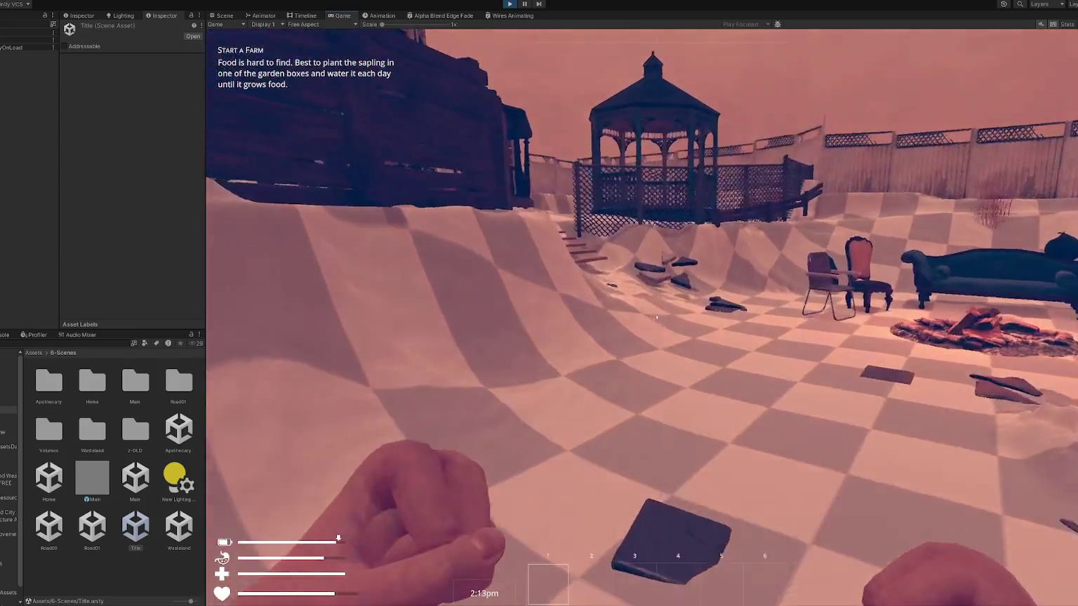
key("w")
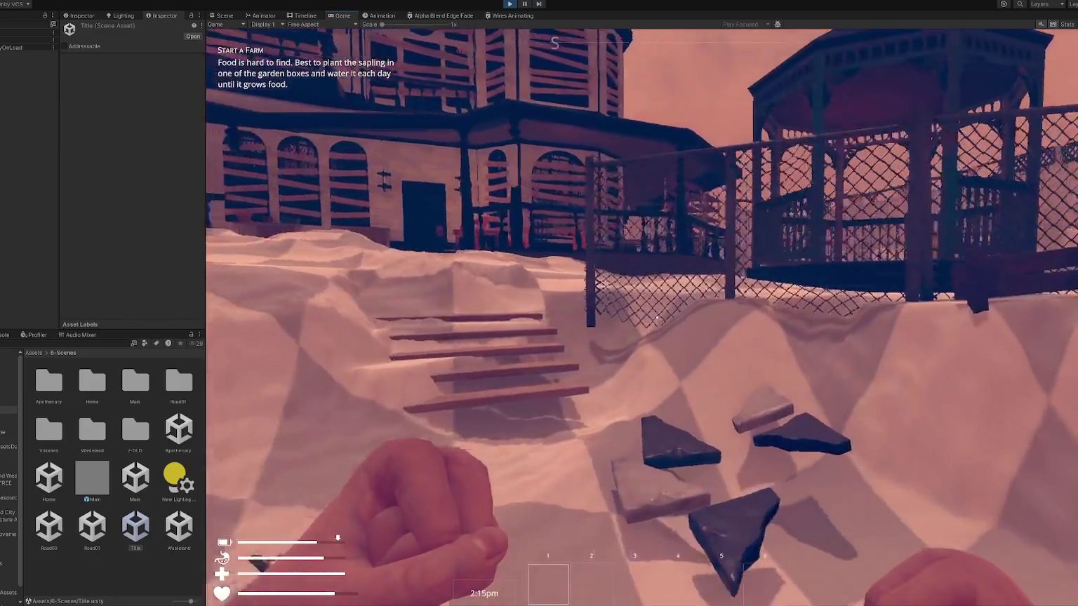
Pick up a stone and walk past the gazebo and fire pit to the fence corner.
left_click(657, 318)
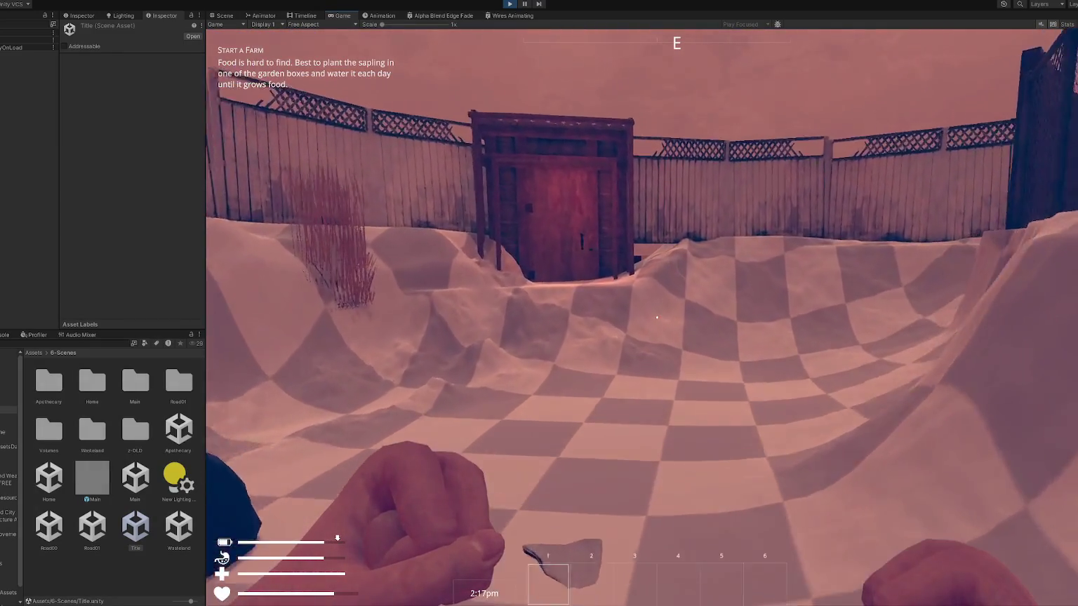
key("w")
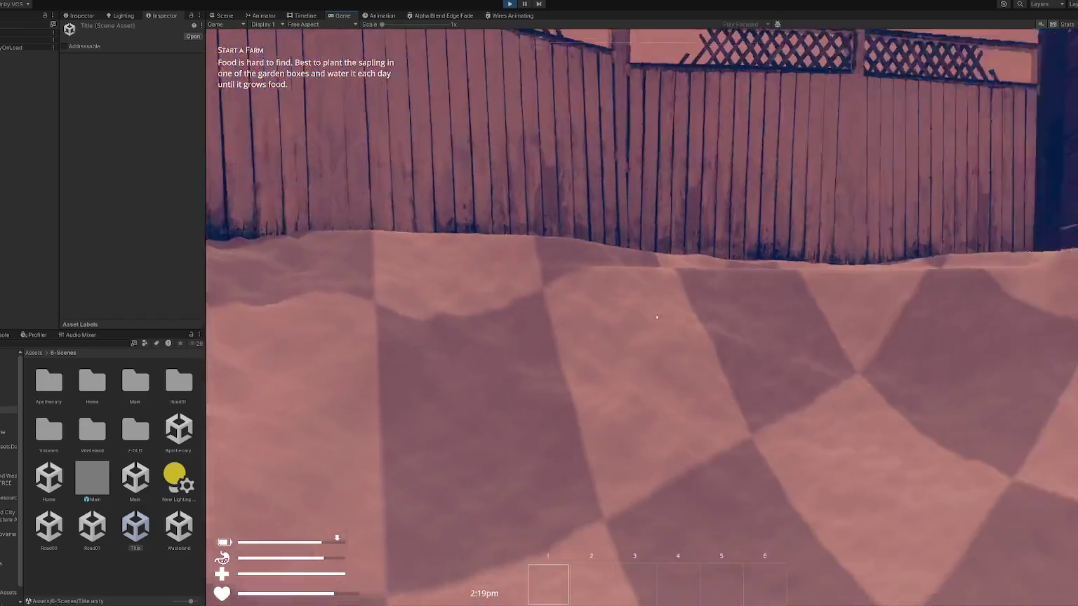
key("w")
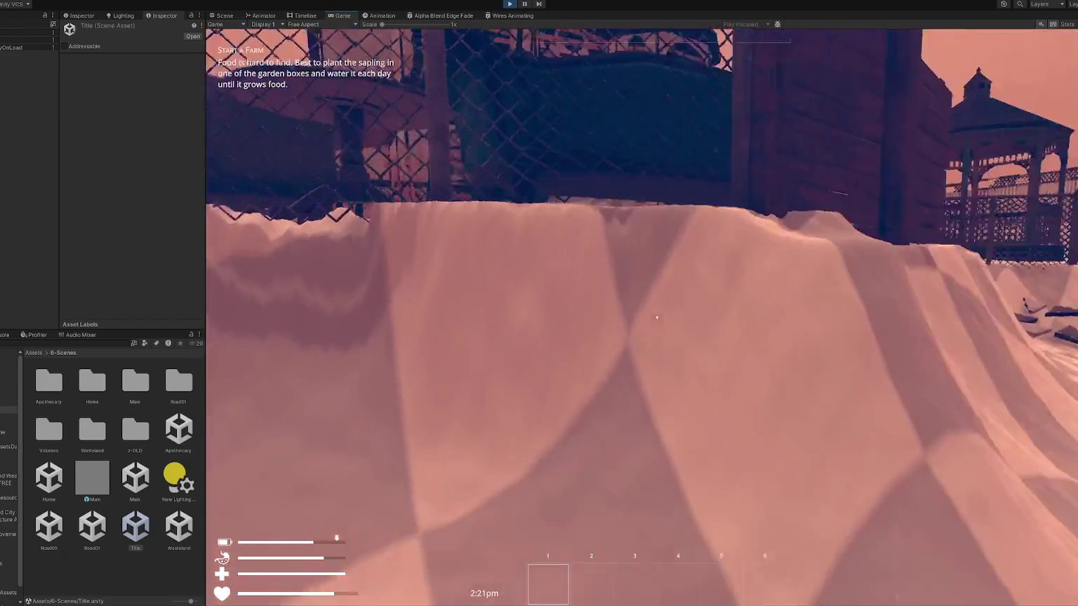
key("w")
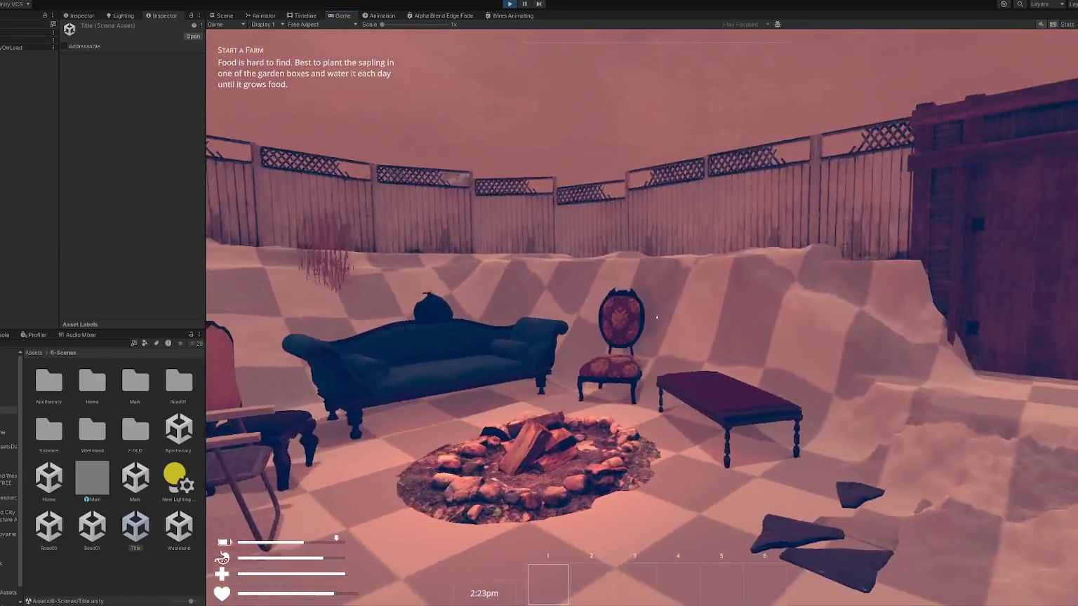
key("w")
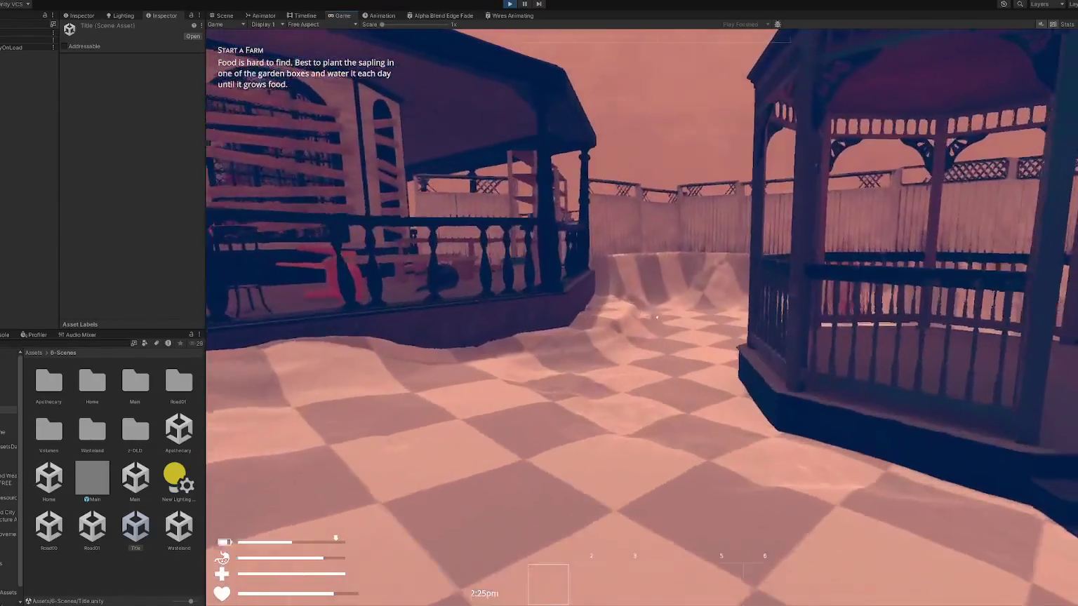
key("w")
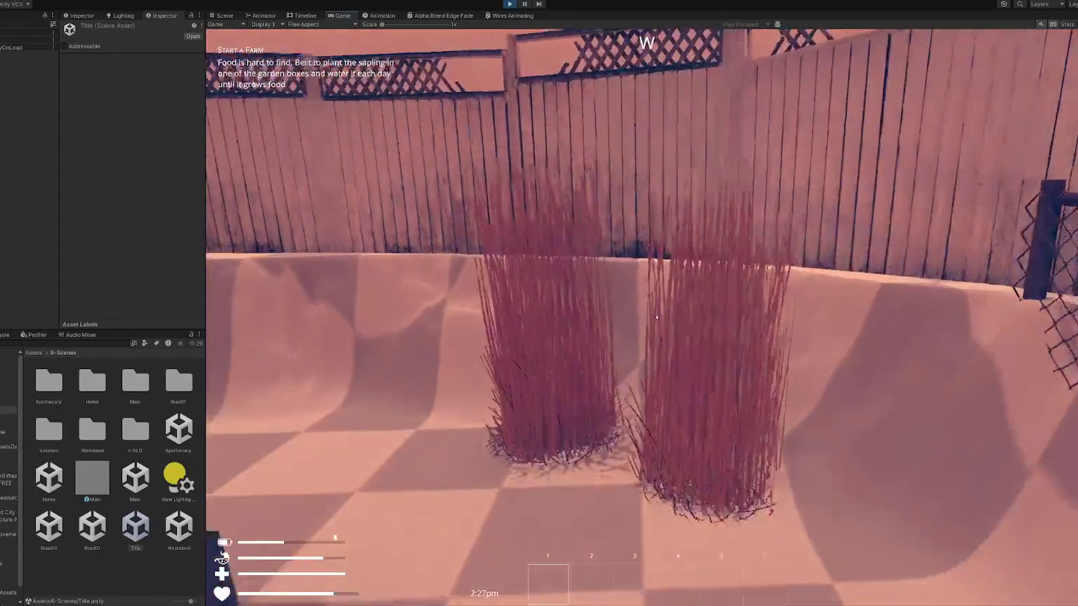
key("w")
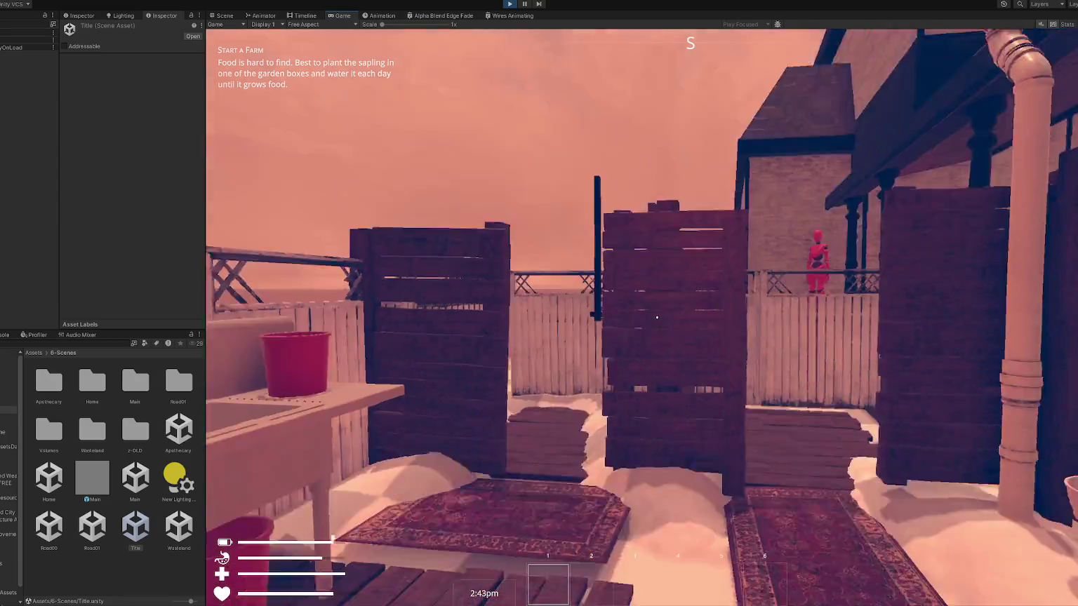
key("s")
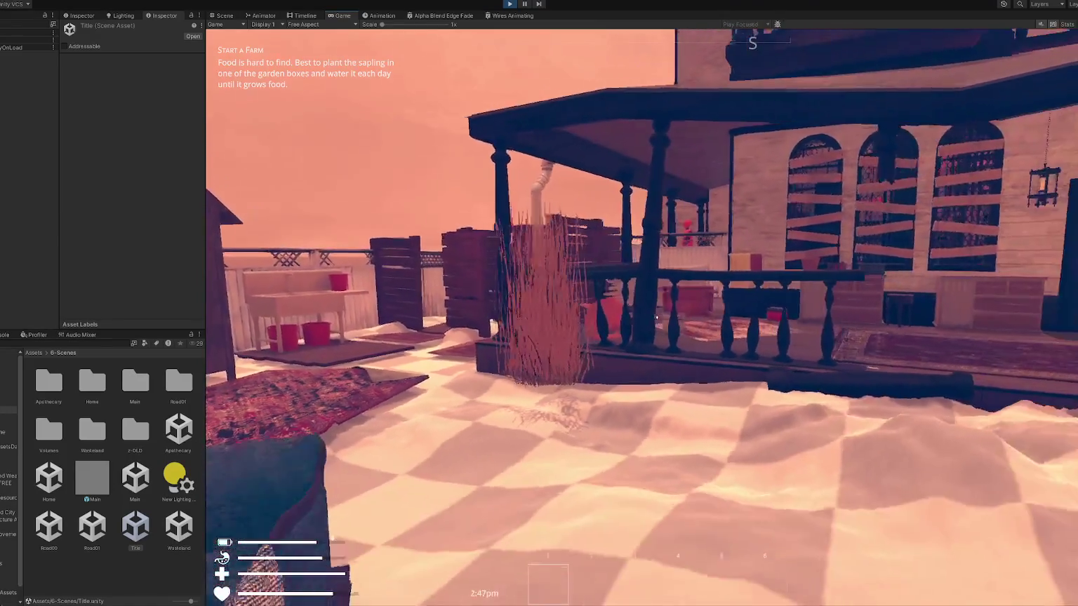
Pause the playtest, search the Hierarchy for 'foliage' and enable the Foliage group.
key("Escape")
key("Escape")
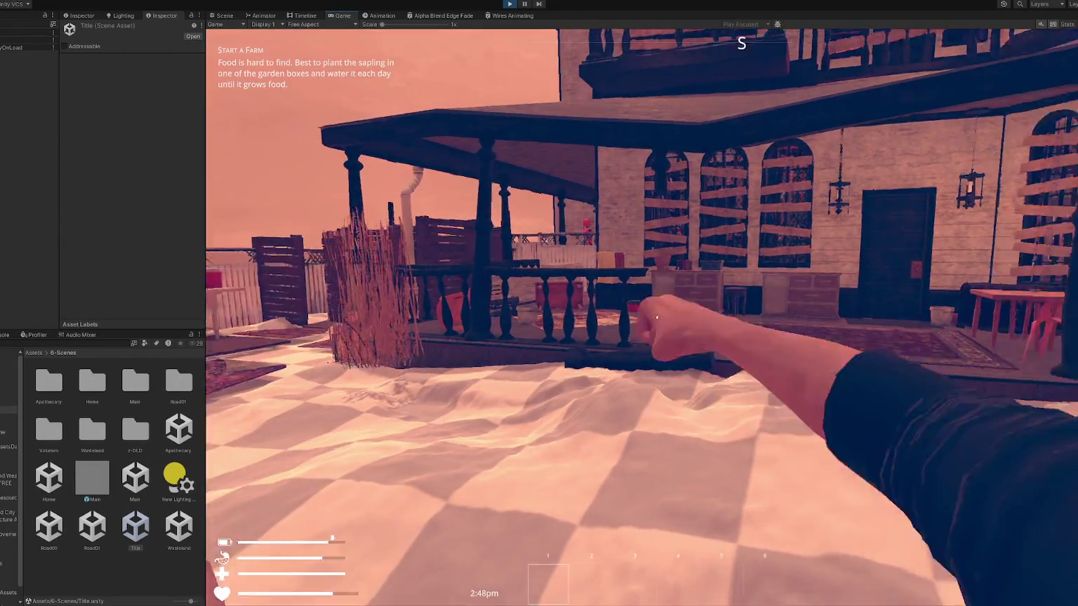
key("w")
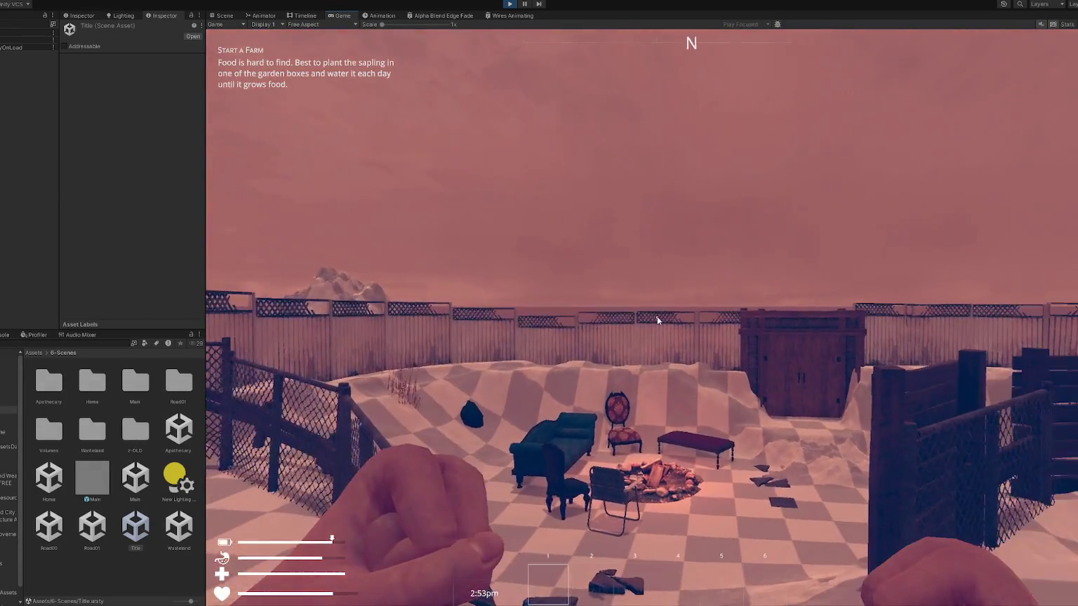
key("Escape")
left_click(5, 23)
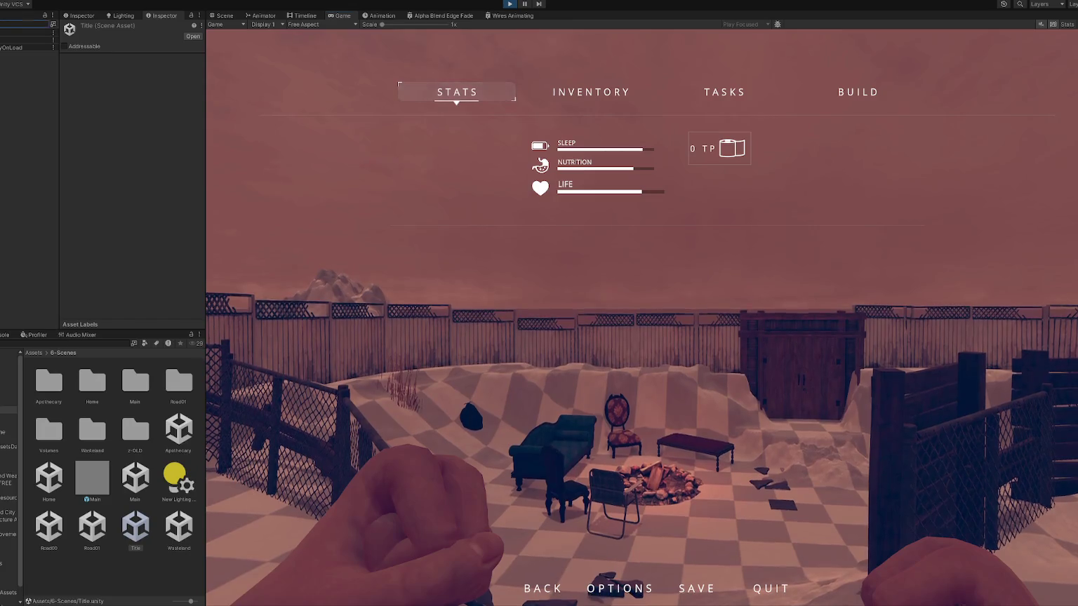
type("foliage")
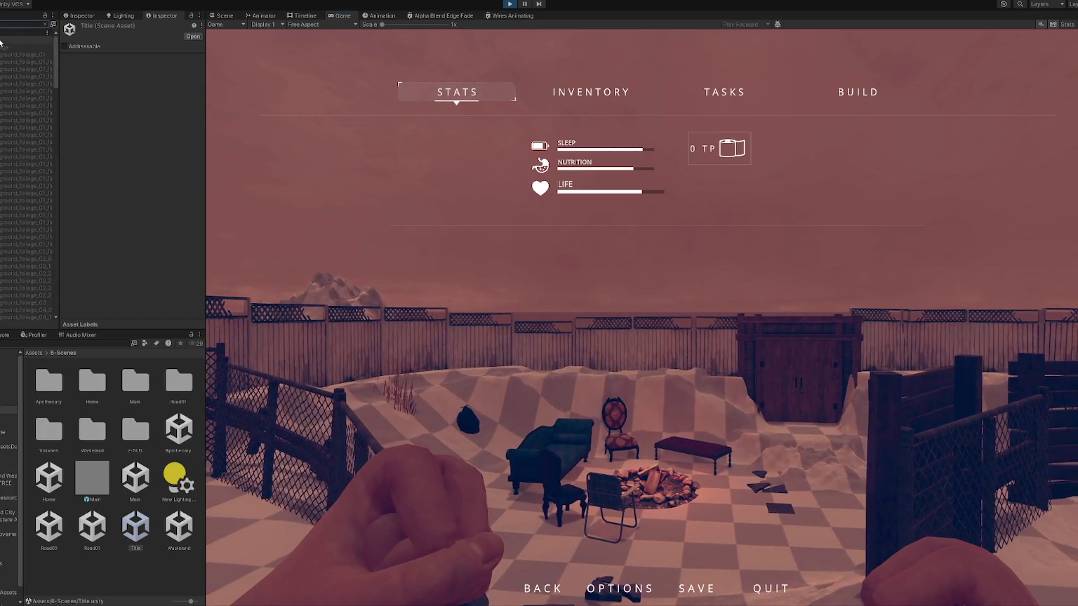
left_click(21, 40)
left_click(84, 27)
Resume play and walk around the yard onto the porch, viewing the trees and shed.
key("Escape")
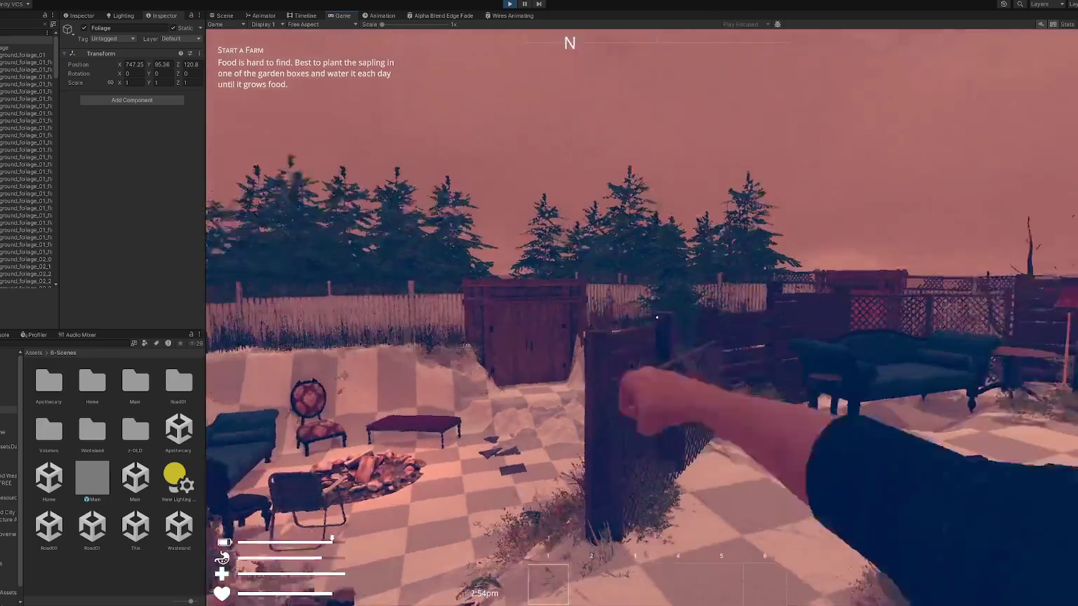
key("w")
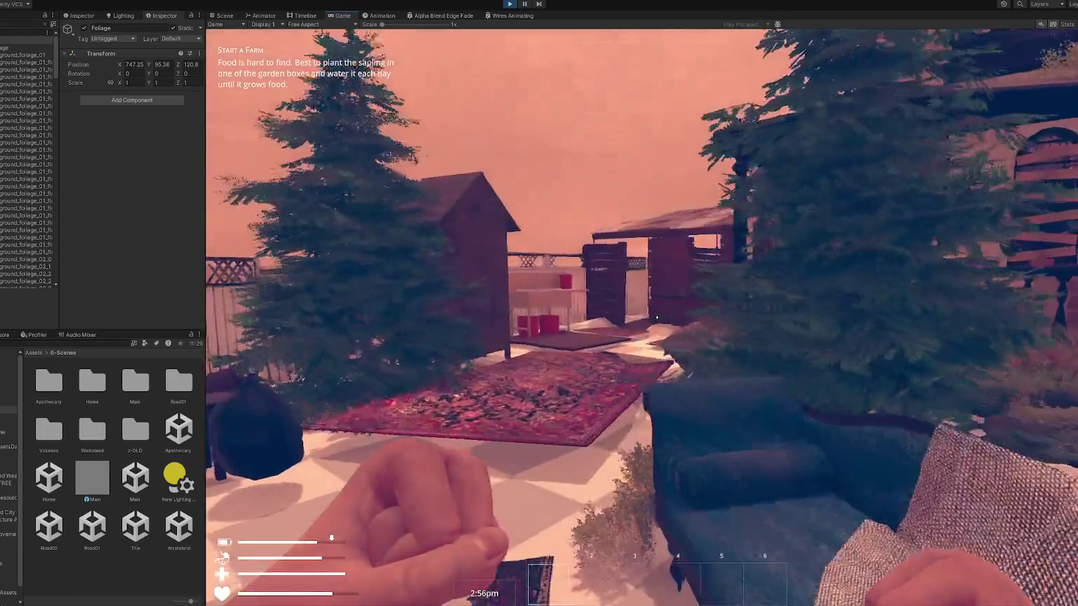
key("w")
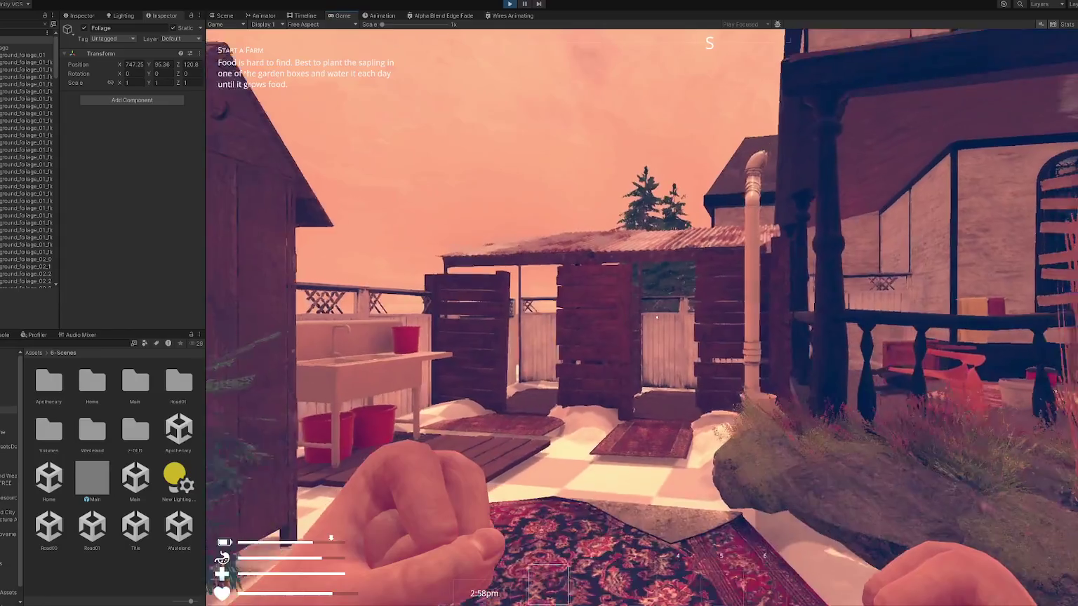
key("w")
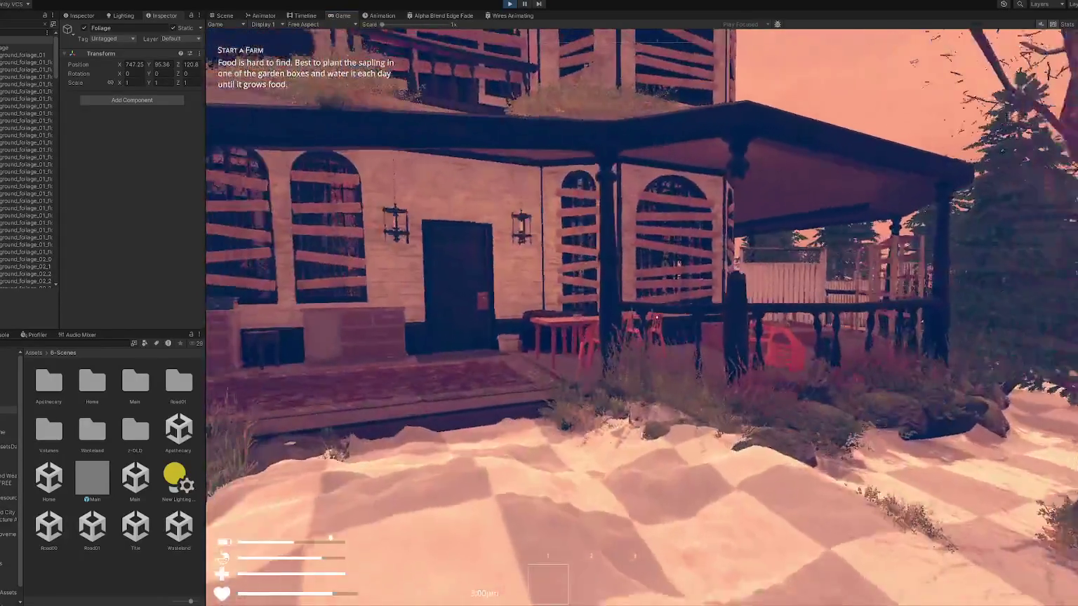
key("w")
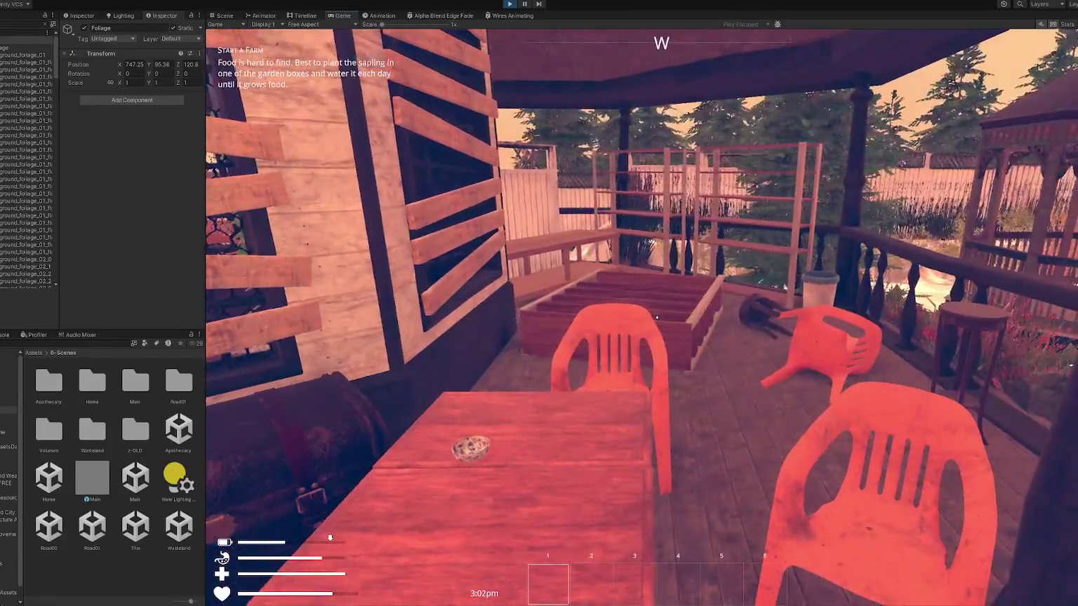
key("w")
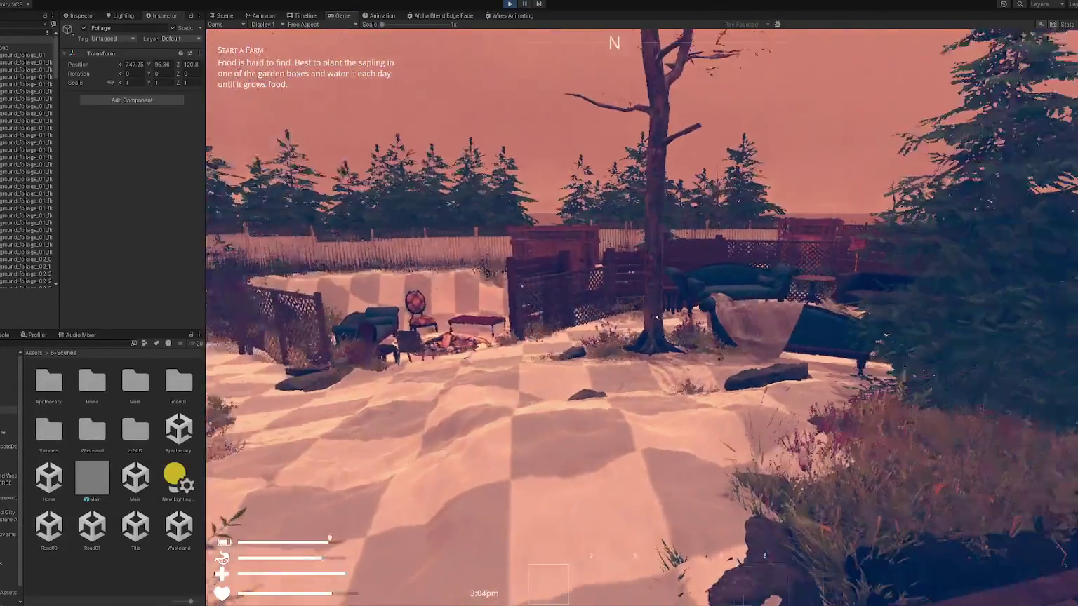
key("s")
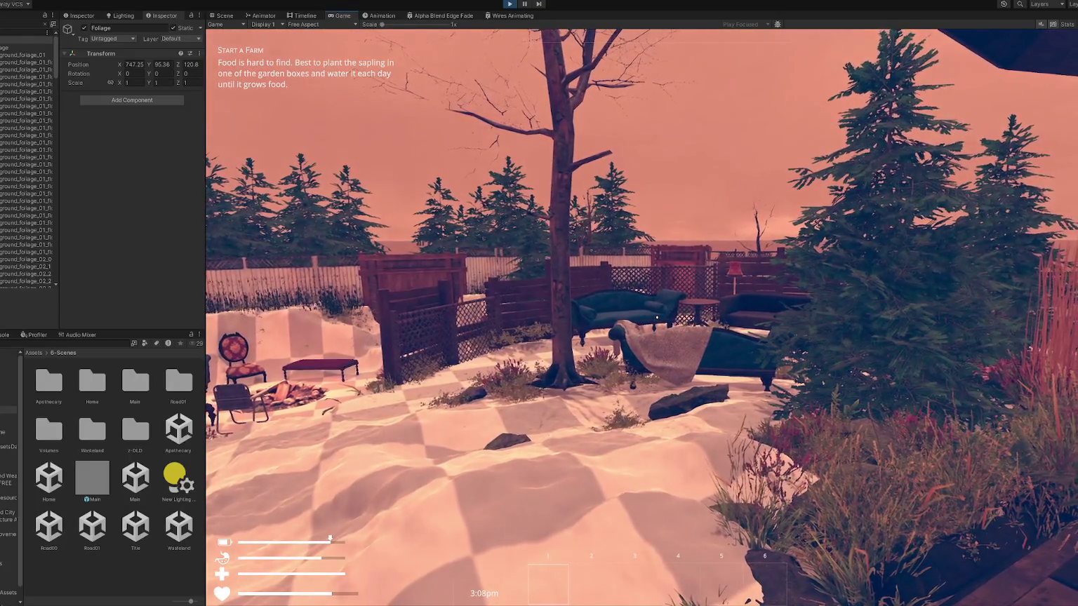
key("w")
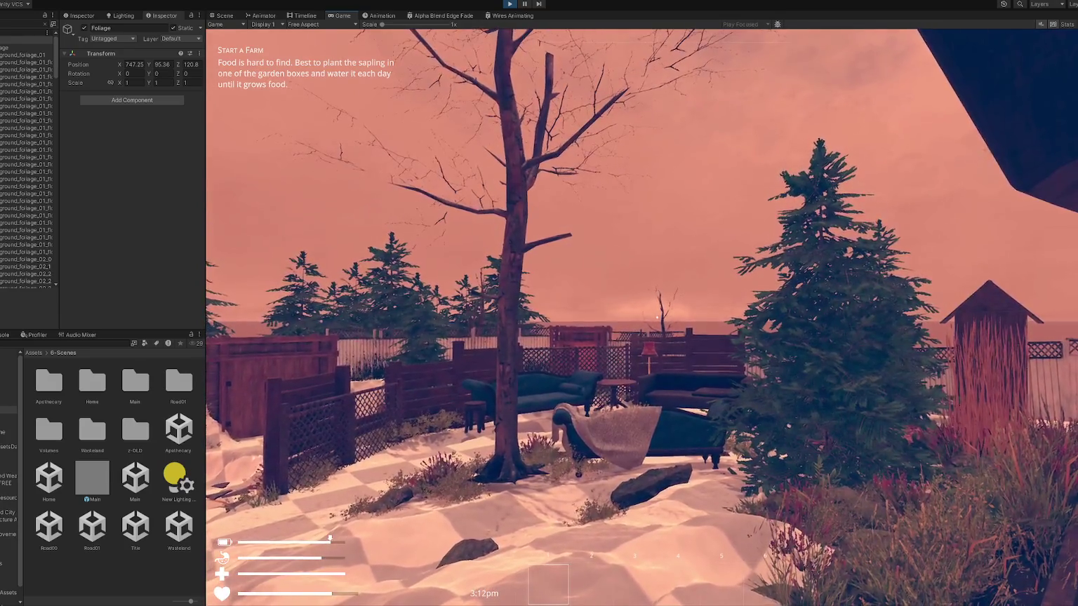
key("d")
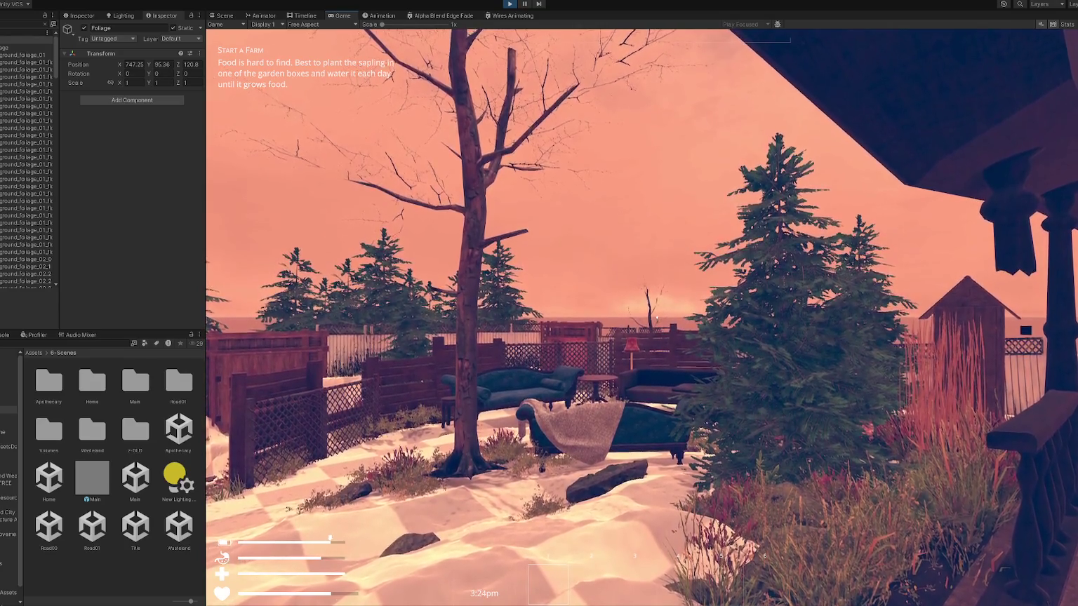
Walk through the yard to the dark door and enter the apothecary shop.
left_click(657, 318)
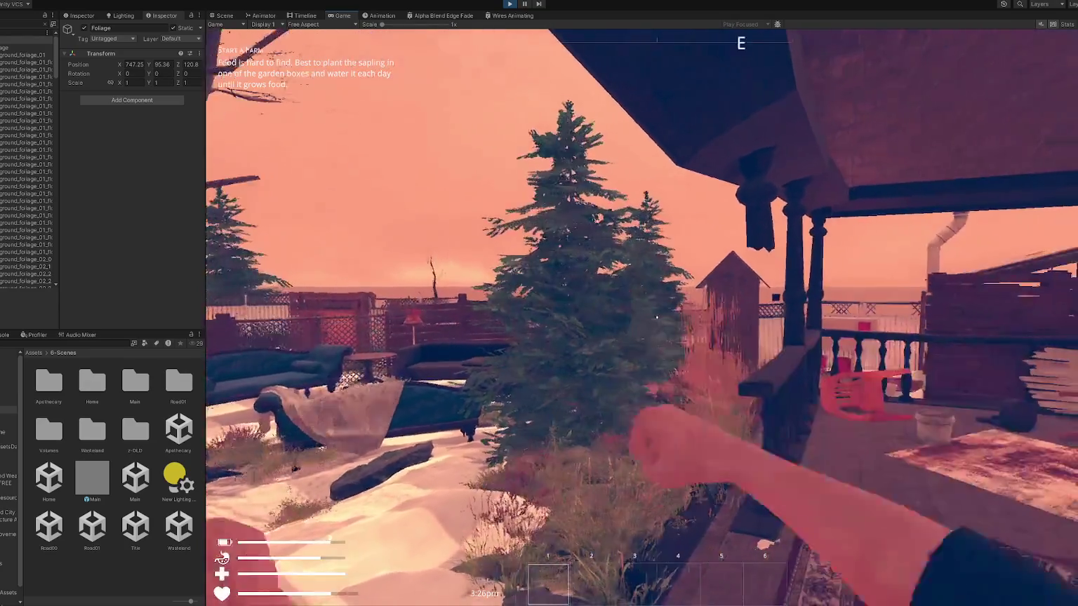
key("w")
key("w")
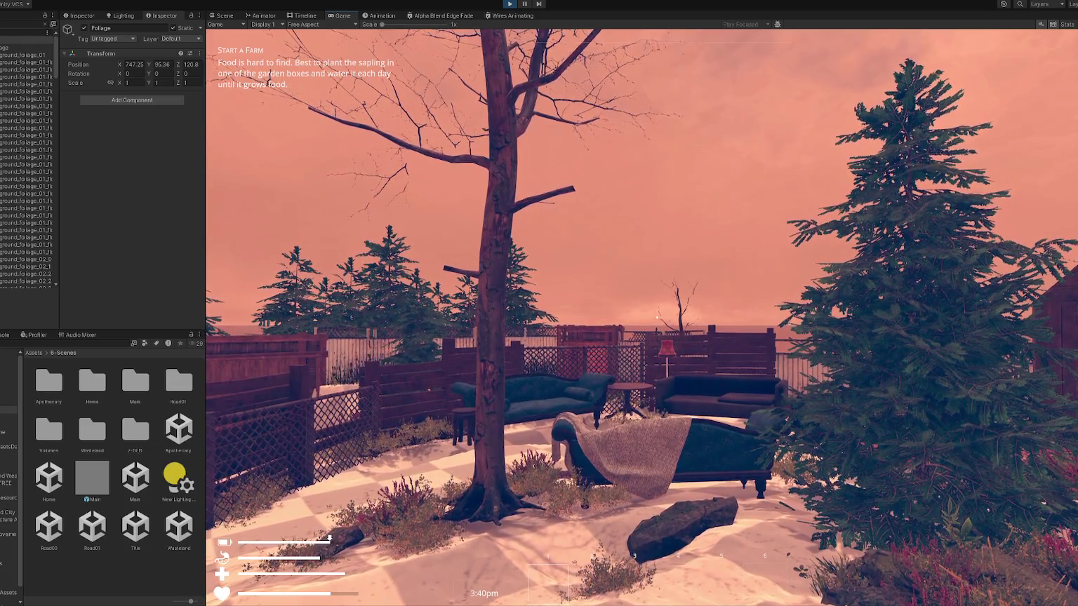
key("1")
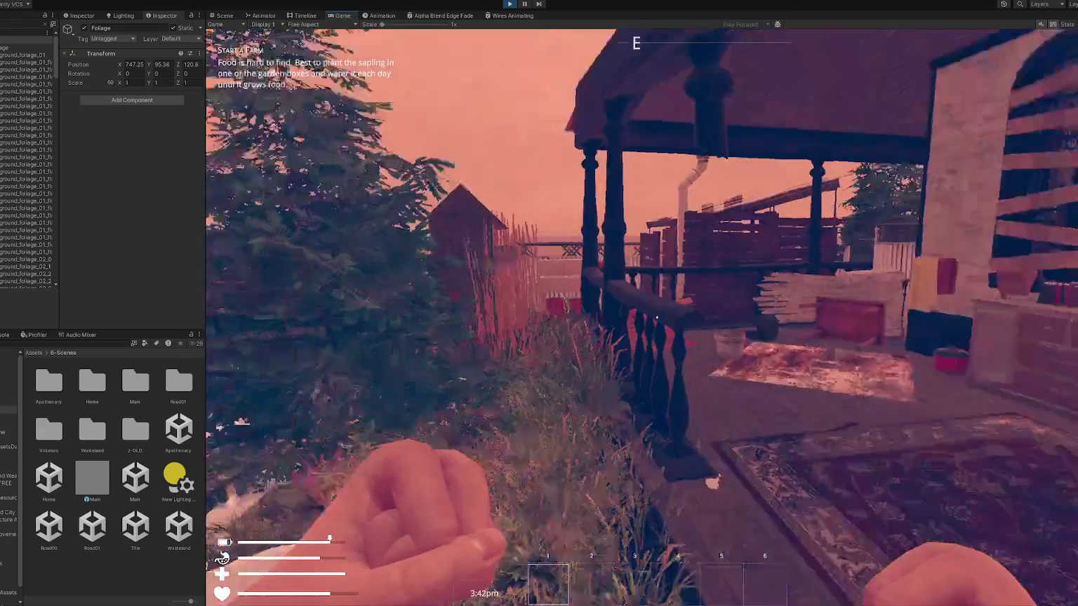
key("w")
key("e")
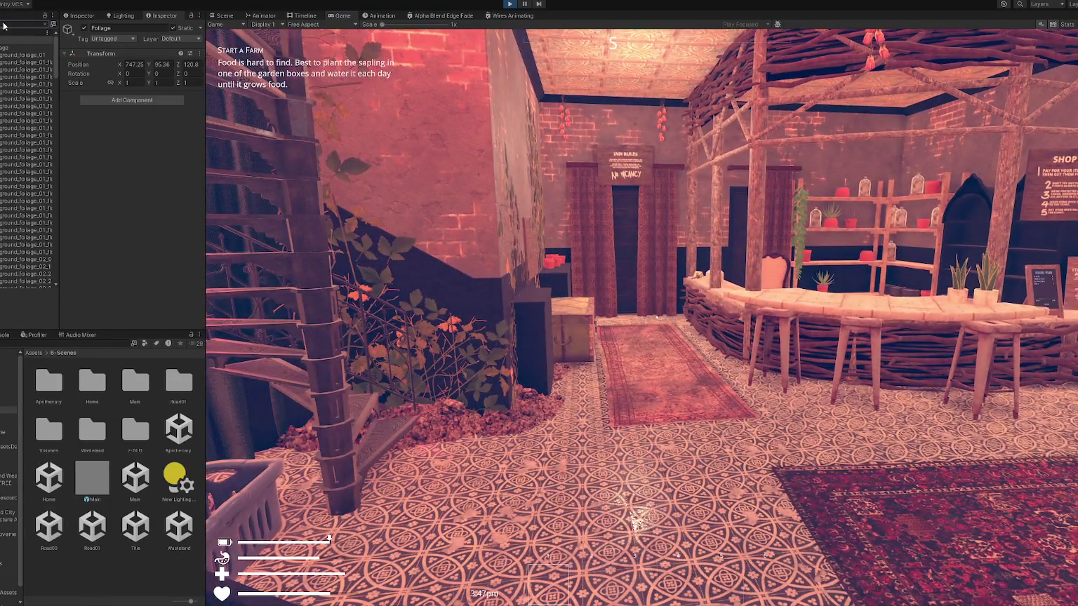
Clear the Hierarchy search, select Gloom(Clone) and switch to the Scene view.
left_click(7, 24)
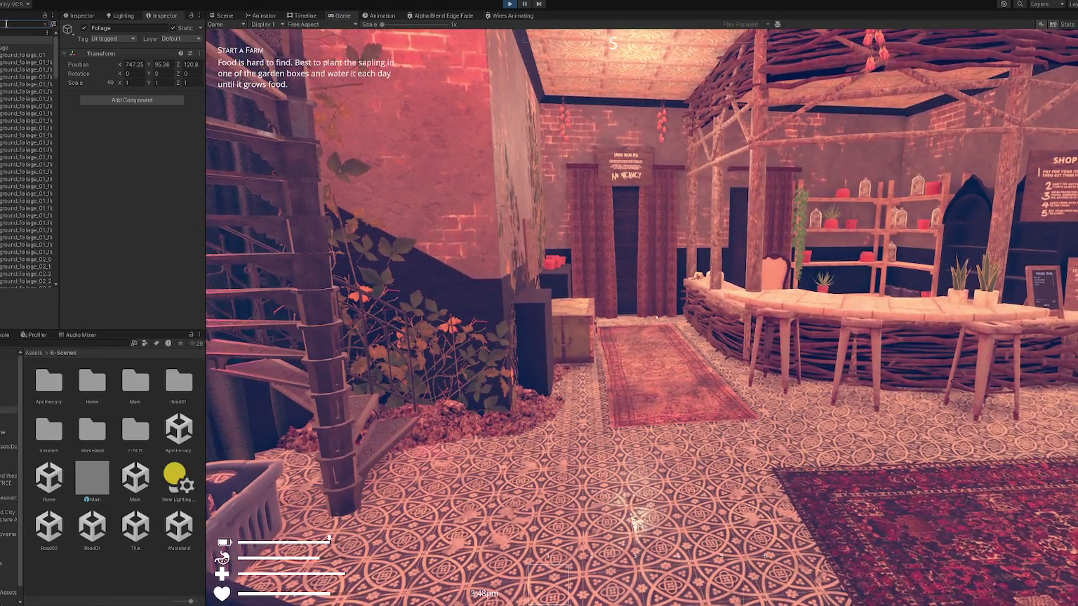
key("ctrl+a")
key("BackSpace")
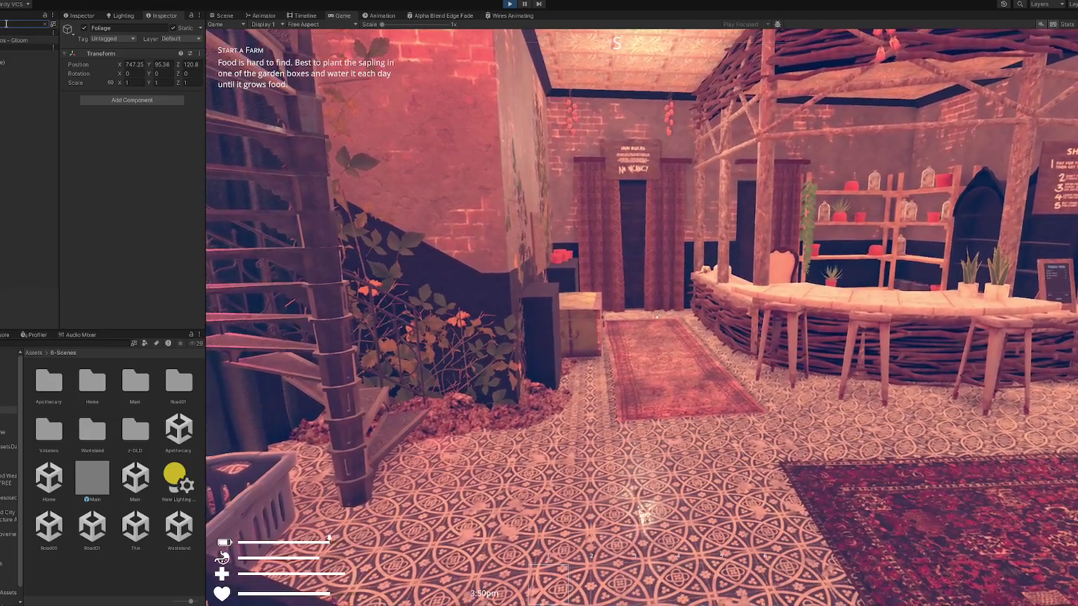
left_click(21, 61)
key("ctrl+1")
Frame Gloom on the porch roof, orbit and zoom around it, then stop Play mode.
key("f")
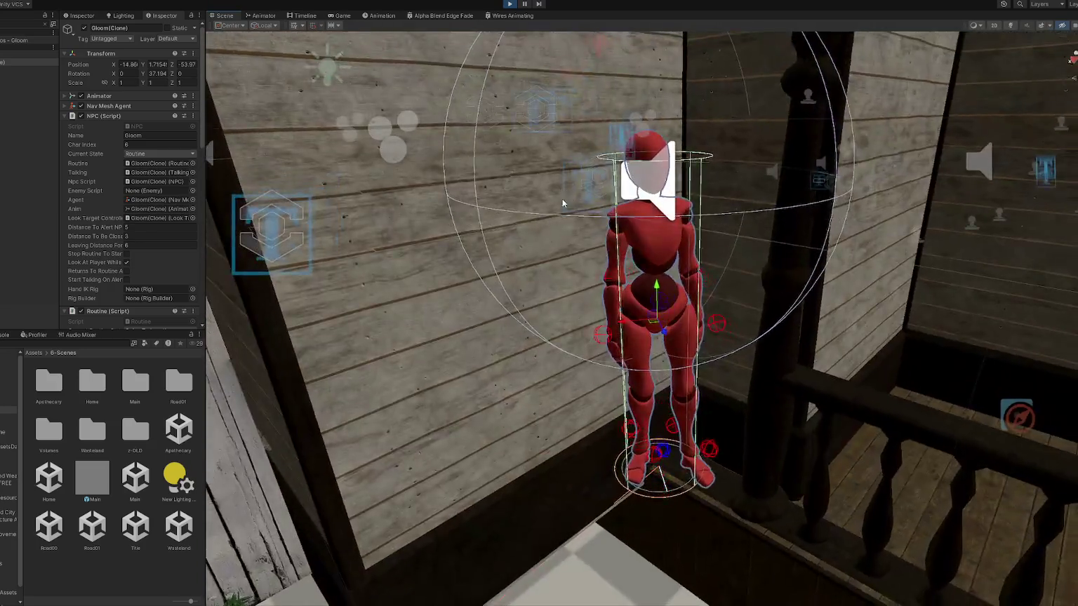
mouse_move(562, 203)
left_mouse_down()
mouse_move(473, 195)
mouse_move(756, 192)
mouse_move(562, 190)
mouse_move(510, 185)
mouse_move(503, 173)
mouse_move(428, 184)
mouse_move(594, 214)
mouse_move(483, 201)
left_mouse_up()
scroll(474, 196, "down", 2)
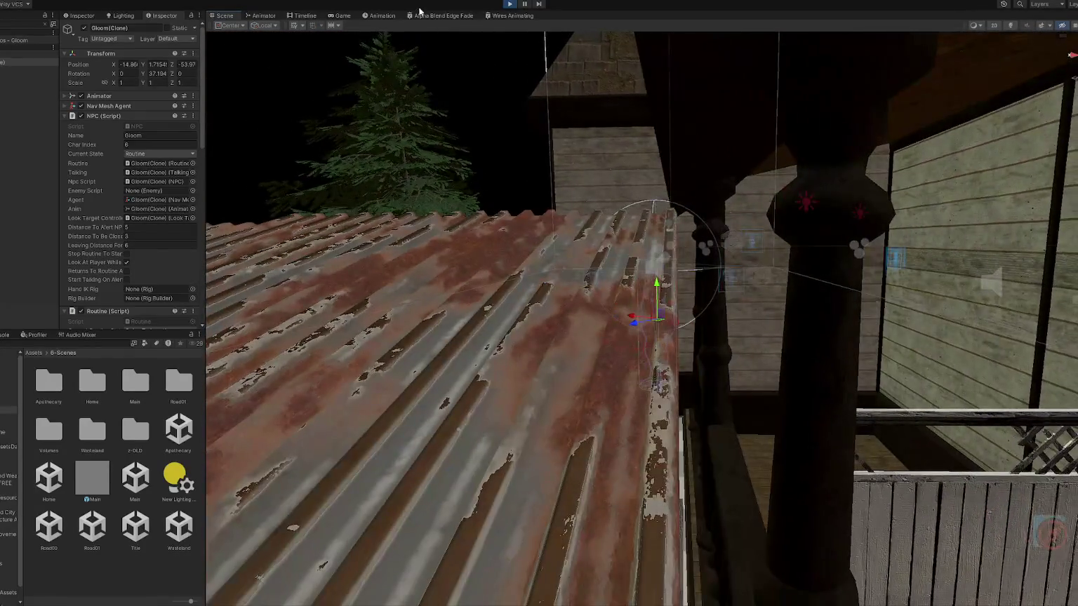
left_click(510, 5)
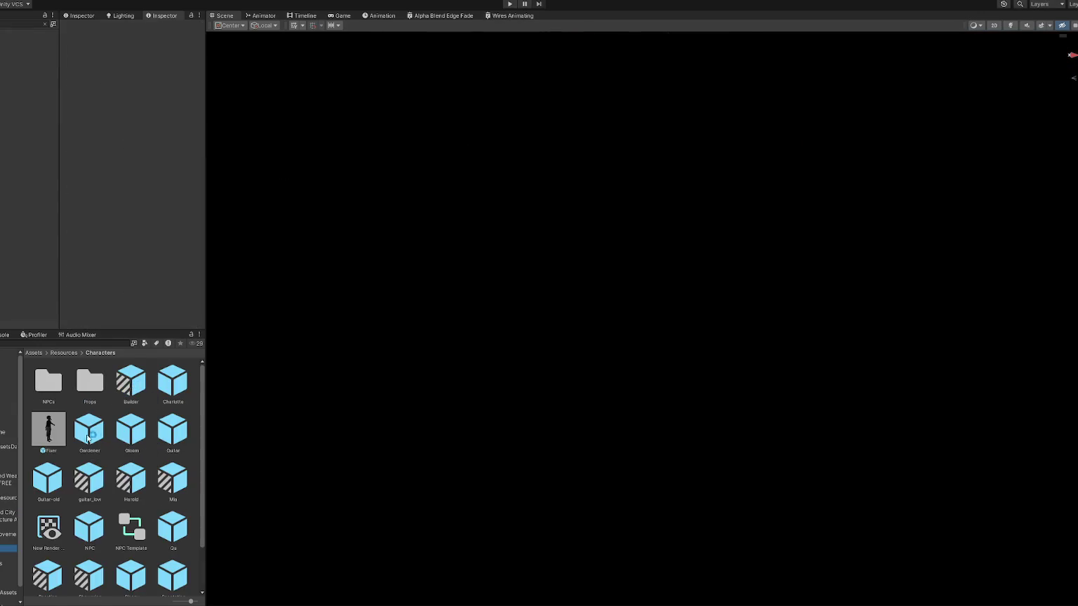
Inspect the Gloom prefab in Resources/Characters, then select the Main scene in 6-Scenes.
left_click(132, 428)
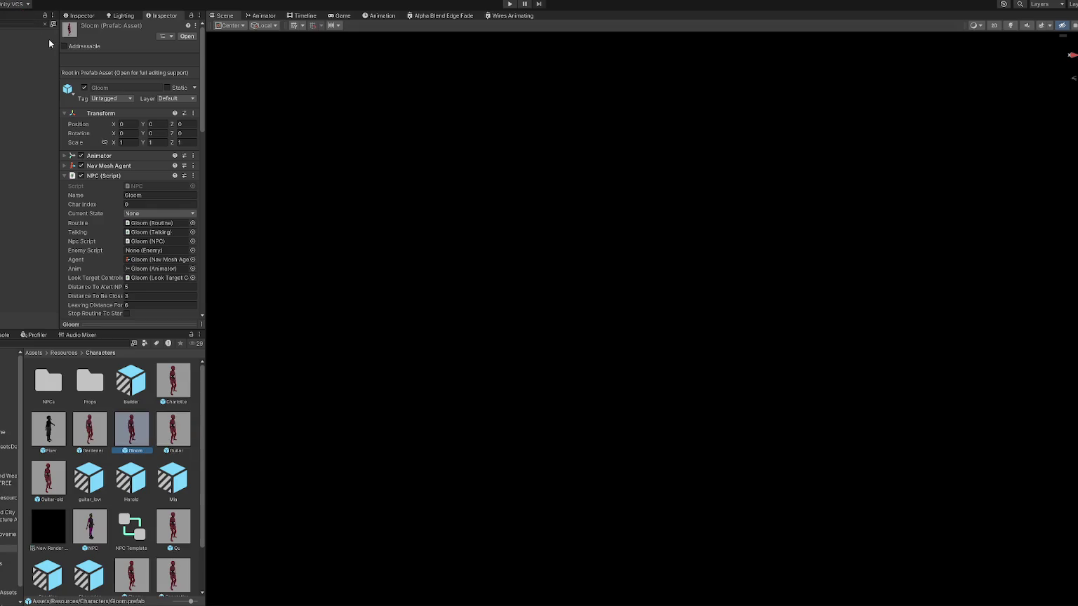
left_click(9, 414)
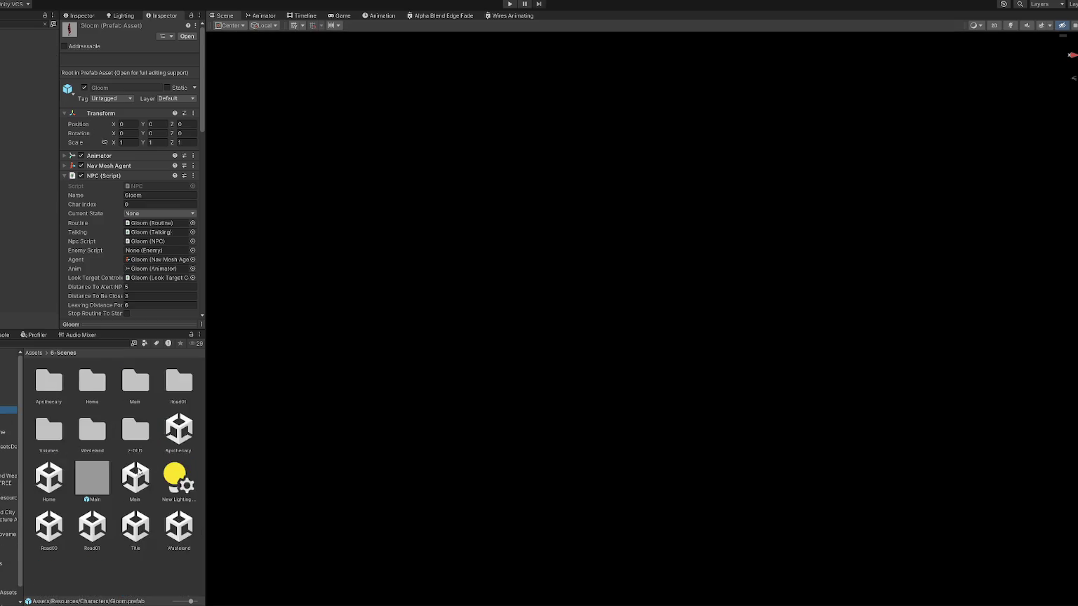
left_click(136, 475)
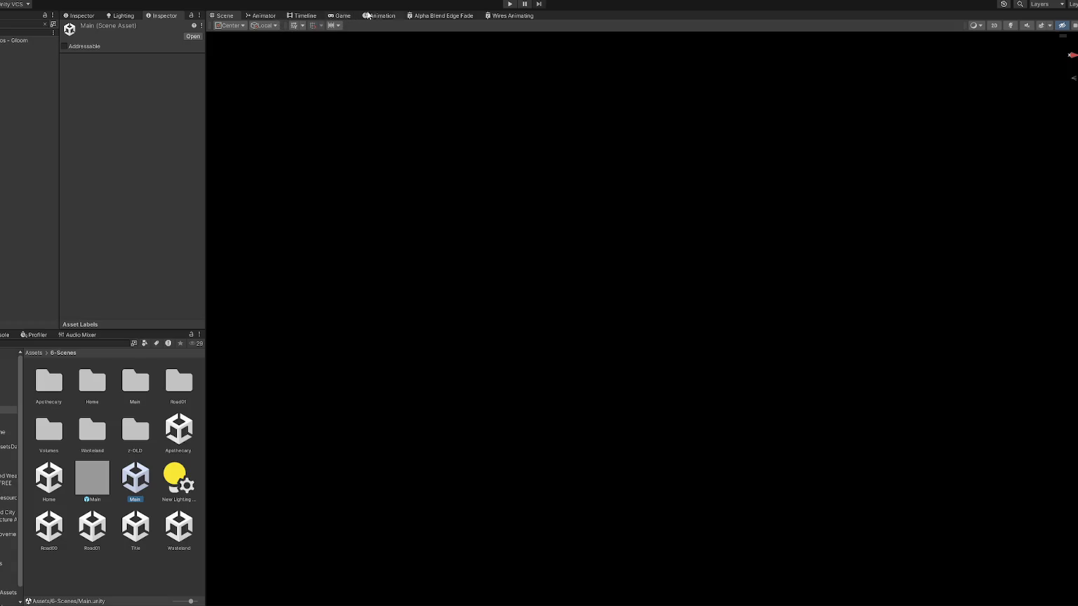
left_click(20, 24)
Open the Apothecary scene additively and orbit down to the shop counter and stools.
right_click(178, 430)
left_click(238, 226)
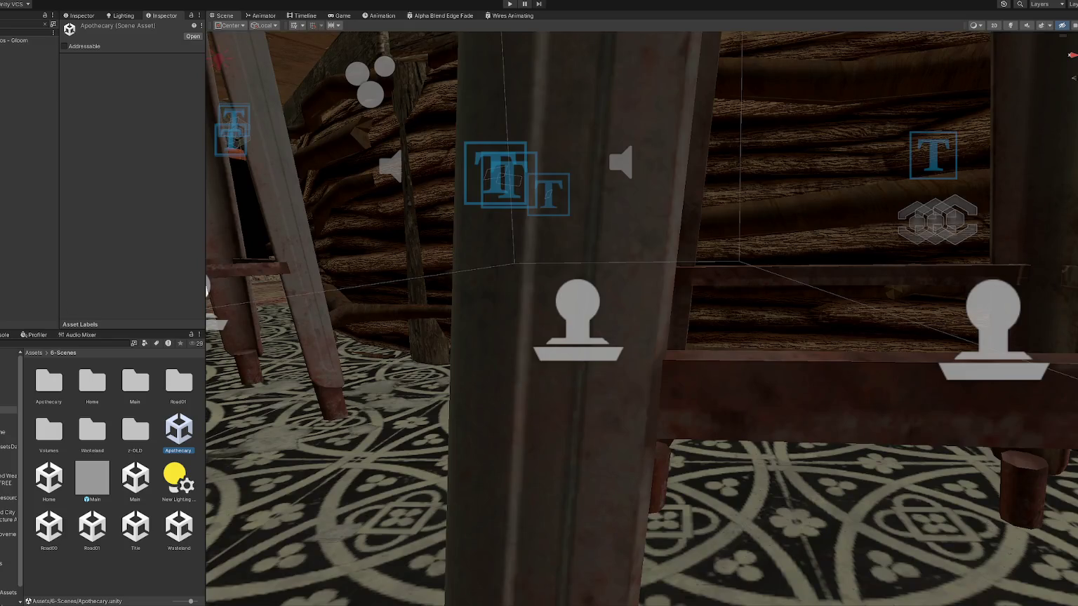
left_click_drag(467, 380, 746, 344)
scroll(745, 344, "down", 10)
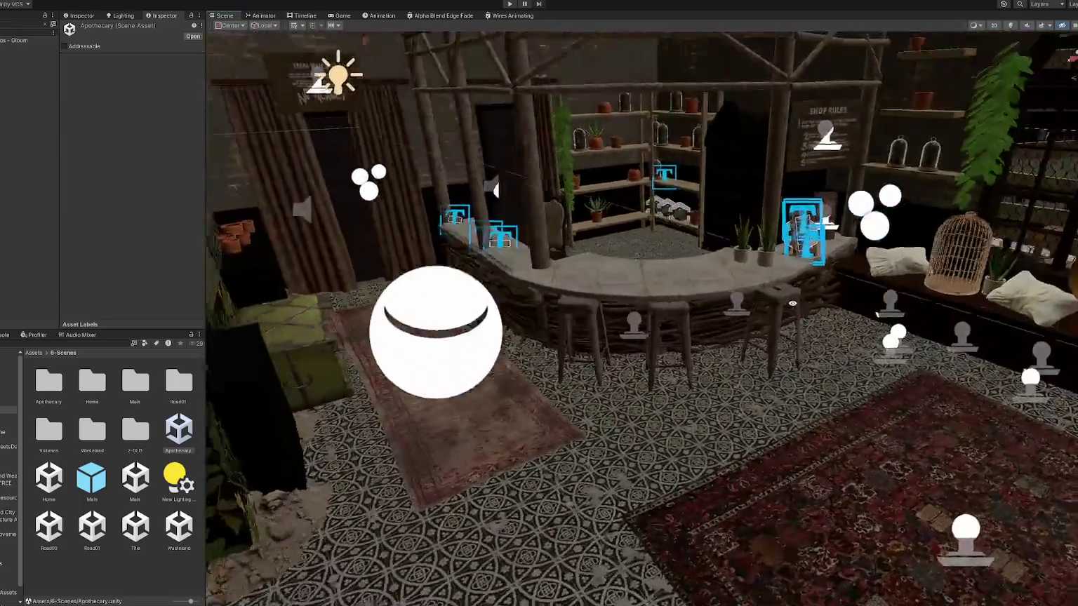
mouse_move(792, 303)
left_mouse_down()
mouse_move(780, 265)
mouse_move(662, 344)
mouse_move(534, 274)
mouse_move(537, 283)
mouse_move(479, 317)
mouse_move(722, 315)
mouse_move(702, 320)
mouse_move(685, 309)
mouse_move(695, 301)
mouse_move(674, 316)
mouse_move(772, 323)
mouse_move(698, 339)
left_mouse_up()
Select 'NPC Start pos - Gloom', check the Gloom prefab, then select the Main scene asset.
left_click(28, 40)
scroll(723, 314, "down", 10)
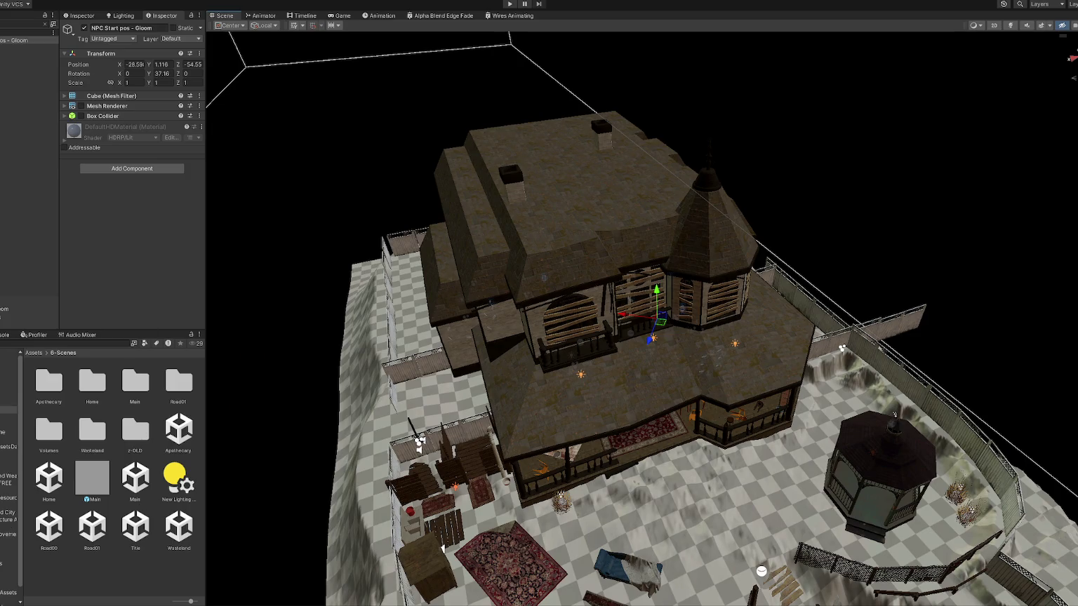
left_click(8, 549)
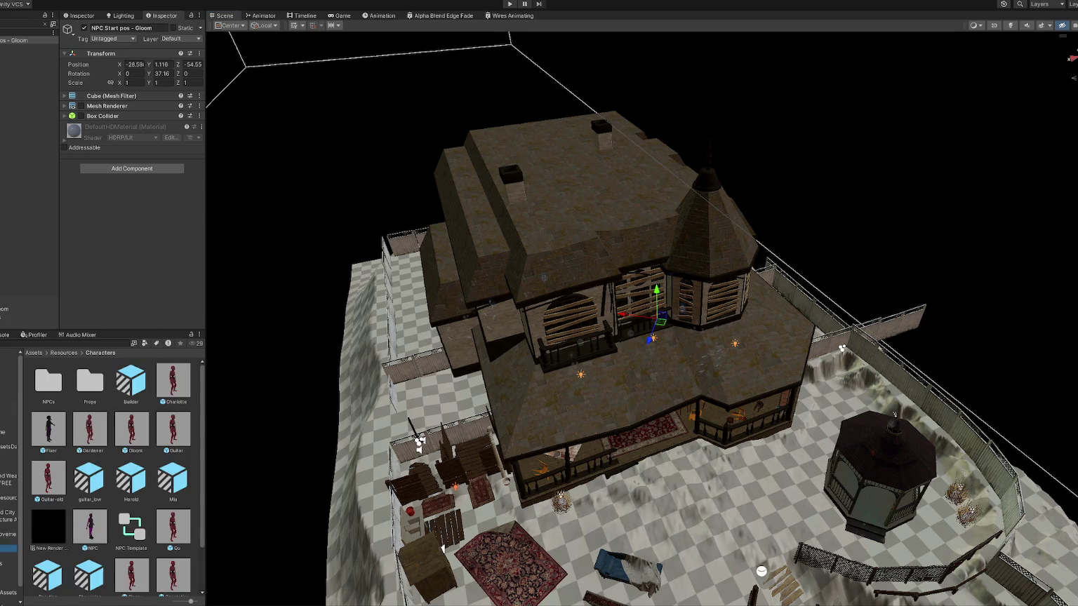
left_click(146, 426)
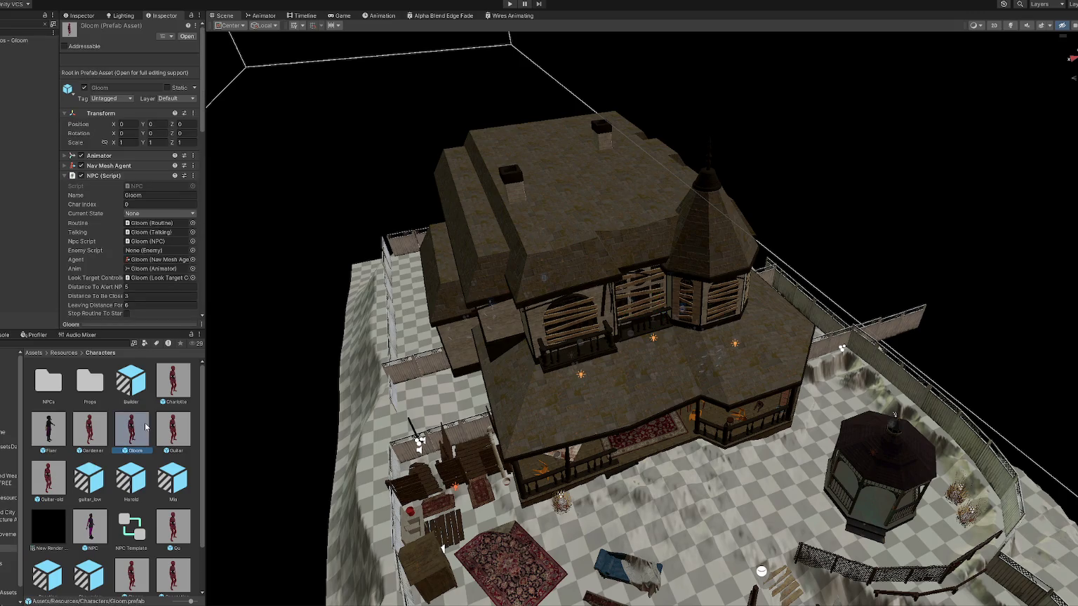
left_click(9, 416)
left_click(137, 482)
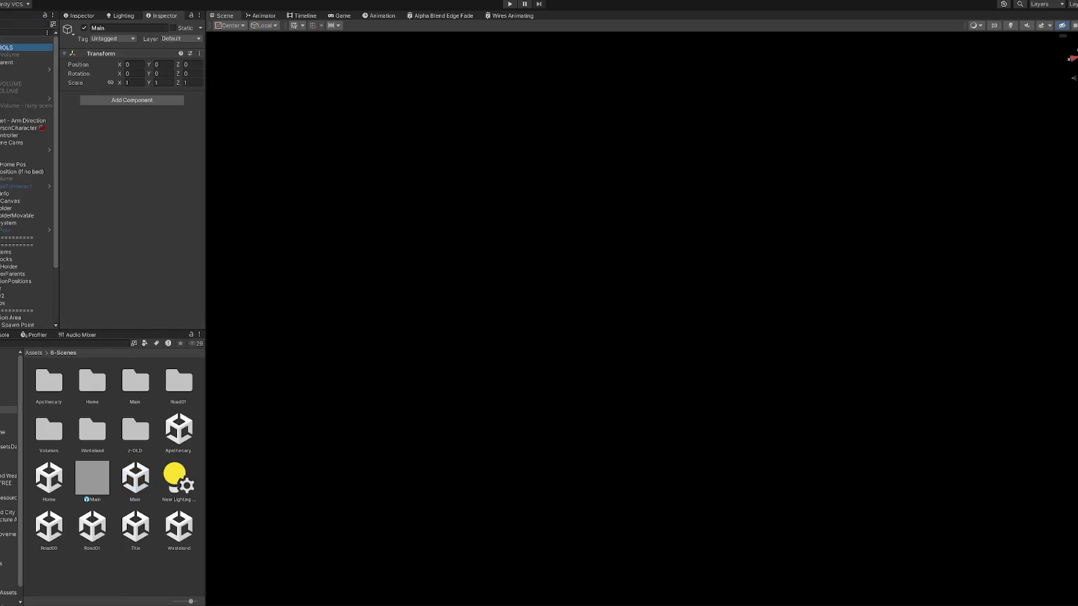
Expand NPC Spawn Controls and All Chars in CONTROLS to show Gloom's settings.
scroll(125, 155, "down", 5)
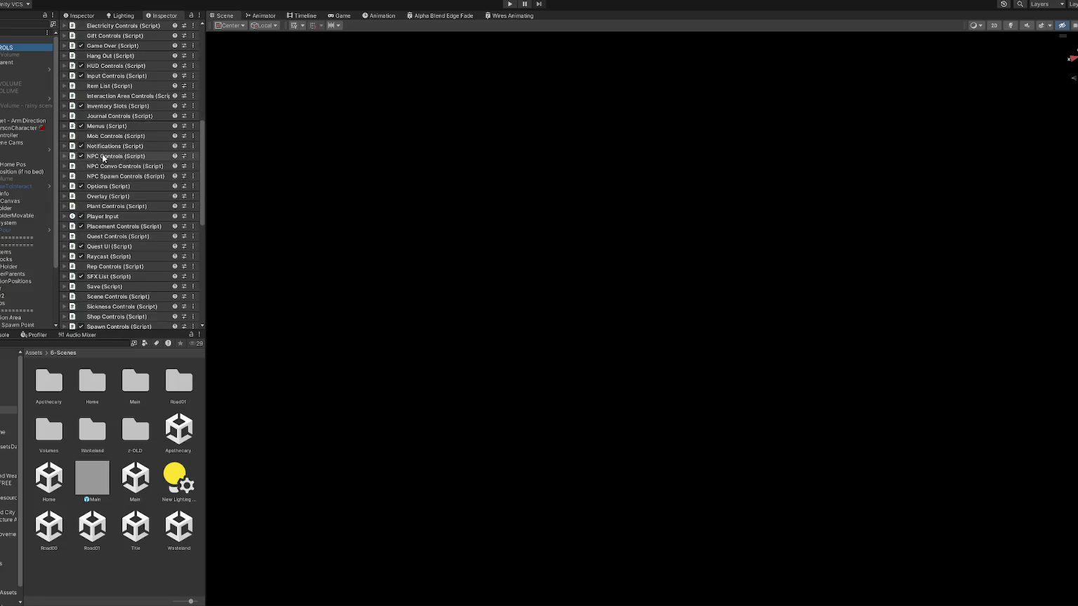
left_click(110, 175)
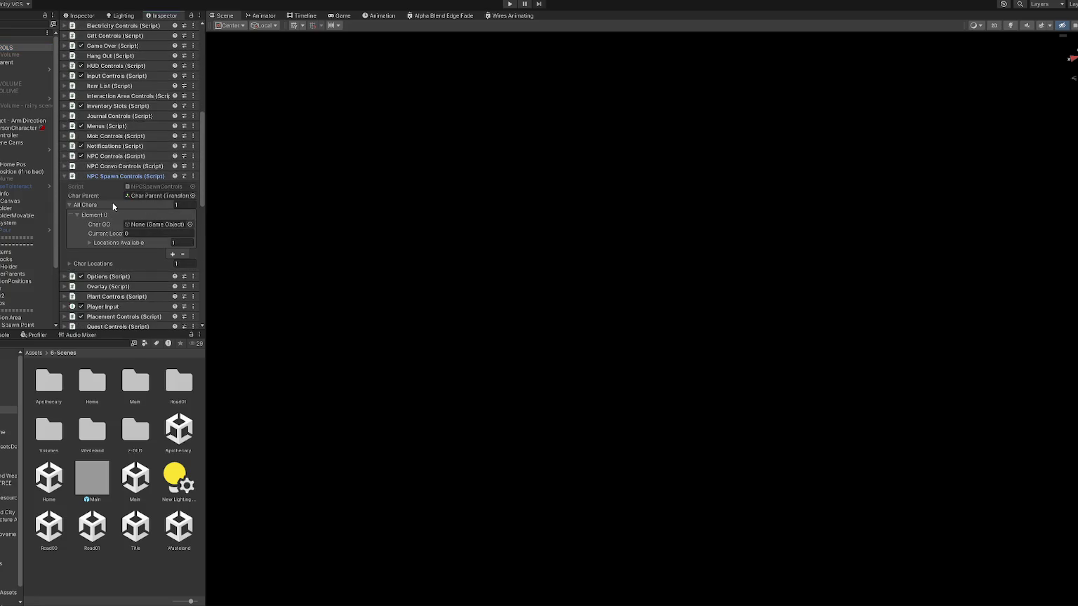
left_click(111, 158)
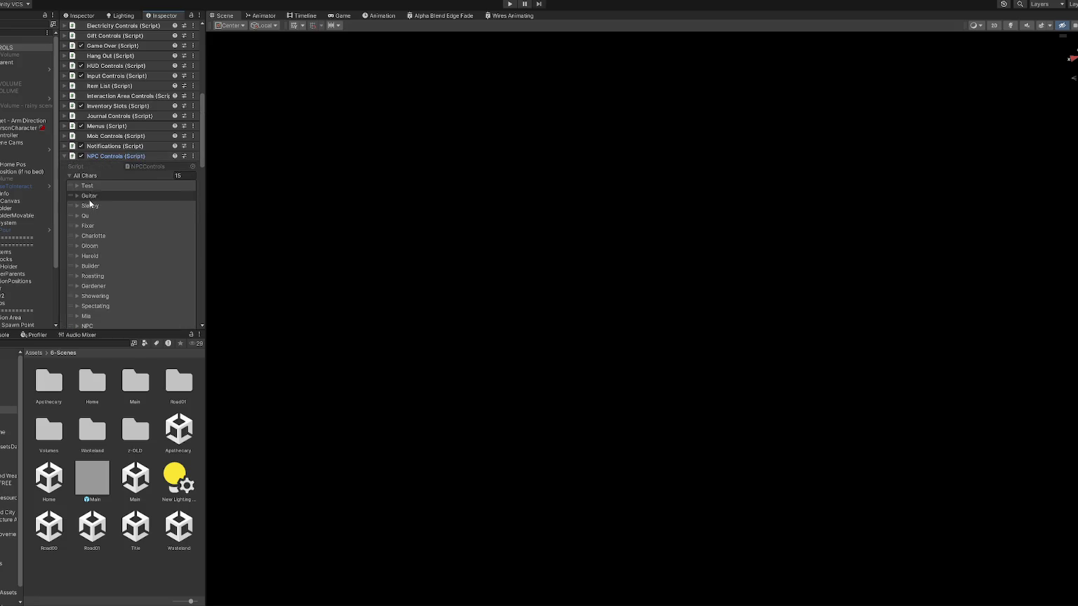
left_click(90, 246)
scroll(136, 233, "down", 2)
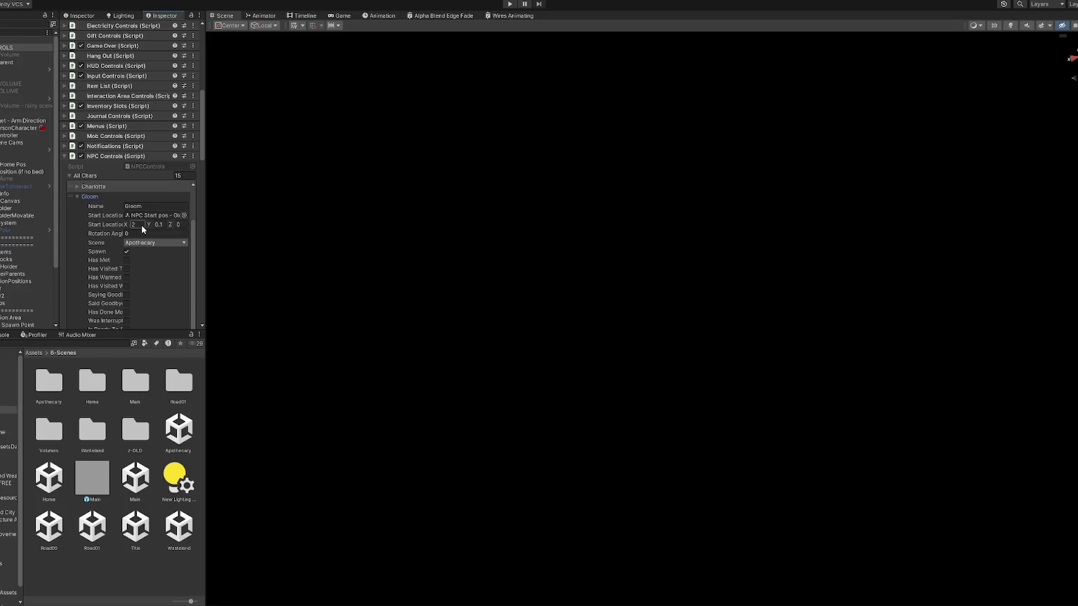
scroll(157, 228, "down", 1)
scroll(156, 230, "up", 2)
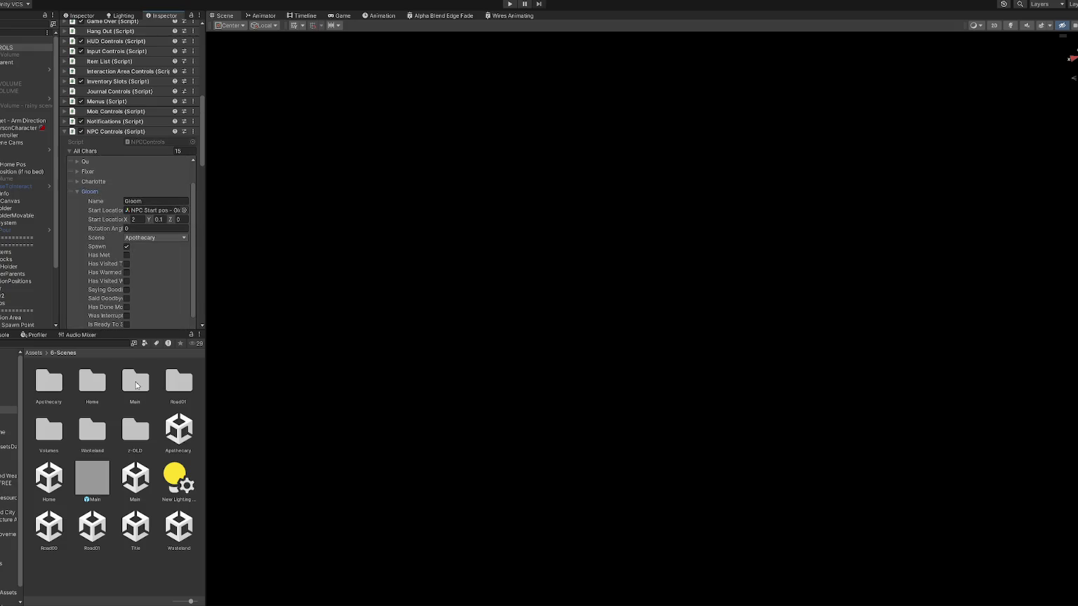
scroll(21, 202, "down", 3)
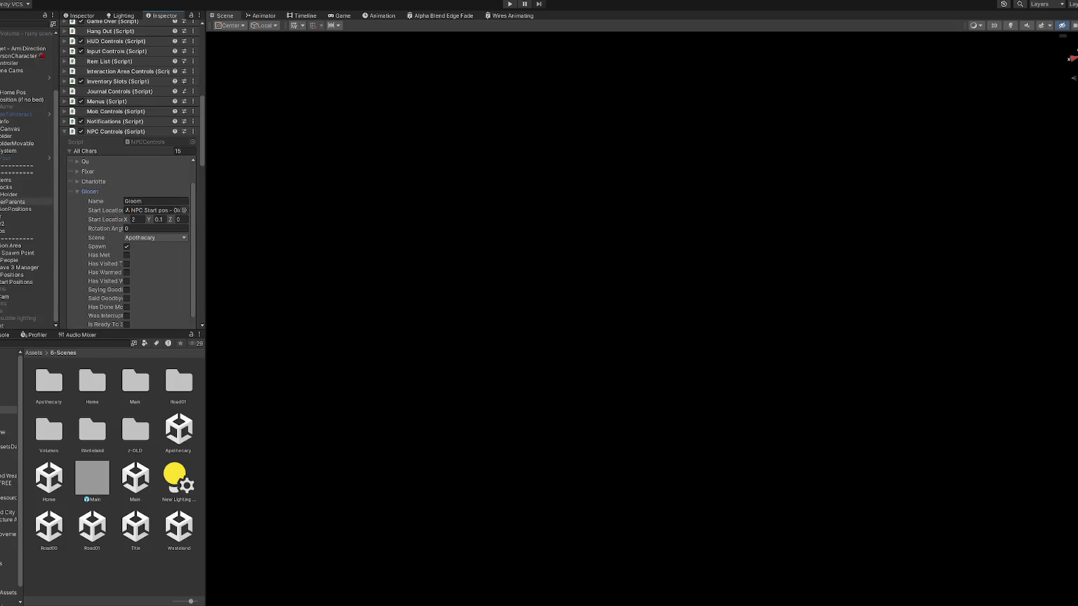
Read the Start pos - Gloom marker's X position and begin editing Gloom's Start Location.
left_click(2, 282)
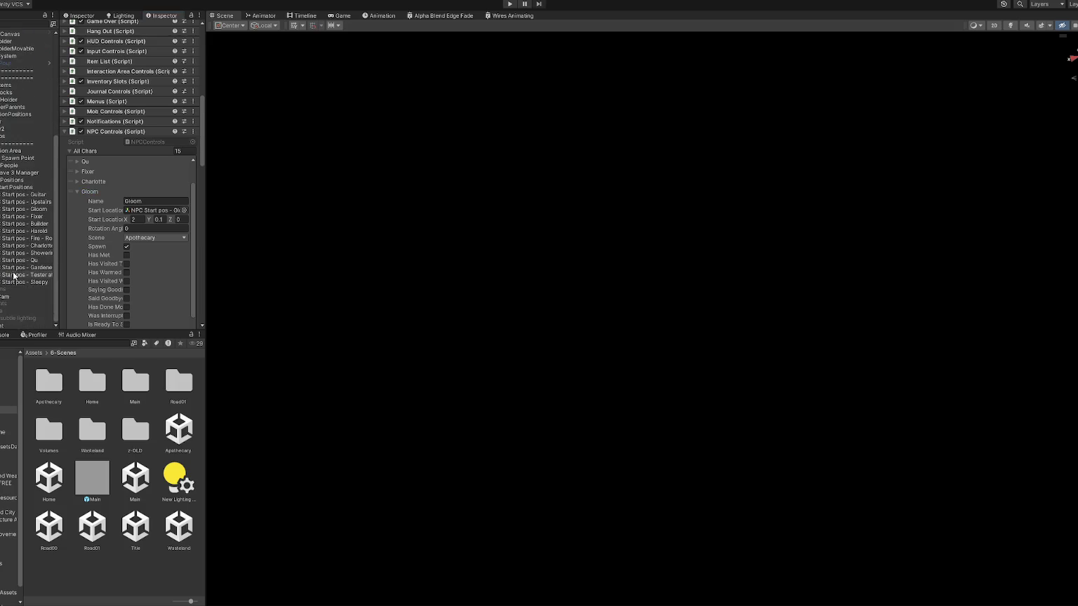
left_click(43, 210)
left_click(137, 65)
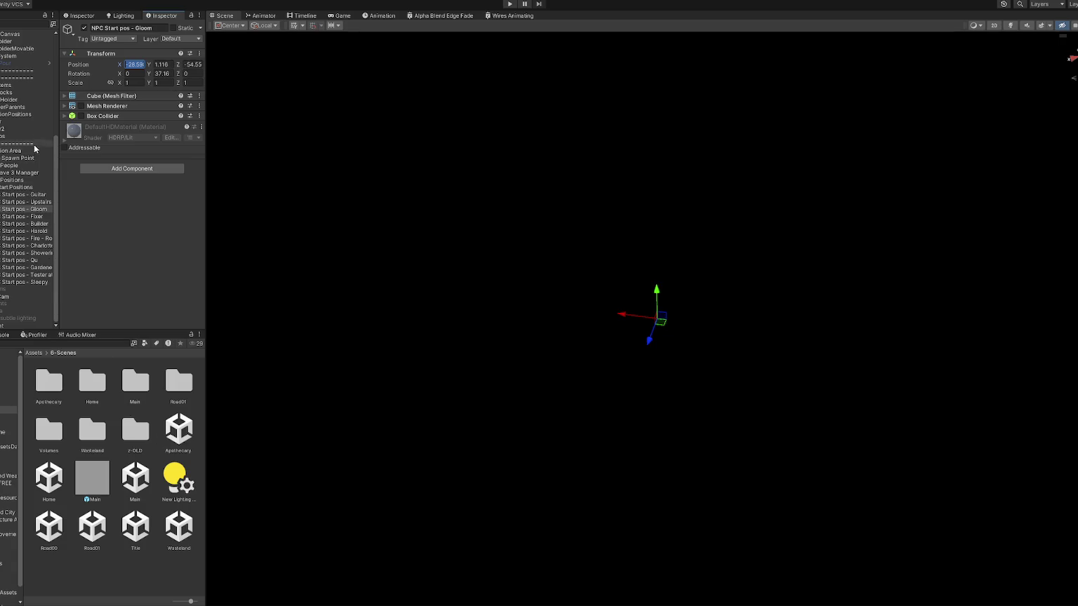
scroll(32, 105, "up", 8)
left_click(27, 48)
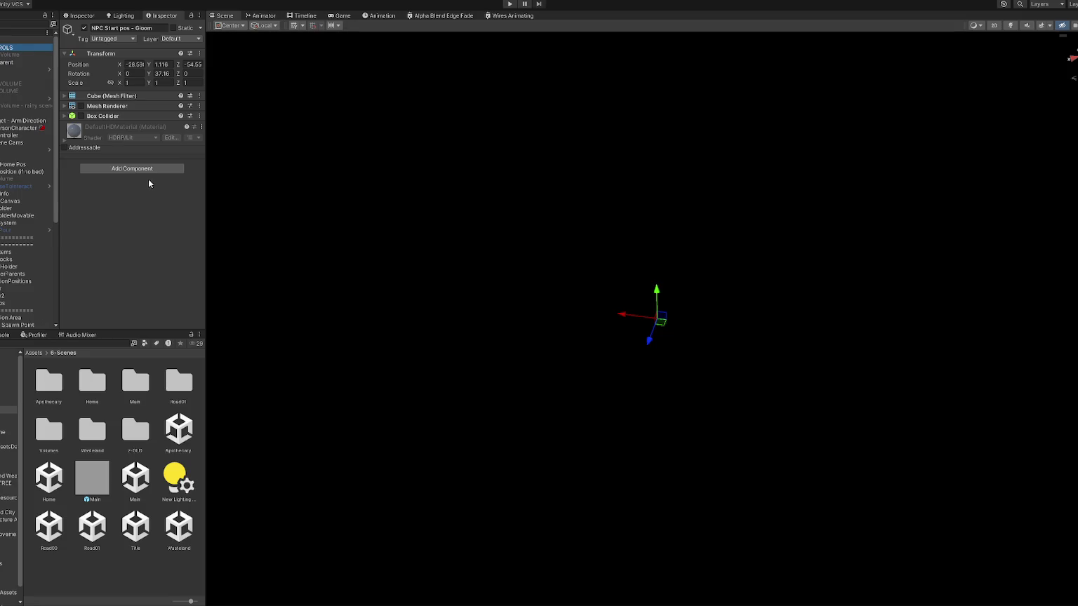
scroll(115, 172, "down", 10)
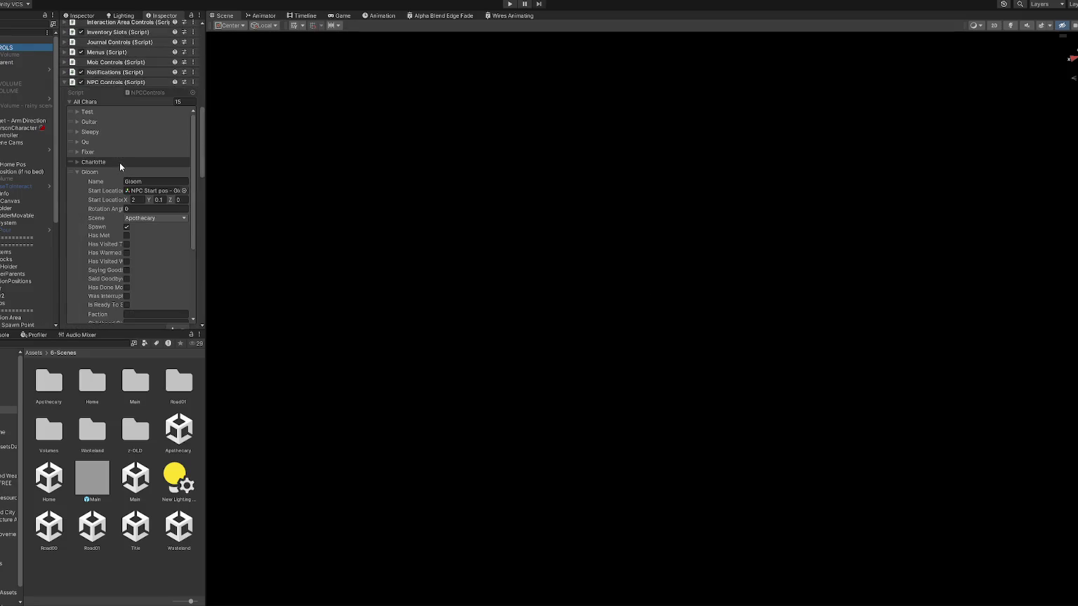
left_click(137, 200)
type("-.598")
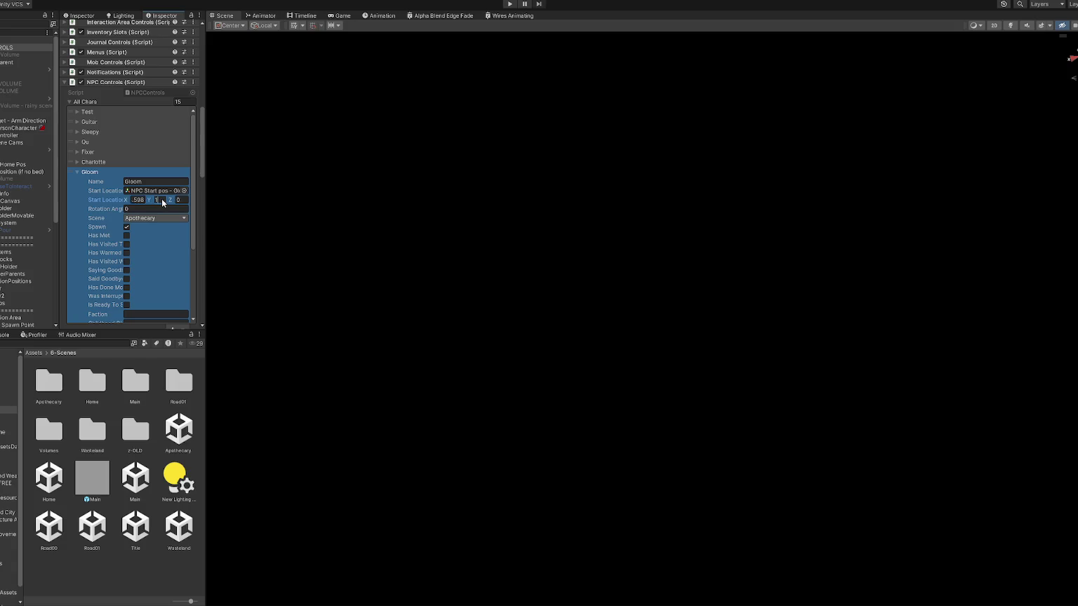
Copy the marker's X and Y into Gloom's Start Location, then show the Gloom prefab.
scroll(32, 281, "down", 4)
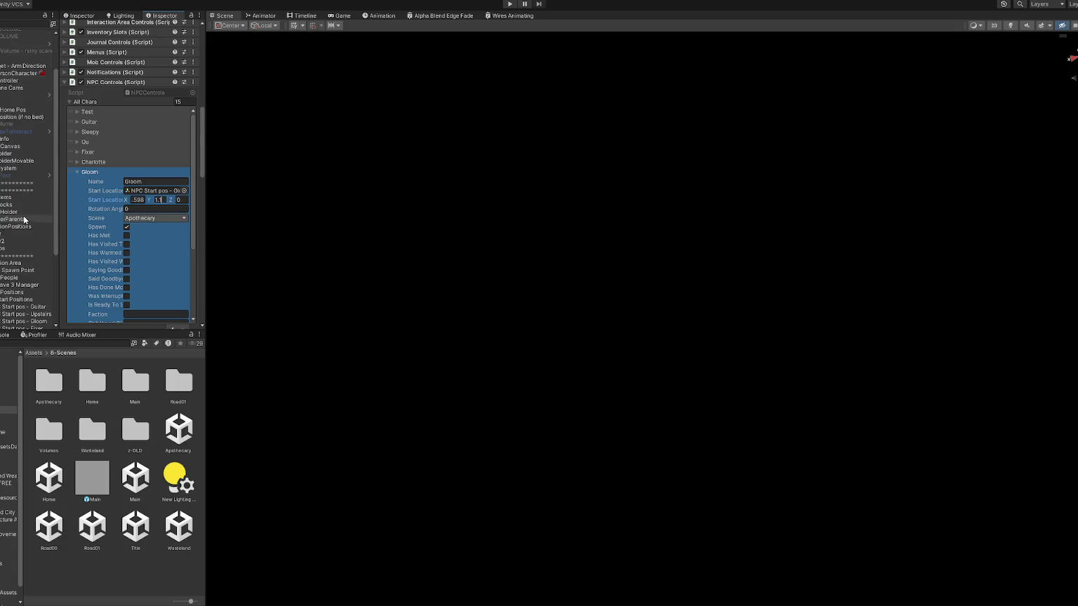
left_click(43, 322)
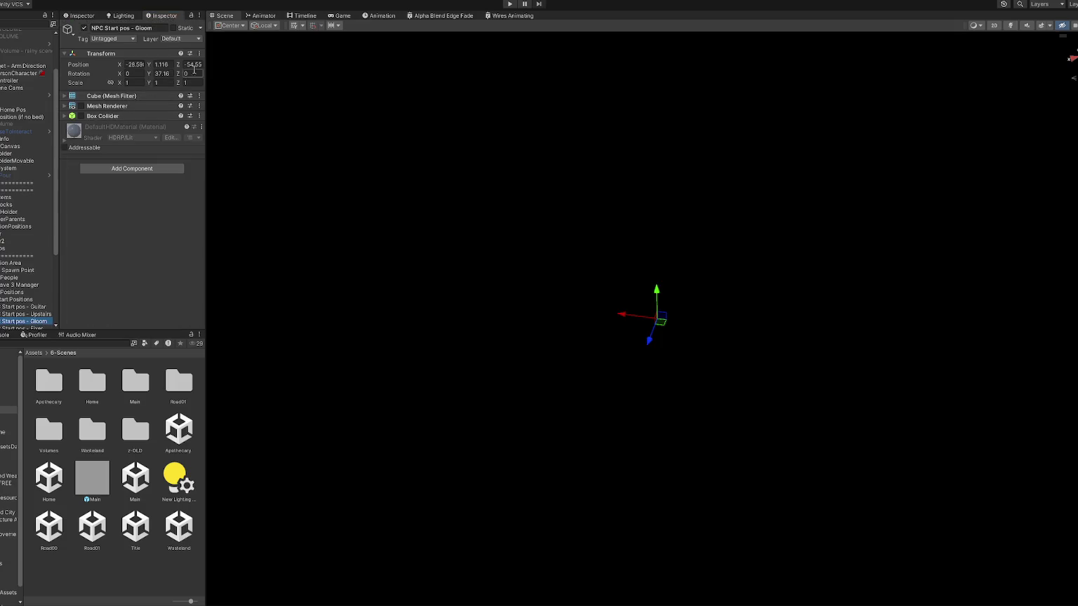
scroll(31, 91, "up", 4)
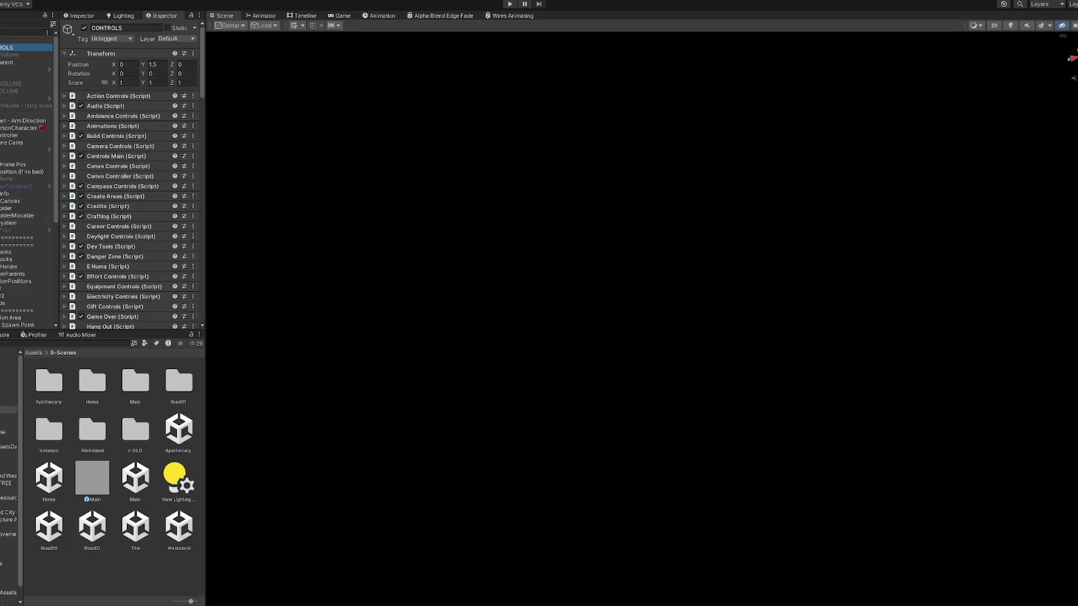
scroll(164, 160, "down", 5)
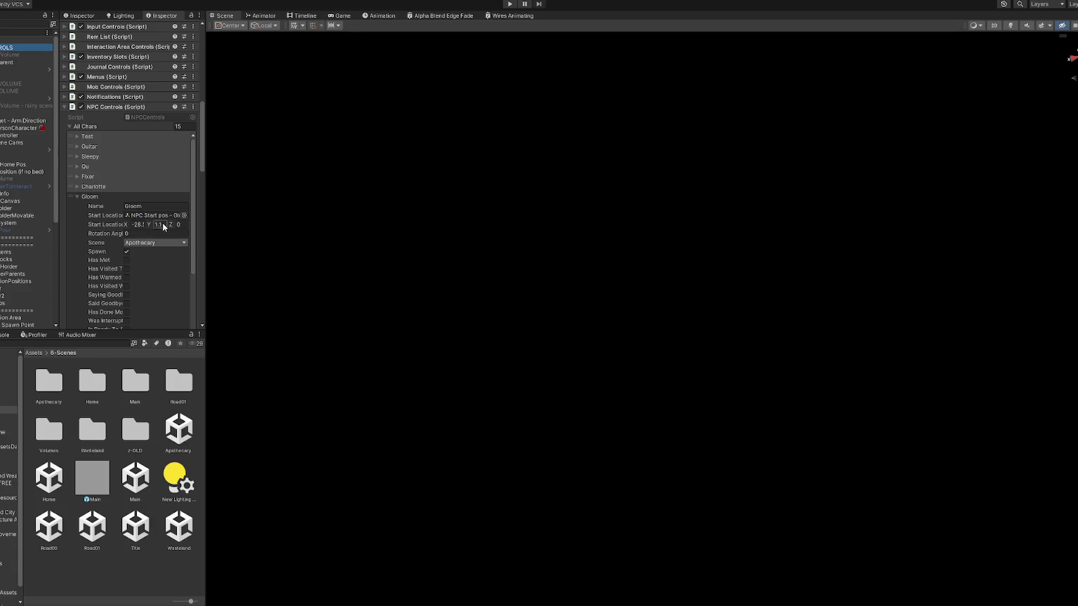
left_click(182, 229)
scroll(28, 232, "down", 5)
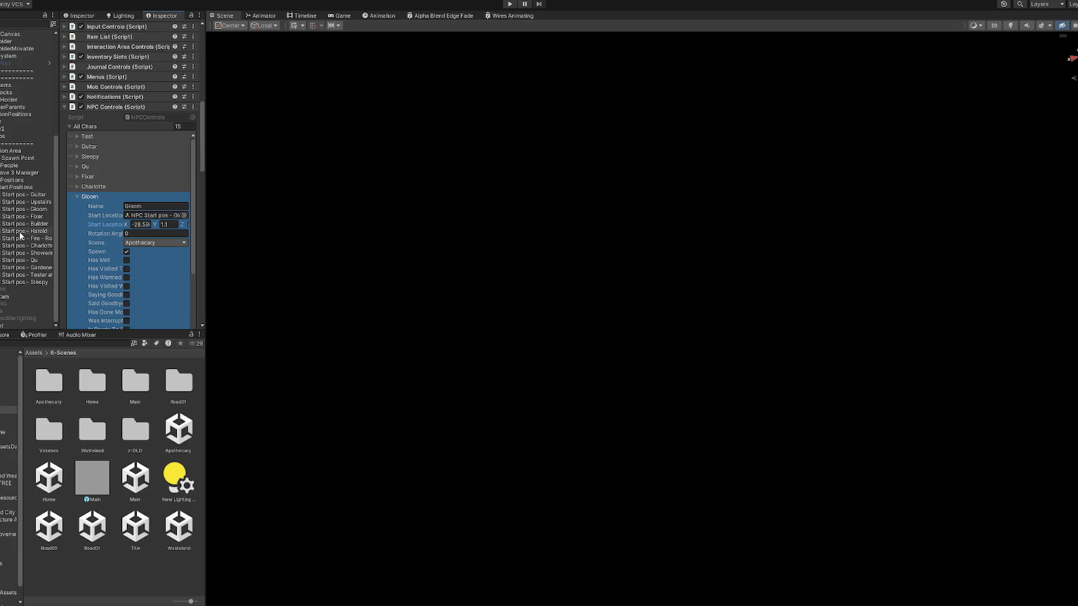
double_click(42, 209)
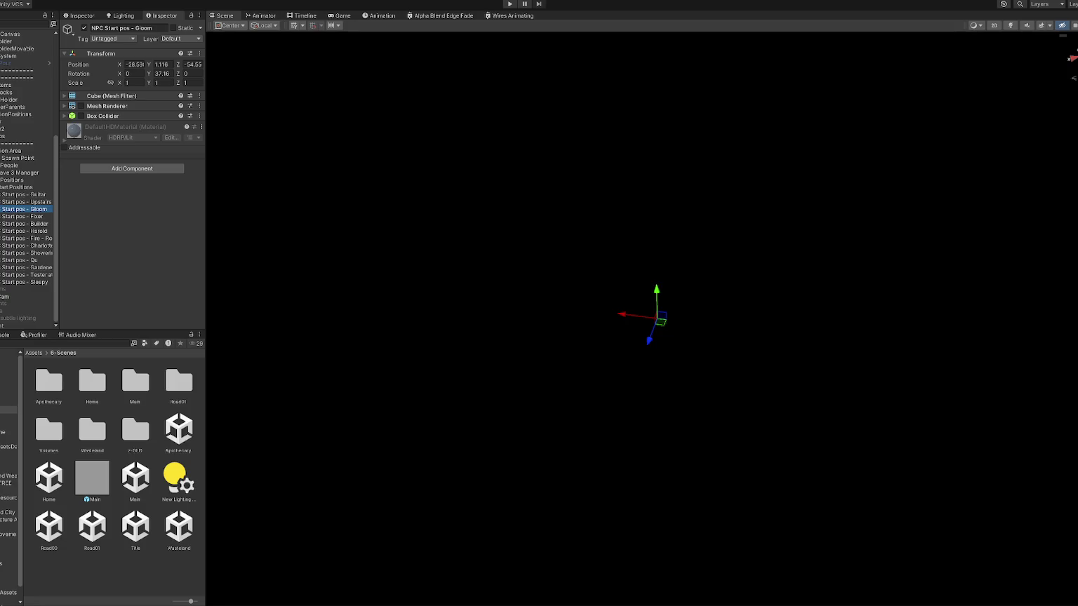
left_click(162, 65)
left_click(134, 65)
left_click(9, 549)
left_click(132, 431)
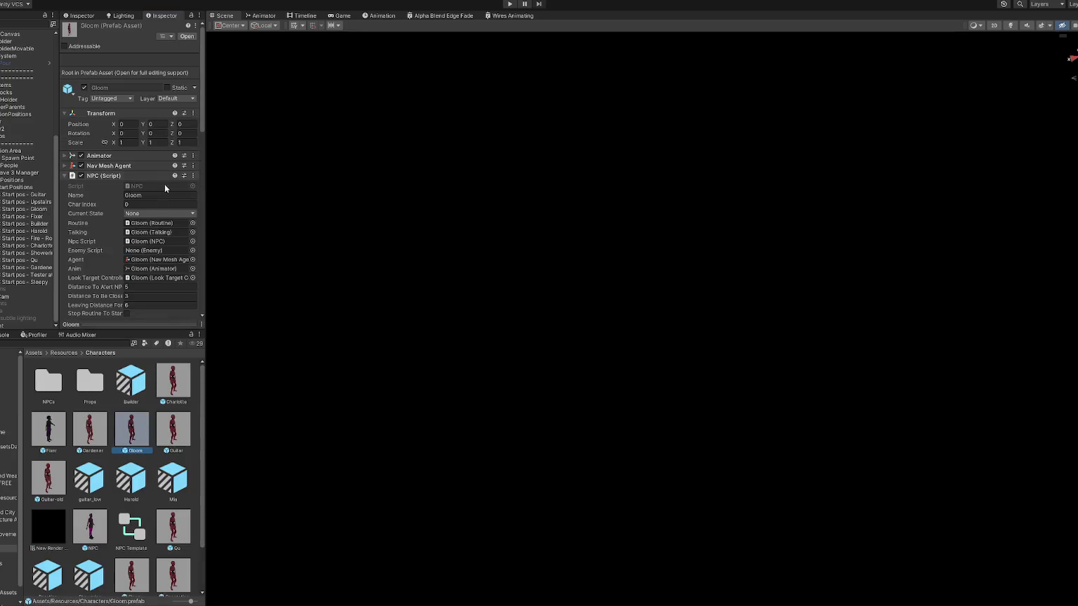
Expand Gloom's Main Routine > Triturating and set its destination X from the Start pos - Gloom marker.
scroll(164, 183, "down", 5)
scroll(106, 226, "down", 3)
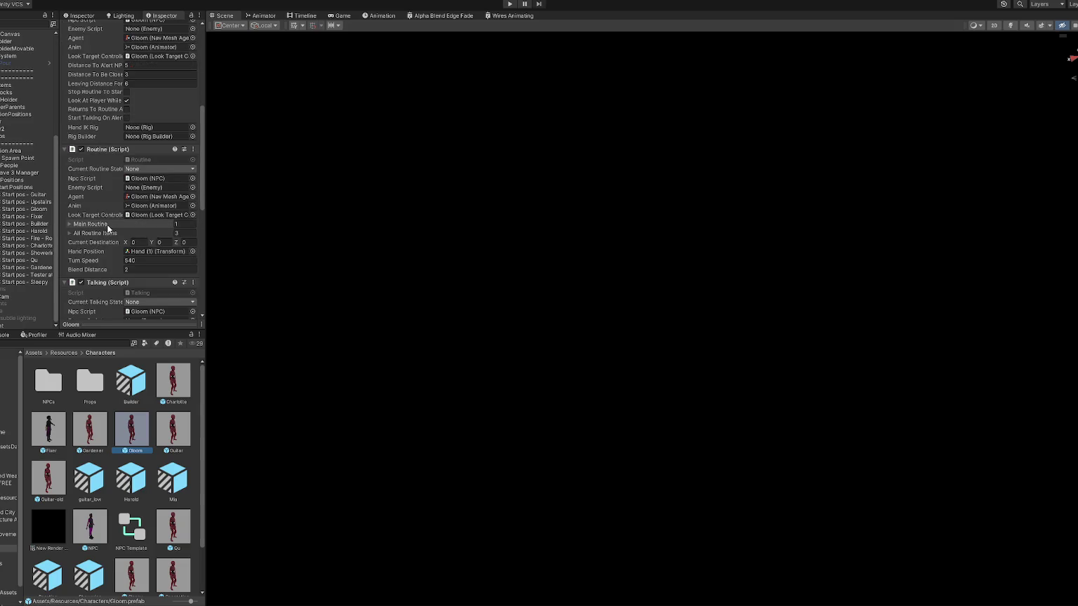
left_click(106, 224)
left_click(137, 235)
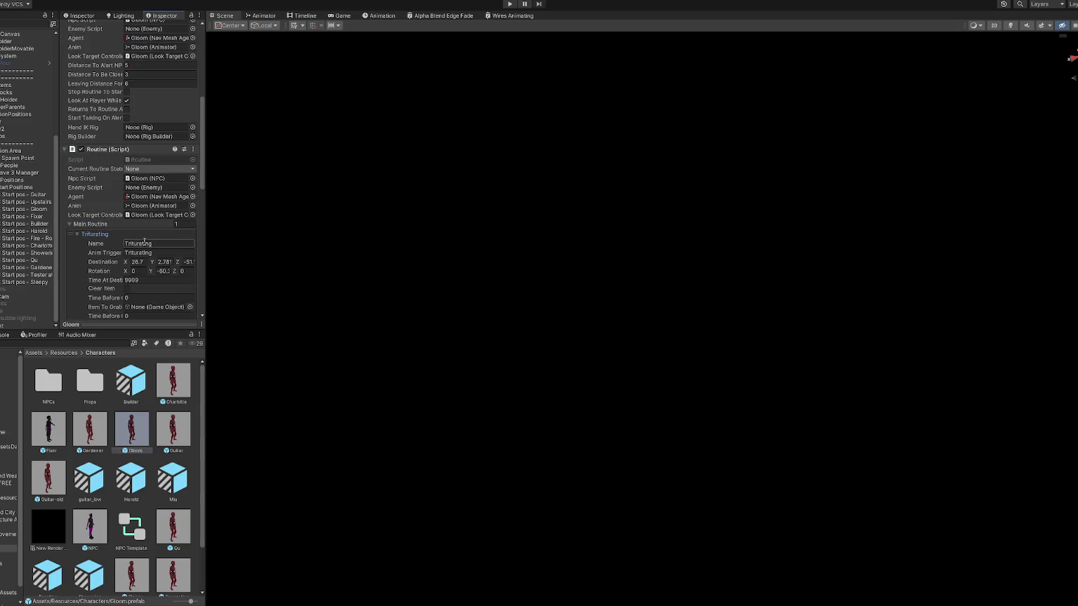
left_click(148, 262)
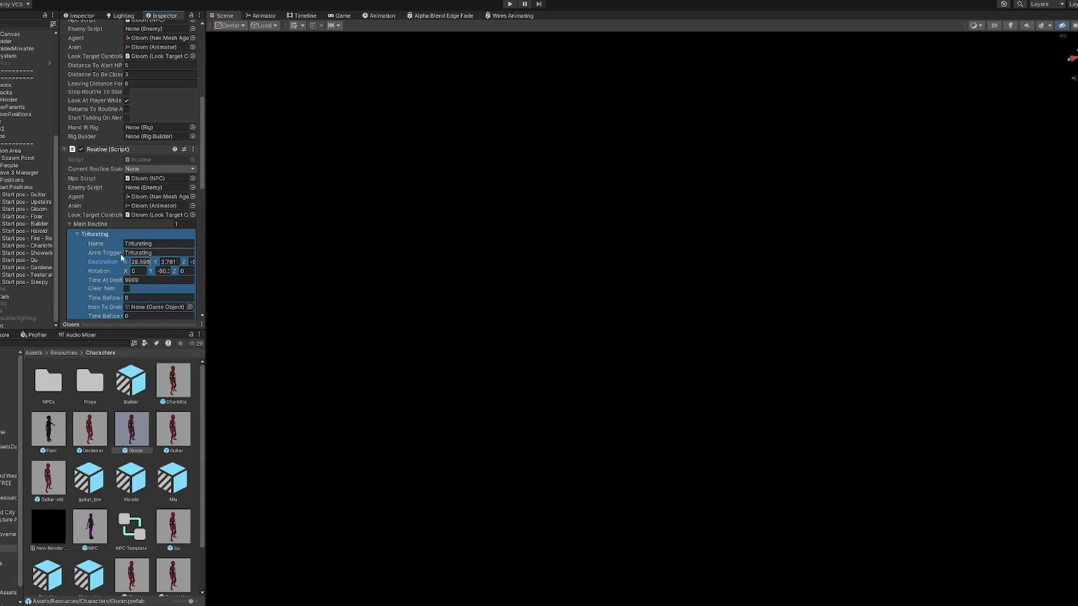
left_click(36, 209)
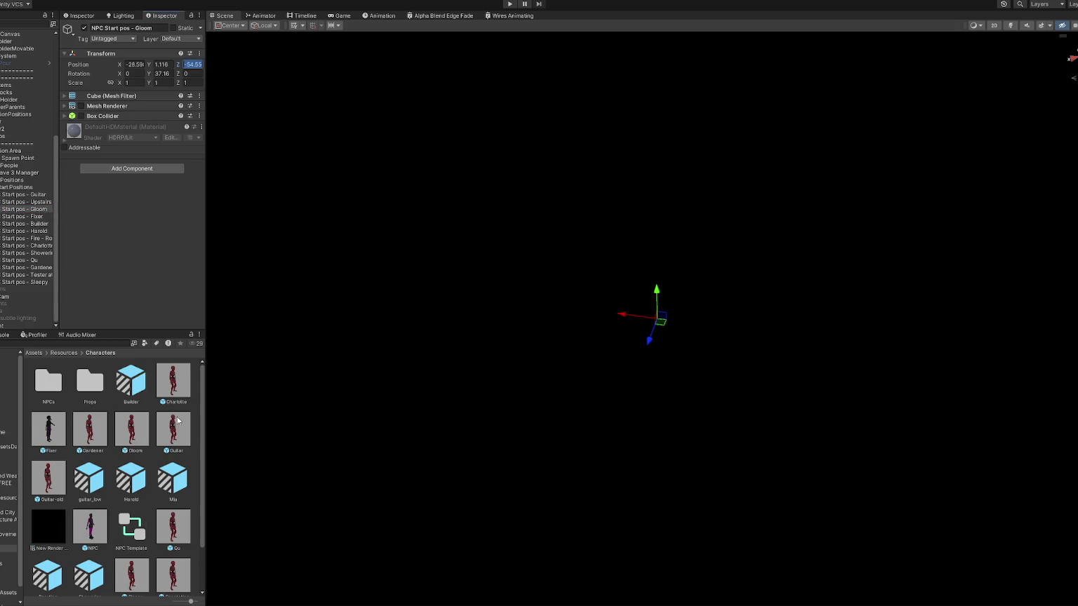
scroll(175, 421, "down", 2)
scroll(171, 422, "up", 2)
Correct the Triturating destination X to -28.58 and edit Z to match the Start pos - Gloom marker.
left_click(136, 431)
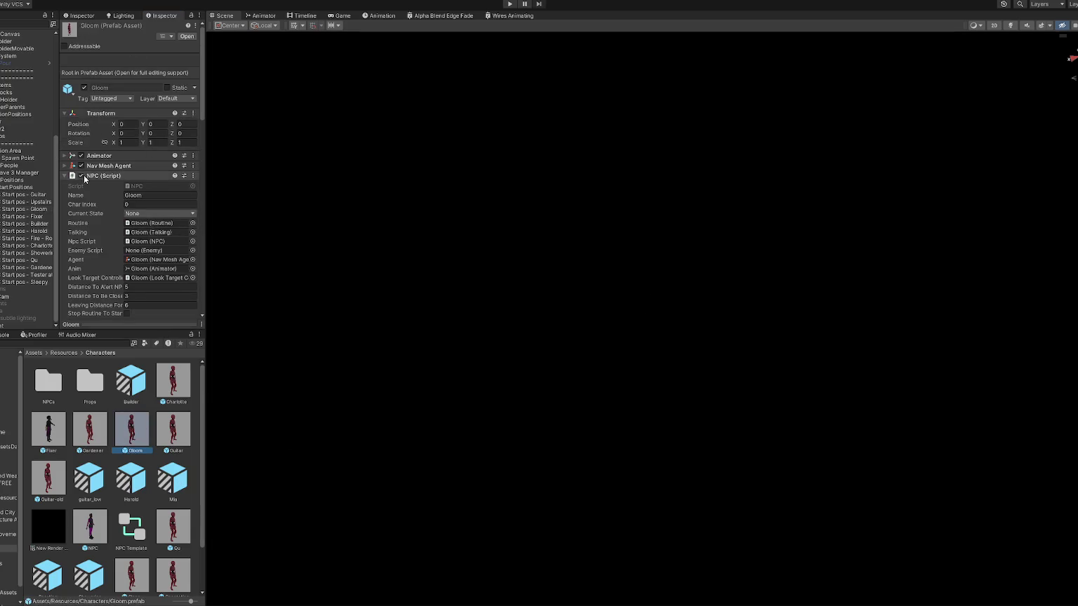
scroll(129, 204, "down", 5)
scroll(110, 205, "down", 2)
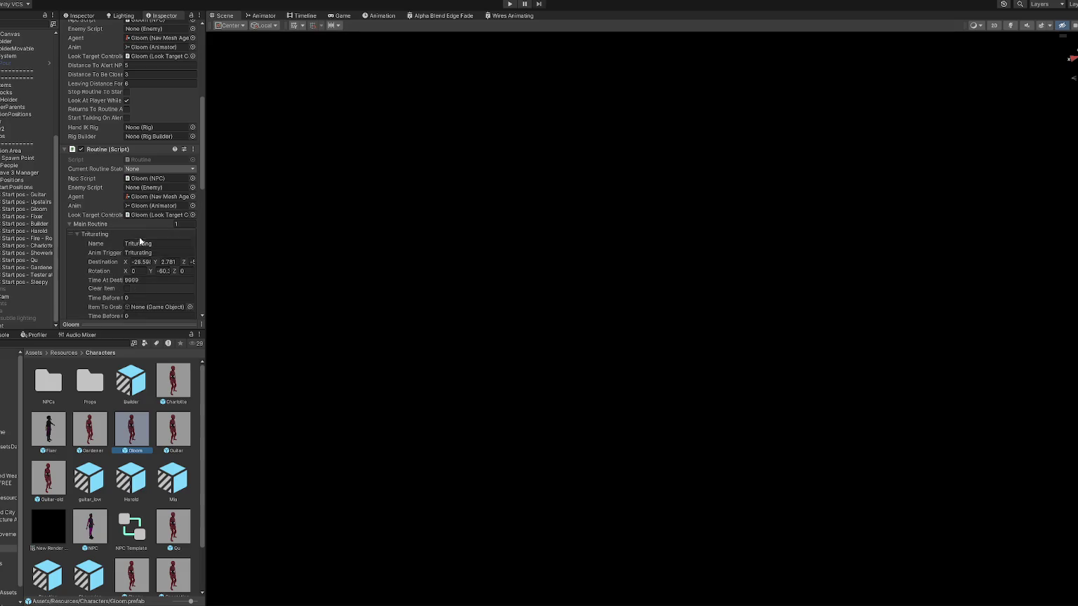
left_click(192, 266)
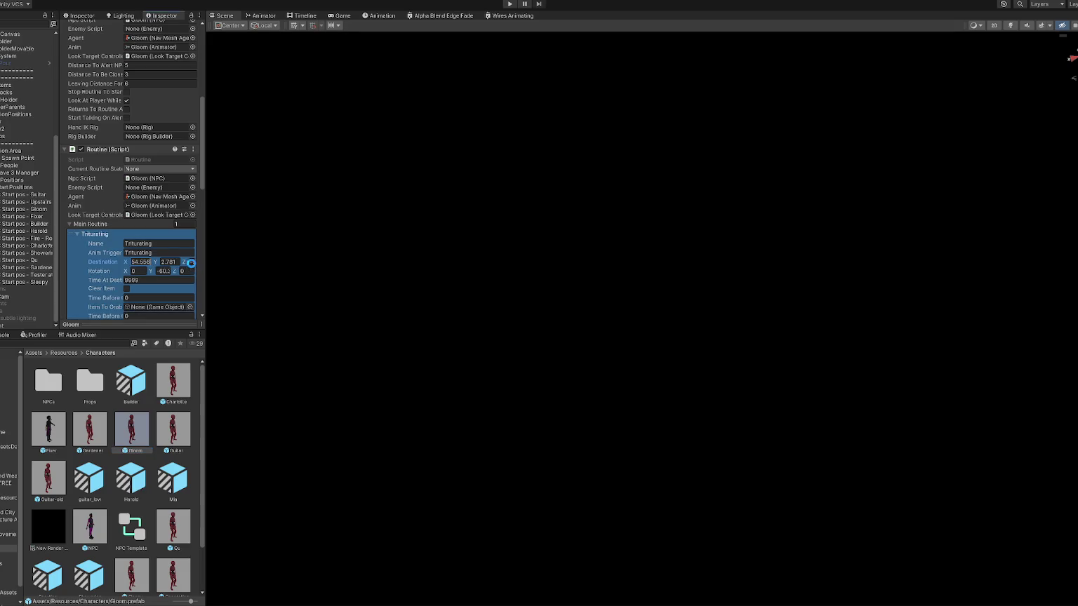
left_click(192, 262)
left_click_drag(208, 261, 261, 261)
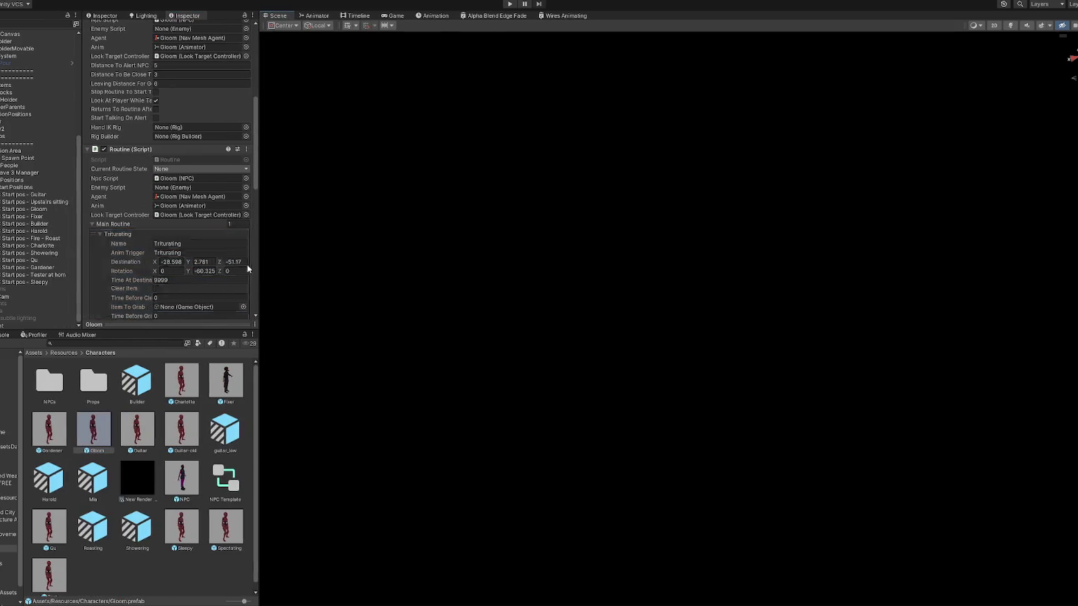
left_click(242, 264)
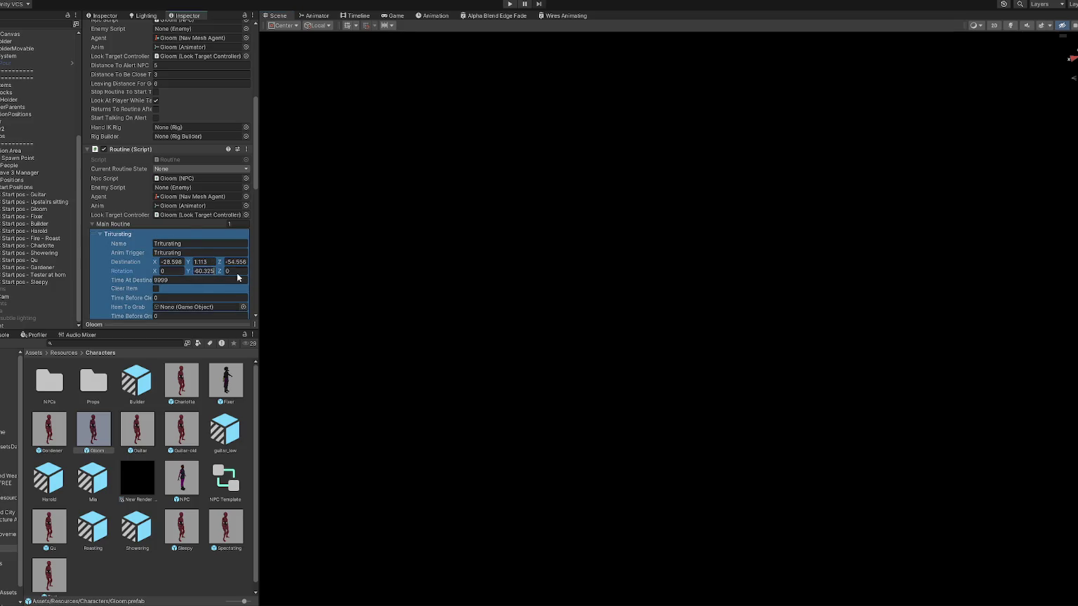
type("-38")
left_click(28, 209)
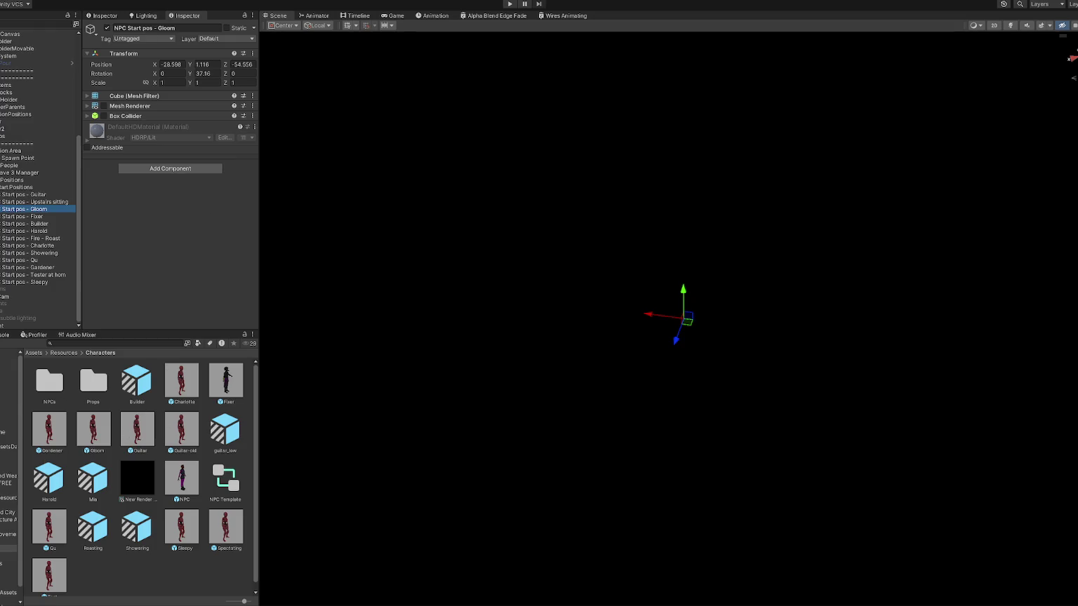
Start Play mode from the Title scene in the scenes folder.
left_click(3, 411)
left_click(226, 482)
key("ctrl+p")
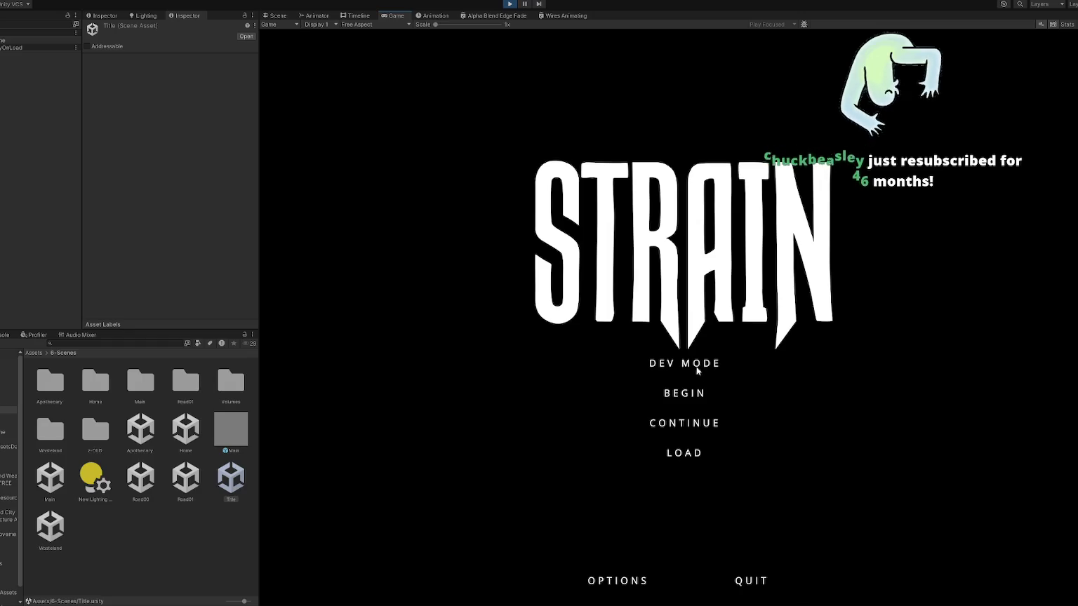
Choose DEV MODE on the STRAIN title menu to start the game.
left_click(673, 363)
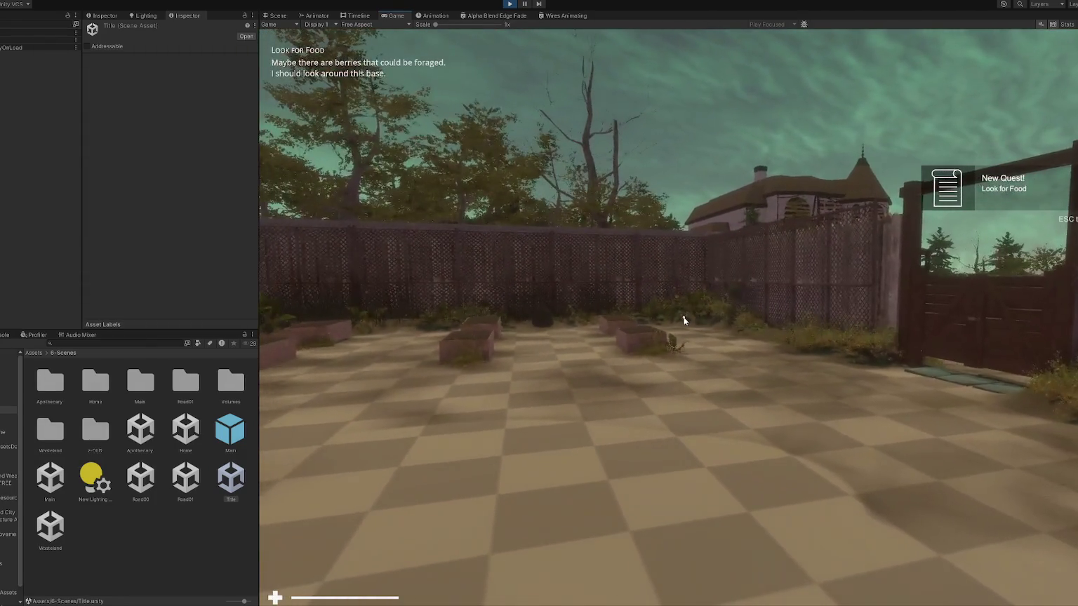
Harvest and eat wildberries from the bush by the fence to finish the Look for Food quest.
key("Escape")
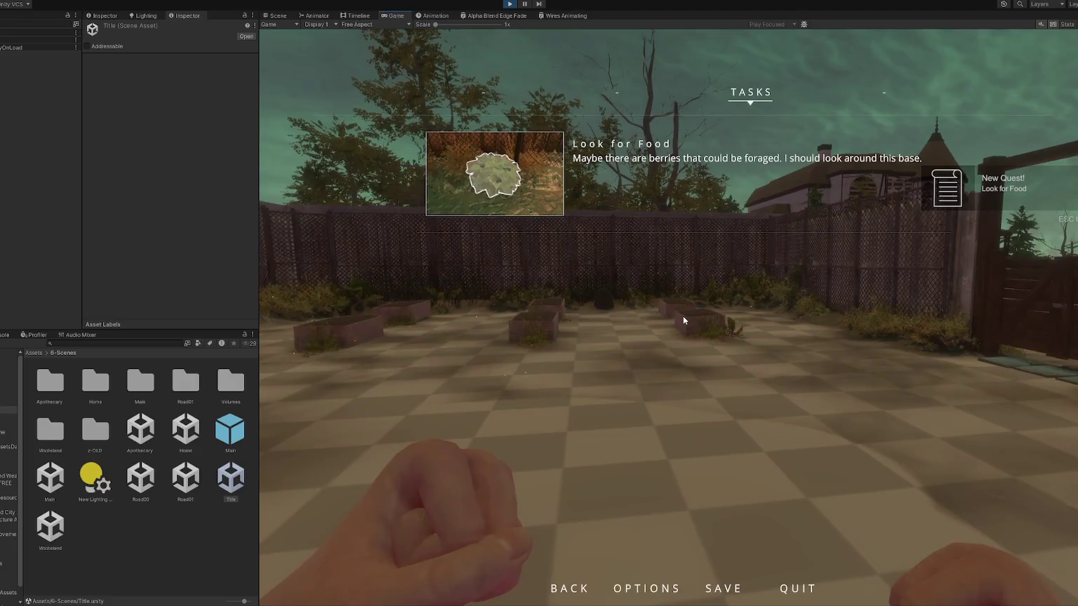
key("Escape")
key("w")
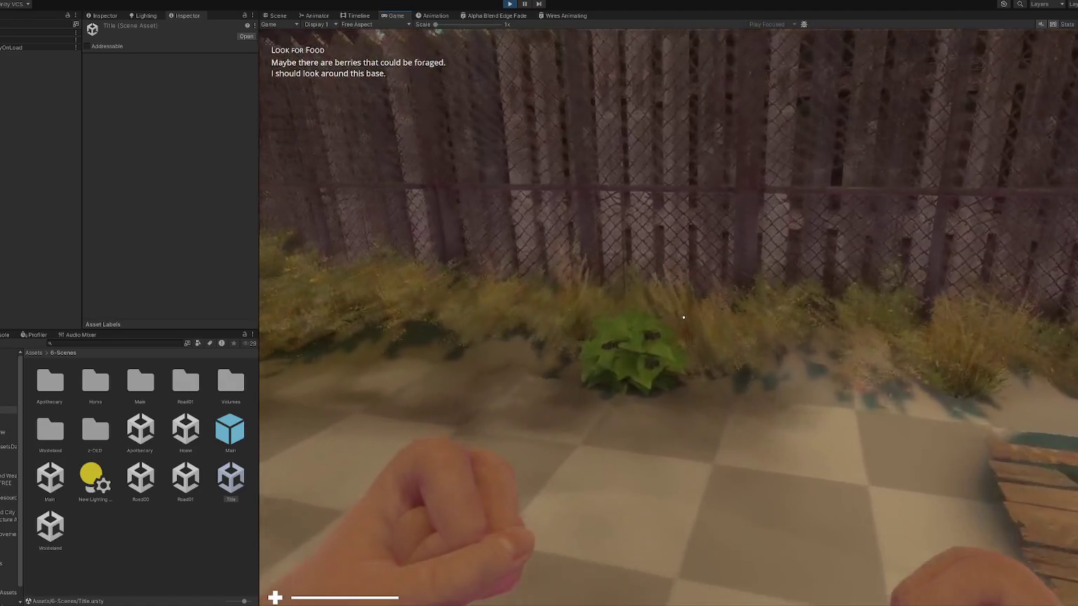
key("e")
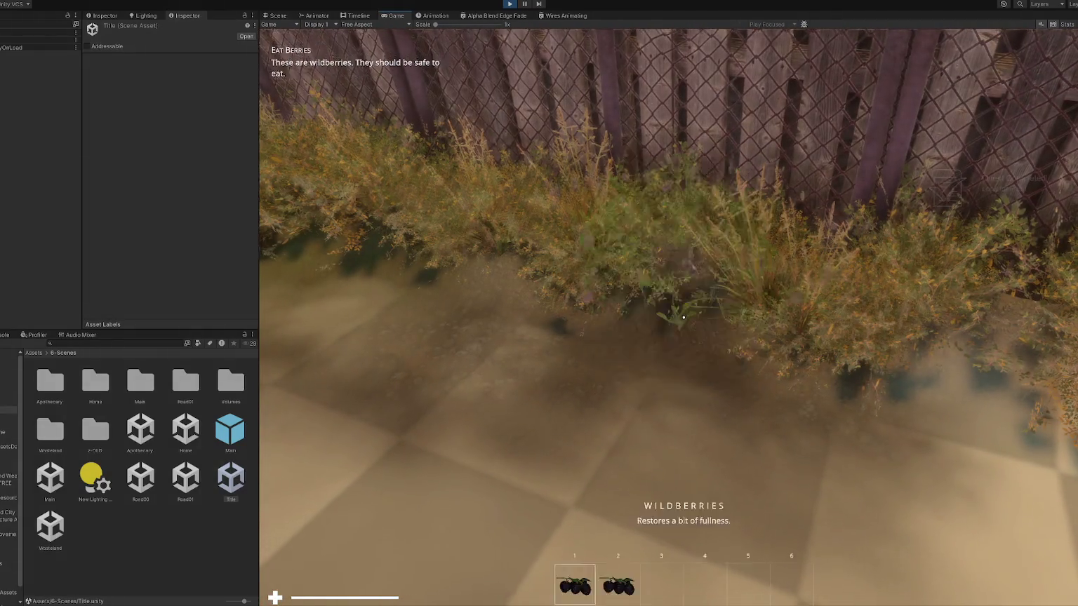
left_click(683, 317)
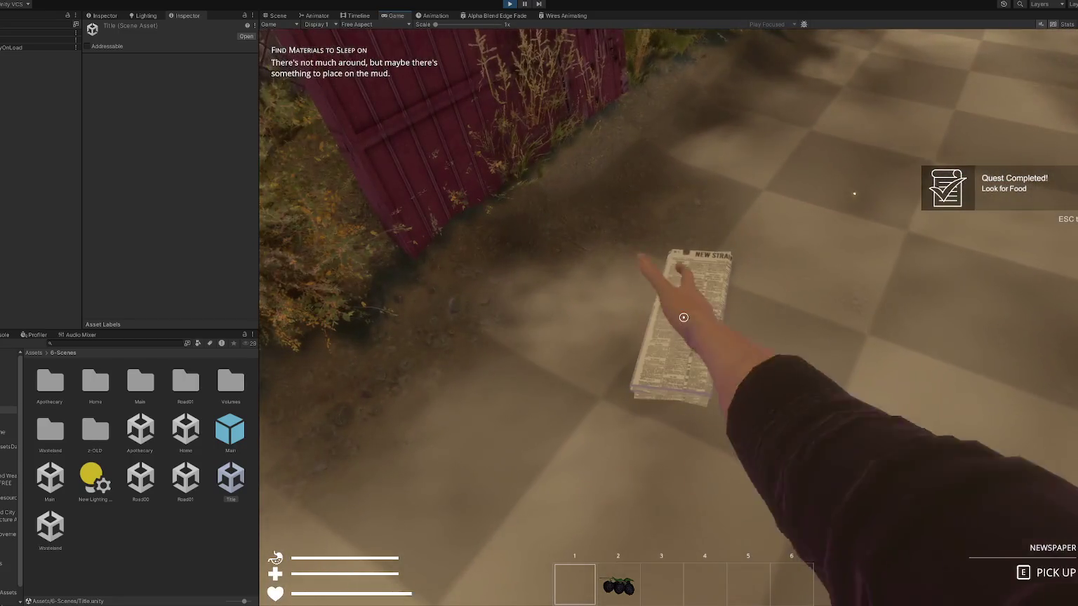
Pick up the newspaper, build a newspaper bed from the BUILD menu, and sleep on it.
key("e")
key("Escape")
left_click(885, 92)
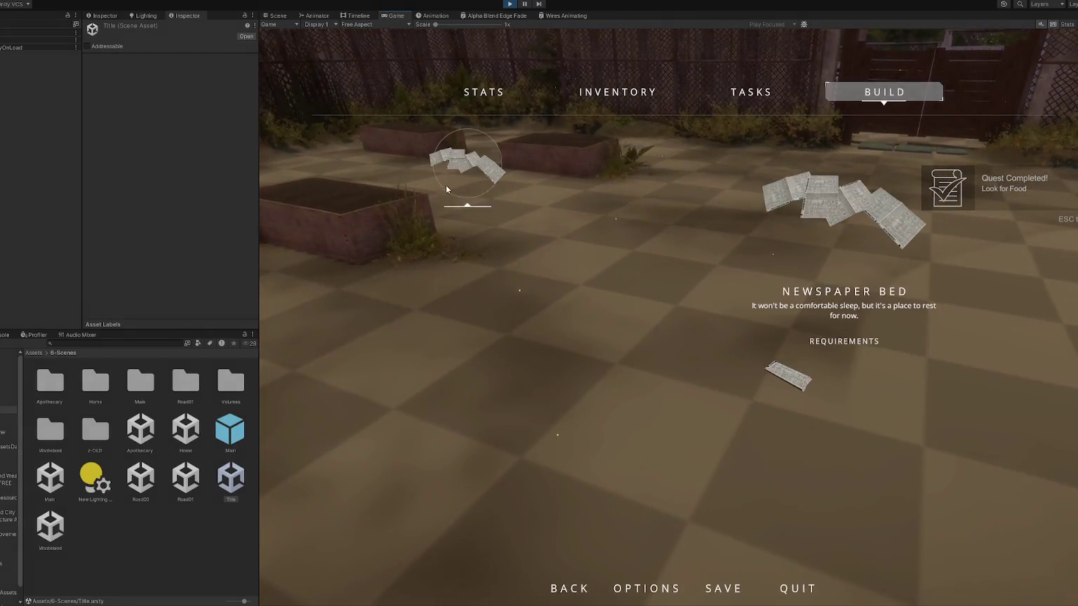
left_click(446, 188)
left_click(539, 303)
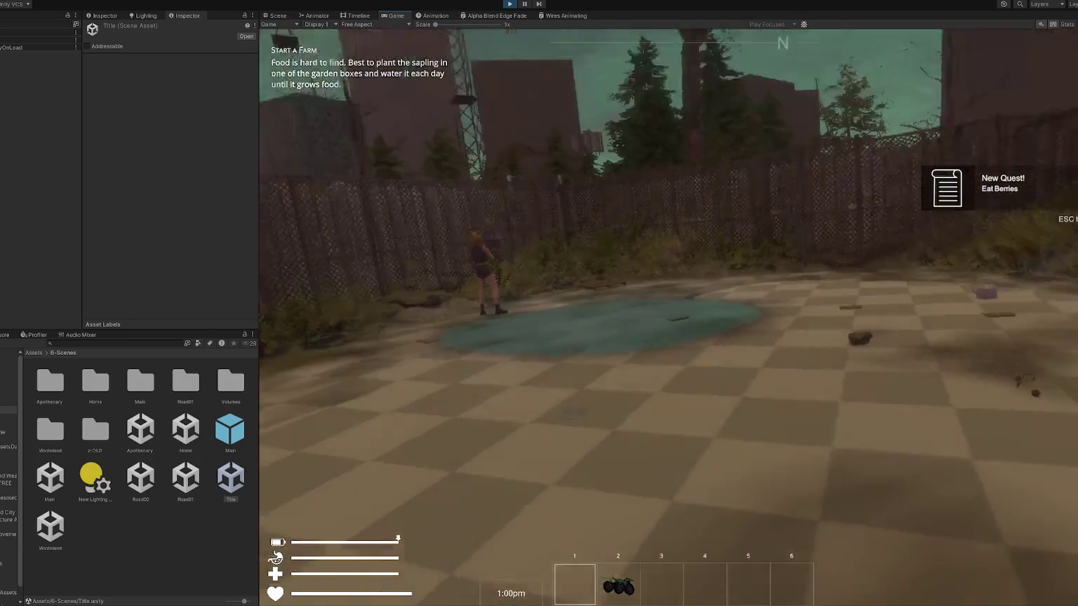
key("e")
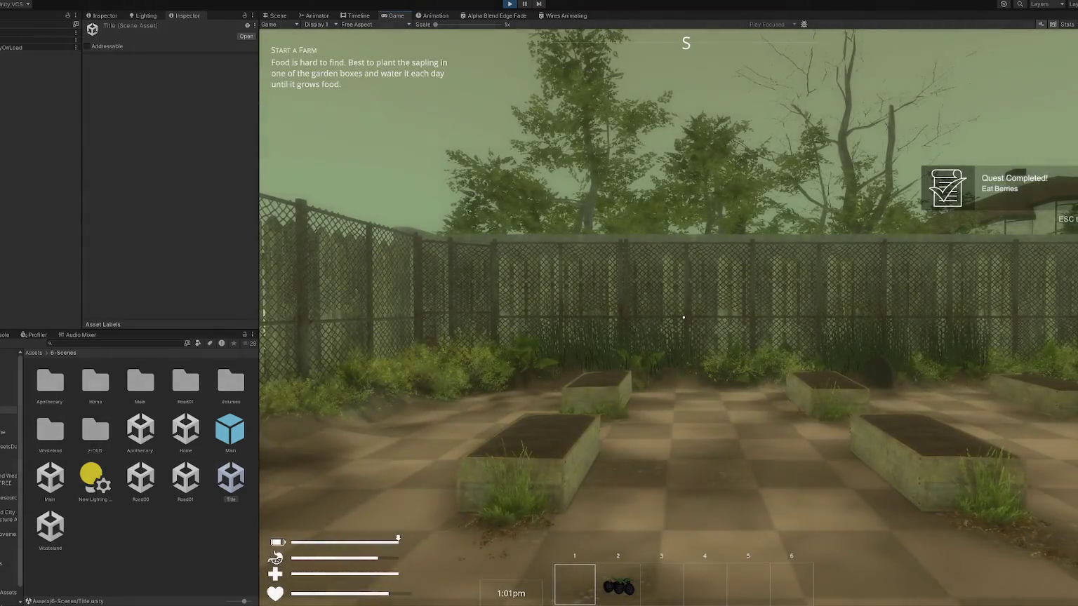
Walk past the garden boxes and gate to the Apothecary door and enter.
key("w")
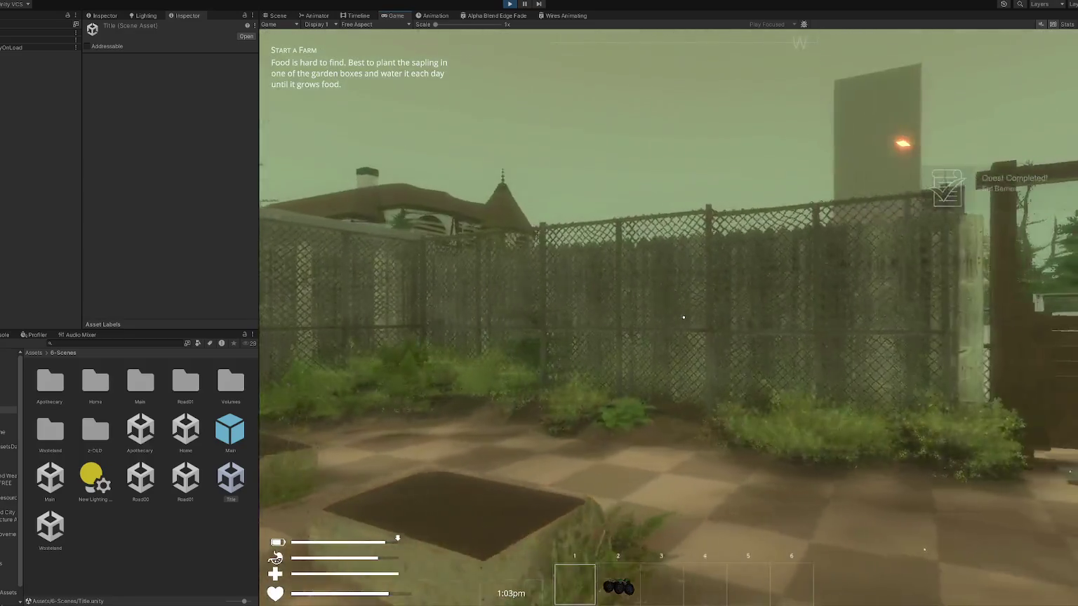
key("w")
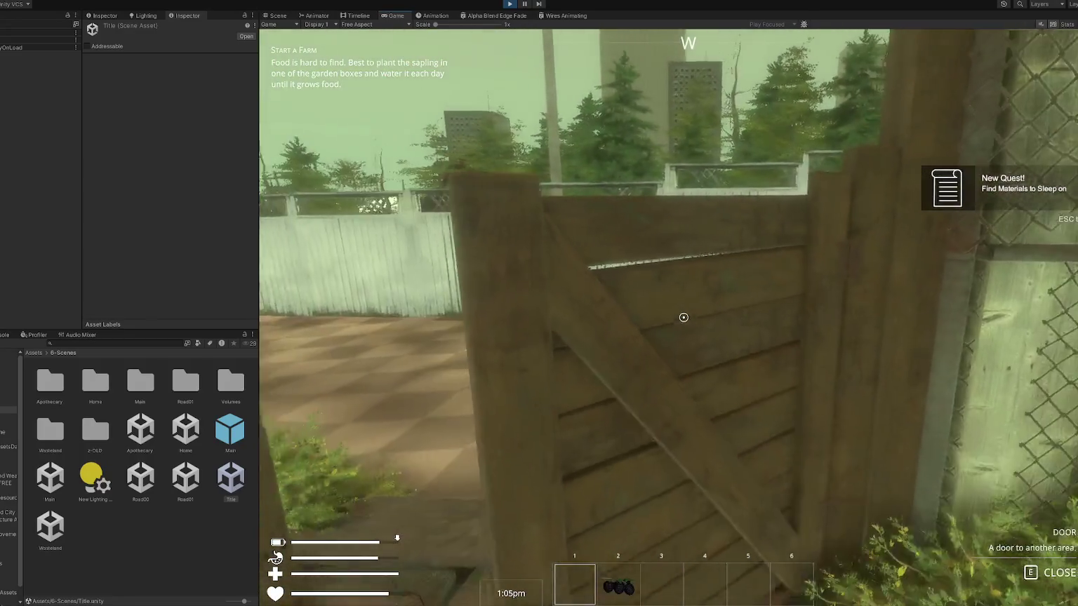
key("w")
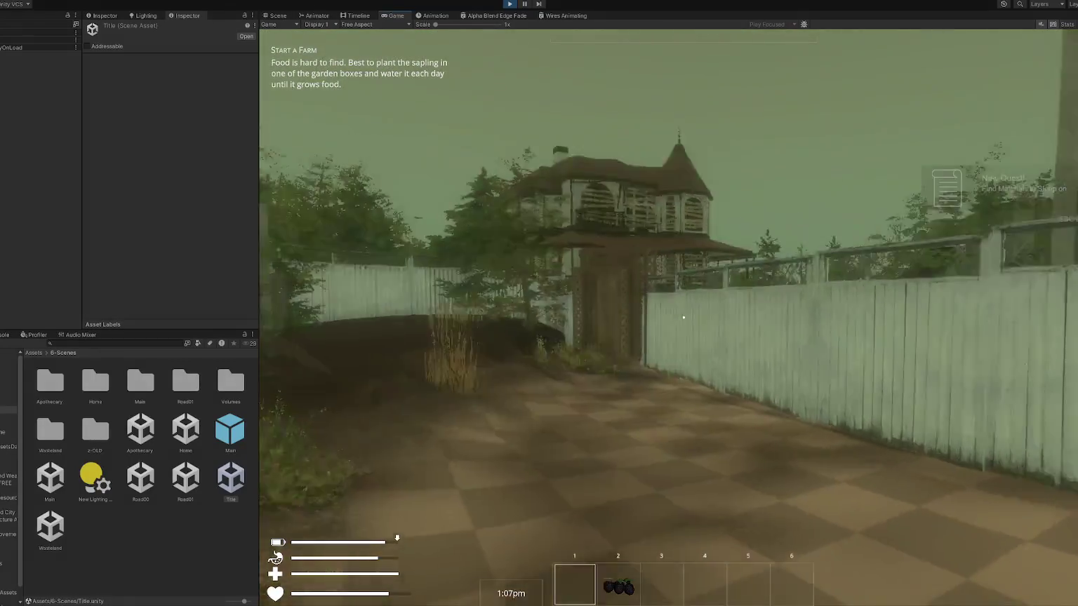
key("w")
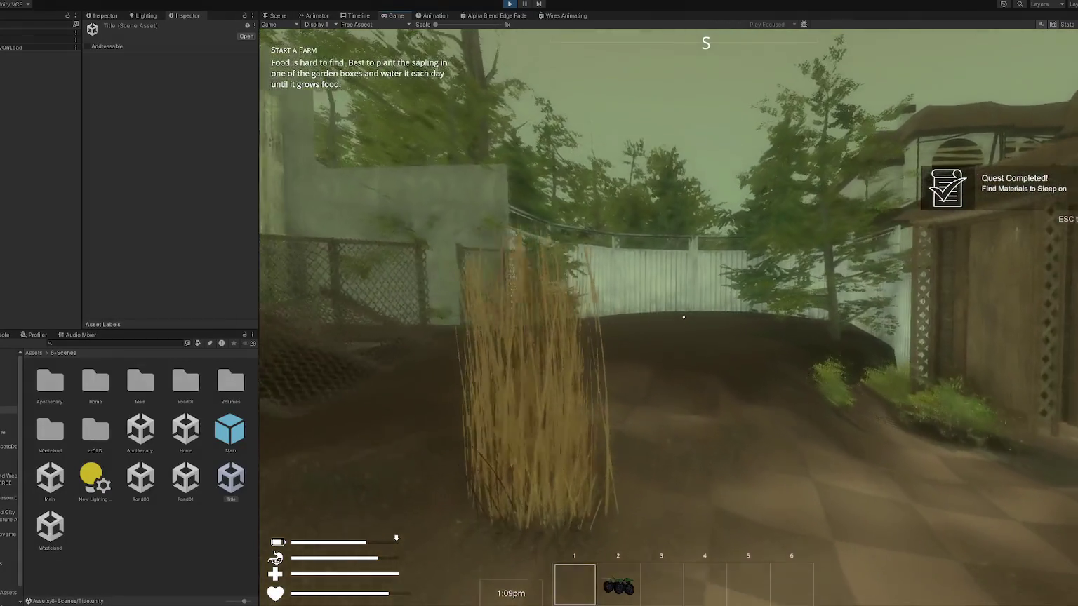
key("w")
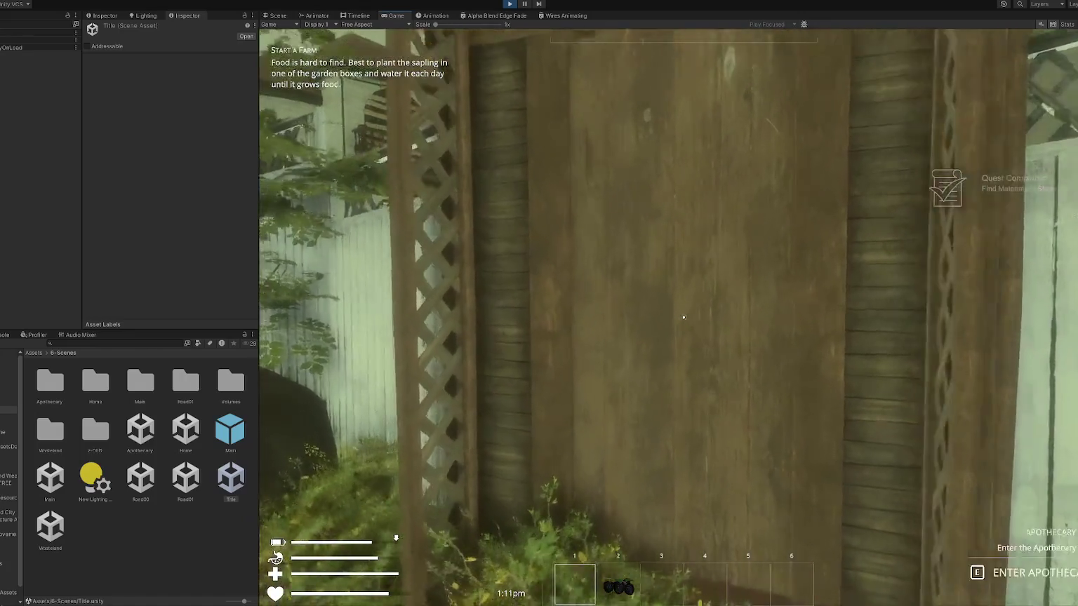
key("e")
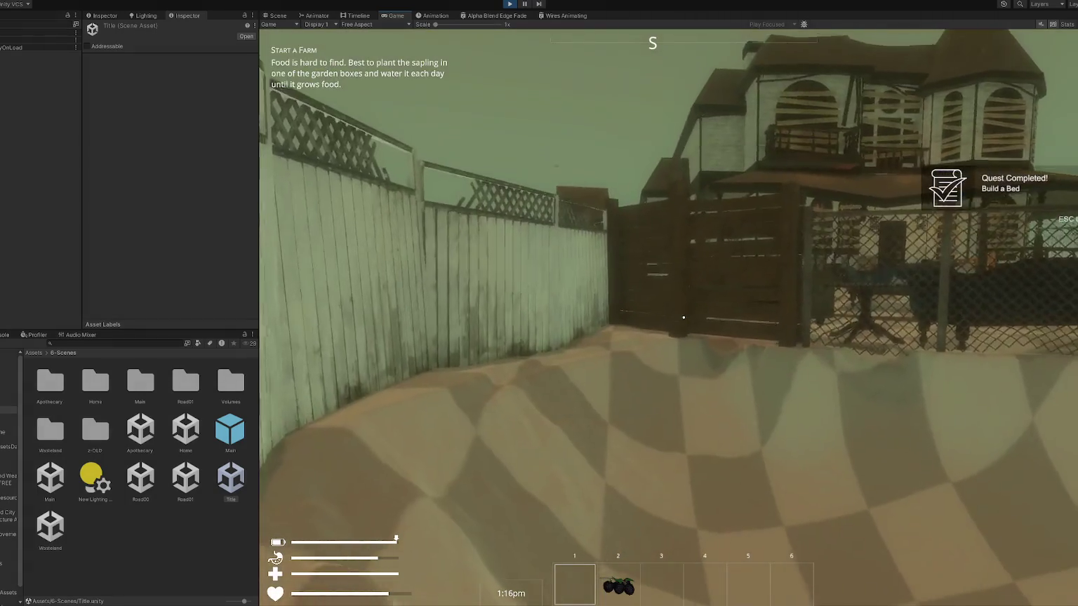
Explore the Apothecary's porch, shop doorway and yard toward the gazebo and furniture.
mouse_move(684, 318)
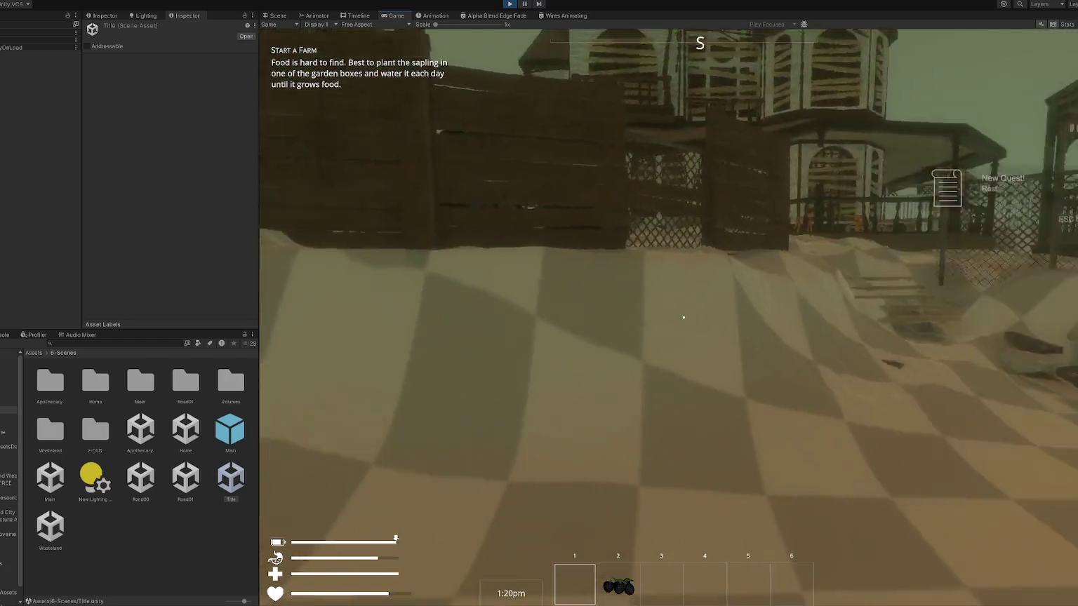
key("w")
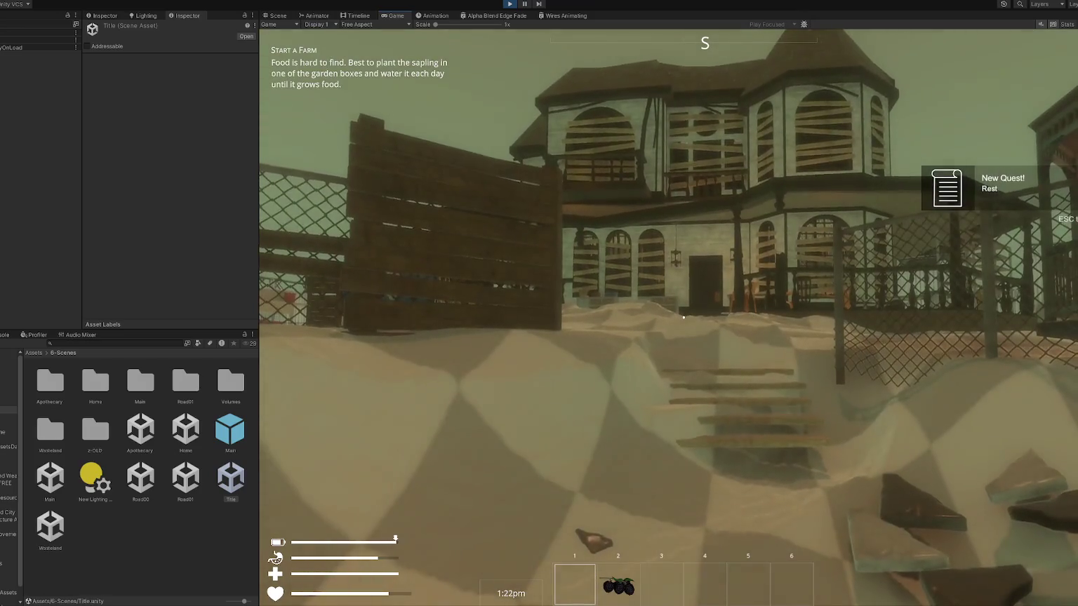
key("w")
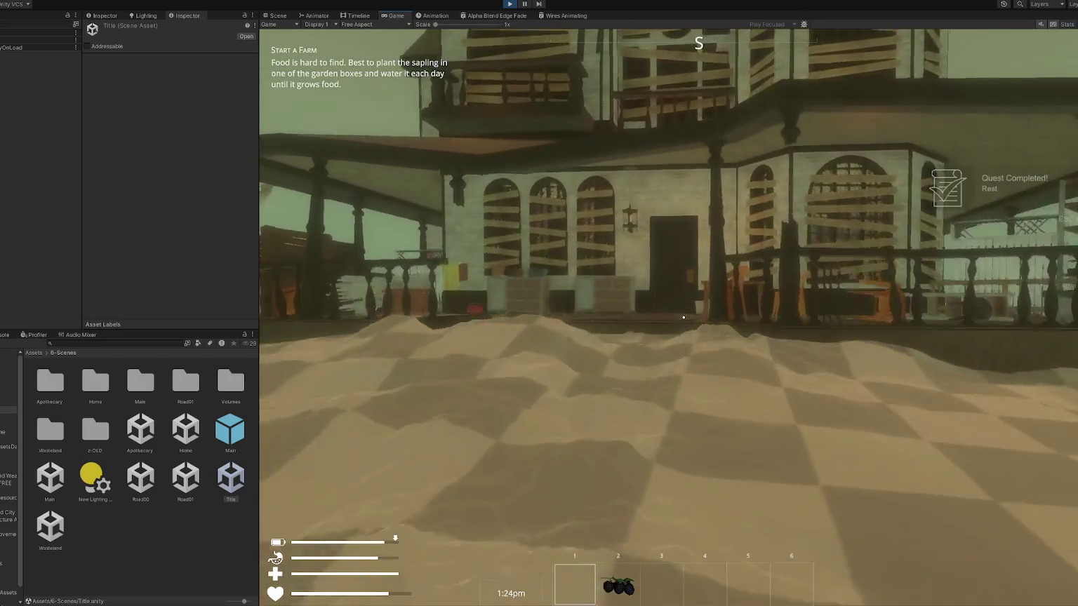
key("w")
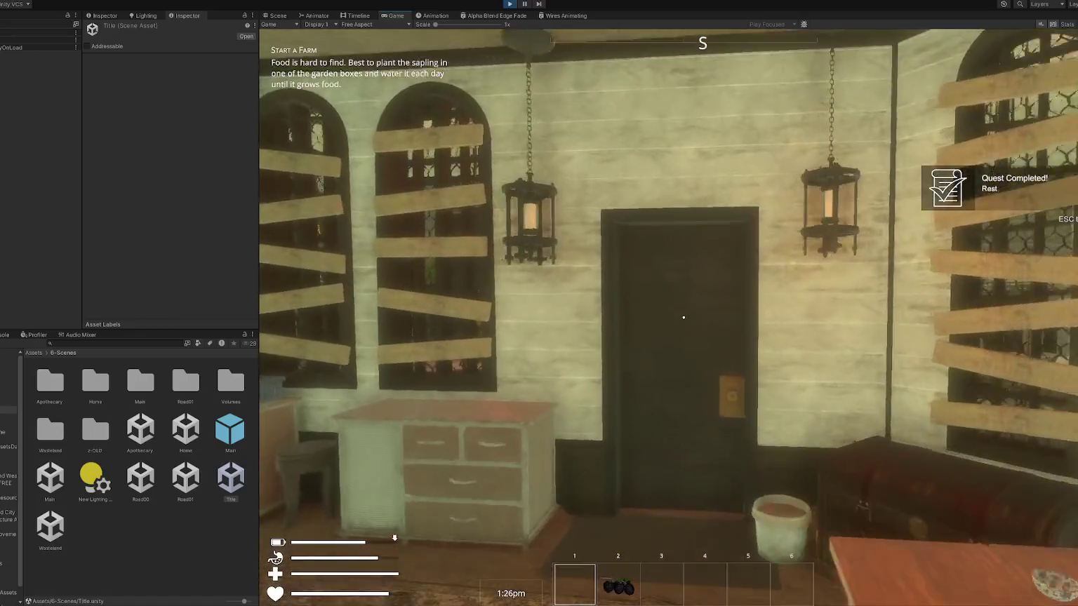
key("e")
key("w")
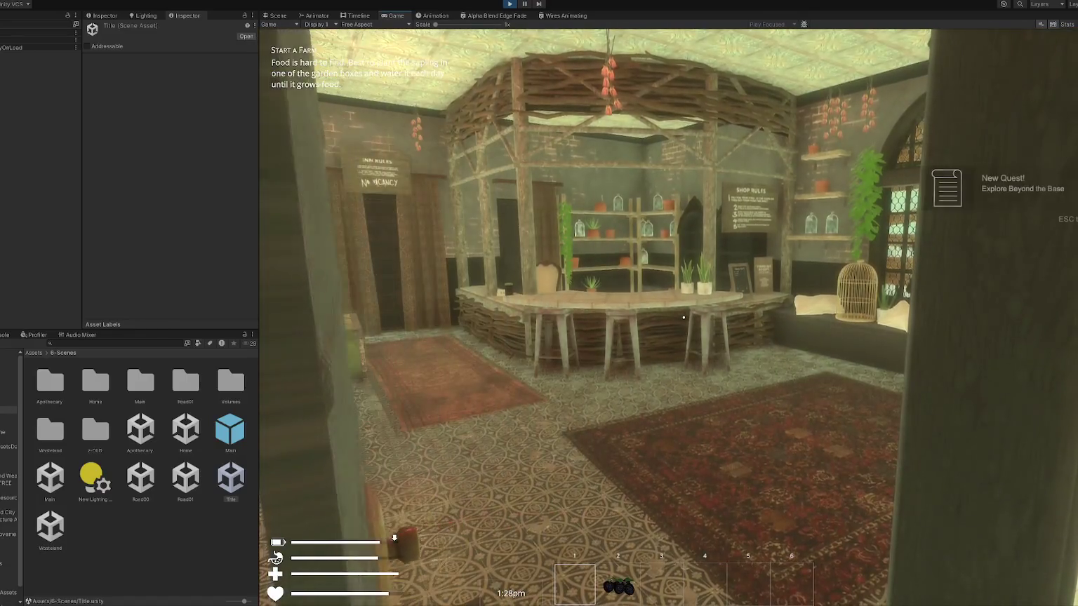
key("w")
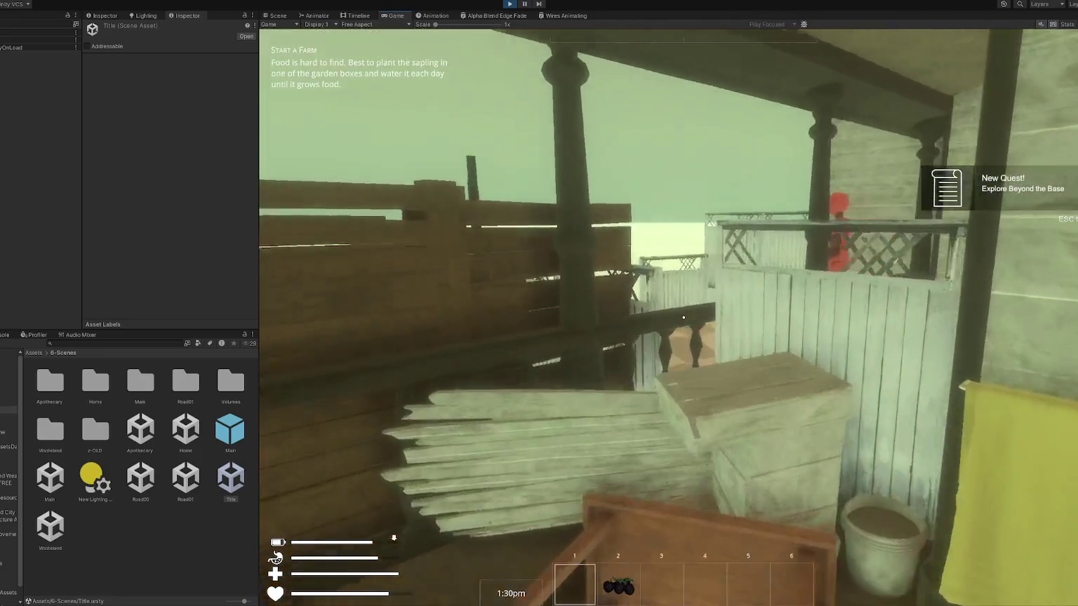
key("w")
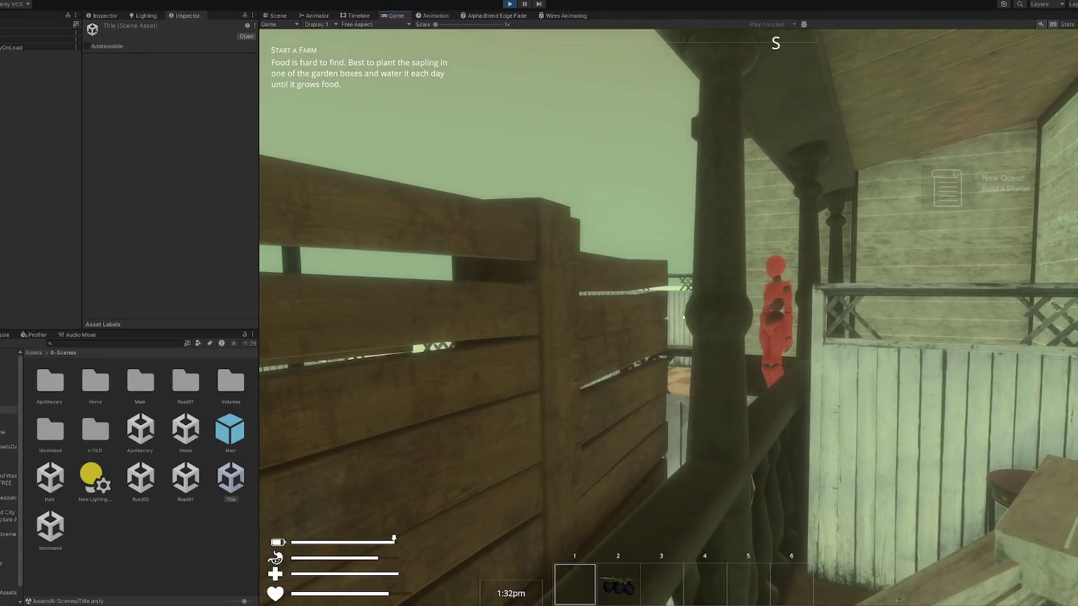
key("w")
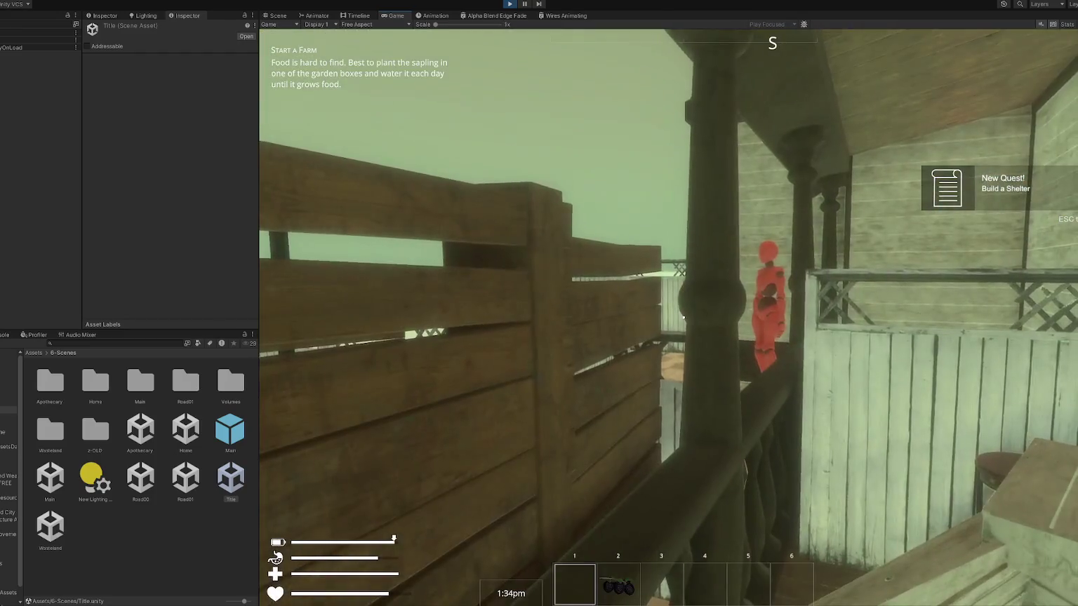
key("w")
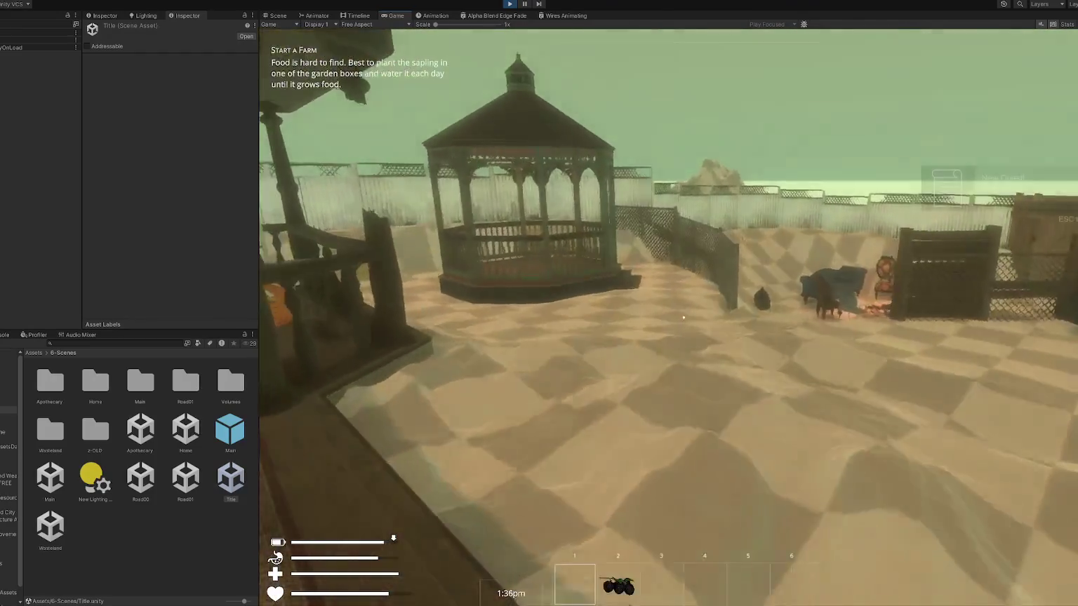
key("w")
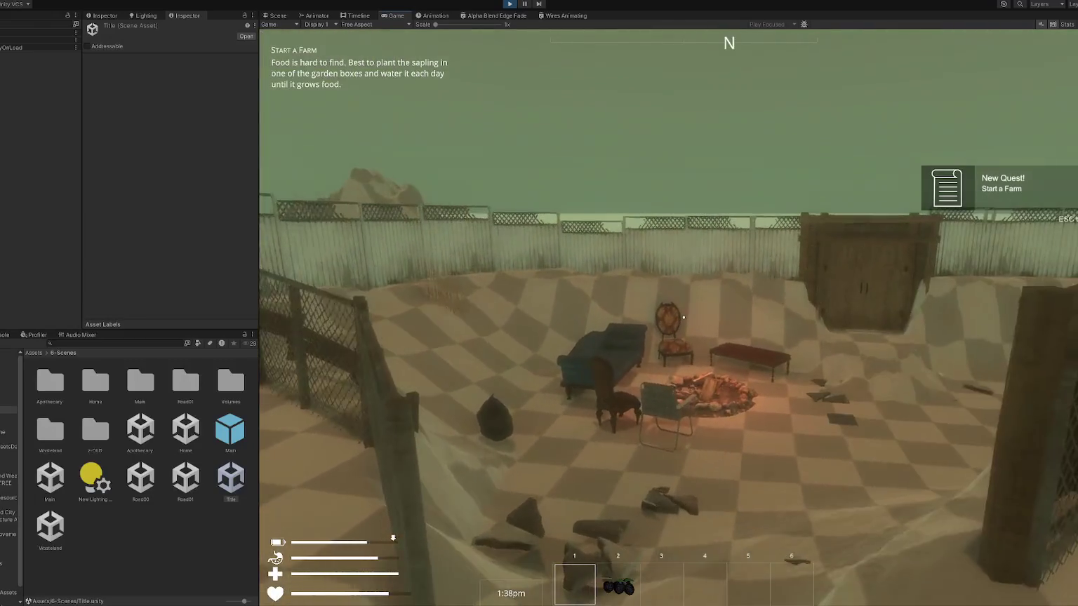
Stop play mode and select the Apothecary scene in the Project panel.
key("Escape")
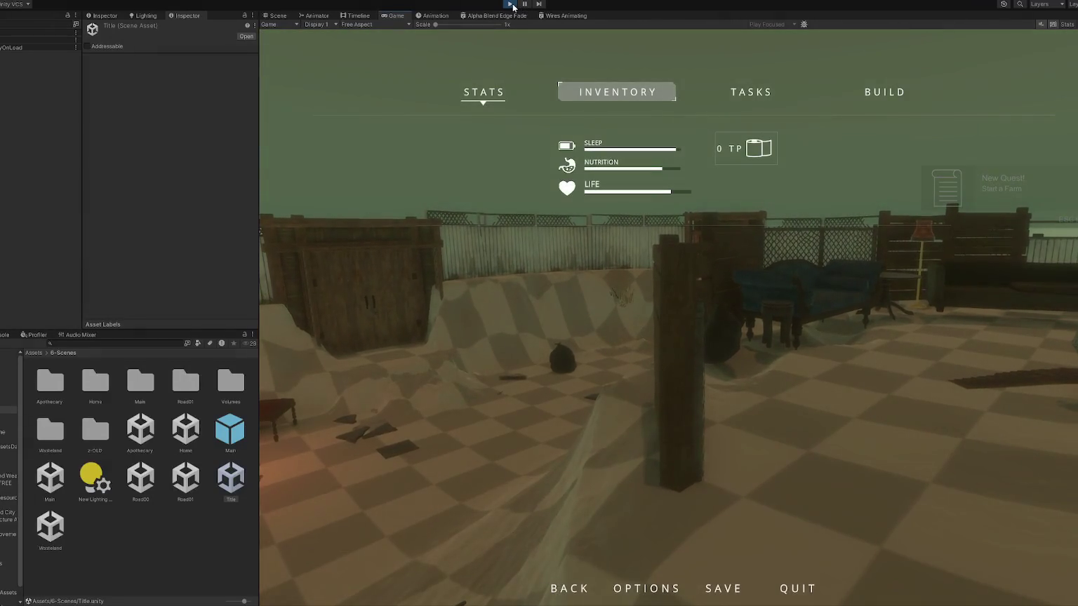
key("ctrl+p")
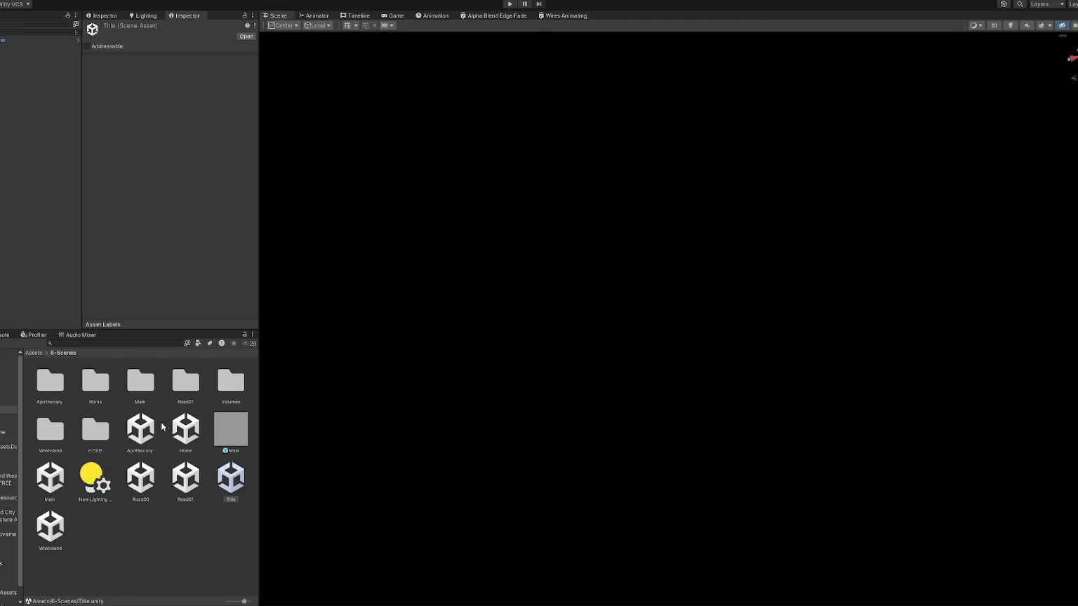
left_click(142, 428)
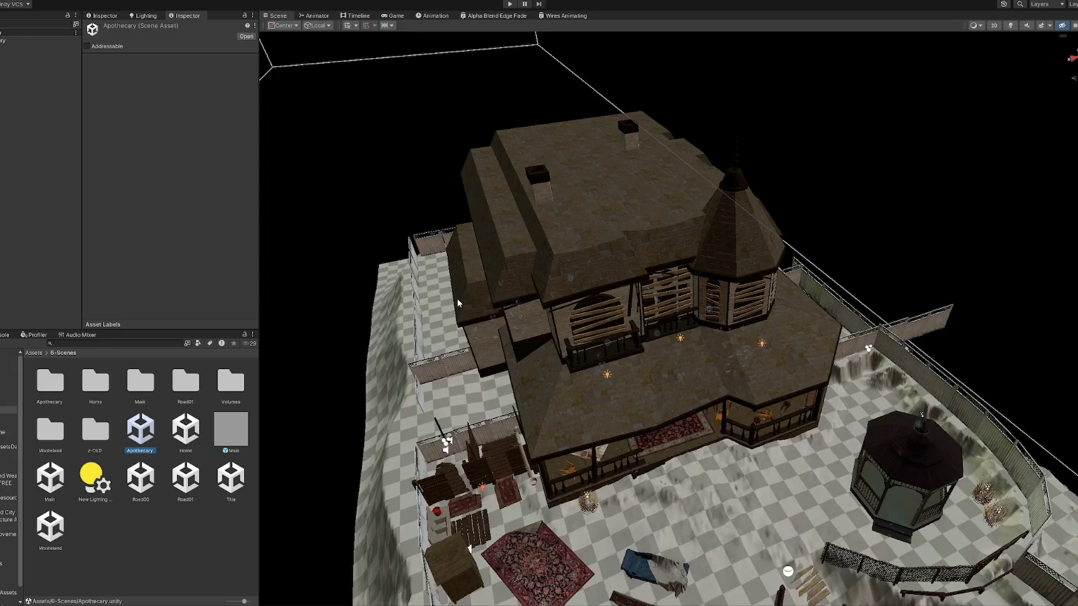
Select Terrain (1) and use Set Height to paint rough bumps across the yard and the left-fence plateau.
mouse_move(457, 298)
left_mouse_down()
mouse_move(517, 334)
mouse_move(489, 352)
mouse_move(476, 322)
mouse_move(89, 281)
left_mouse_up()
left_click_drag(462, 422, 490, 472)
left_click(489, 472)
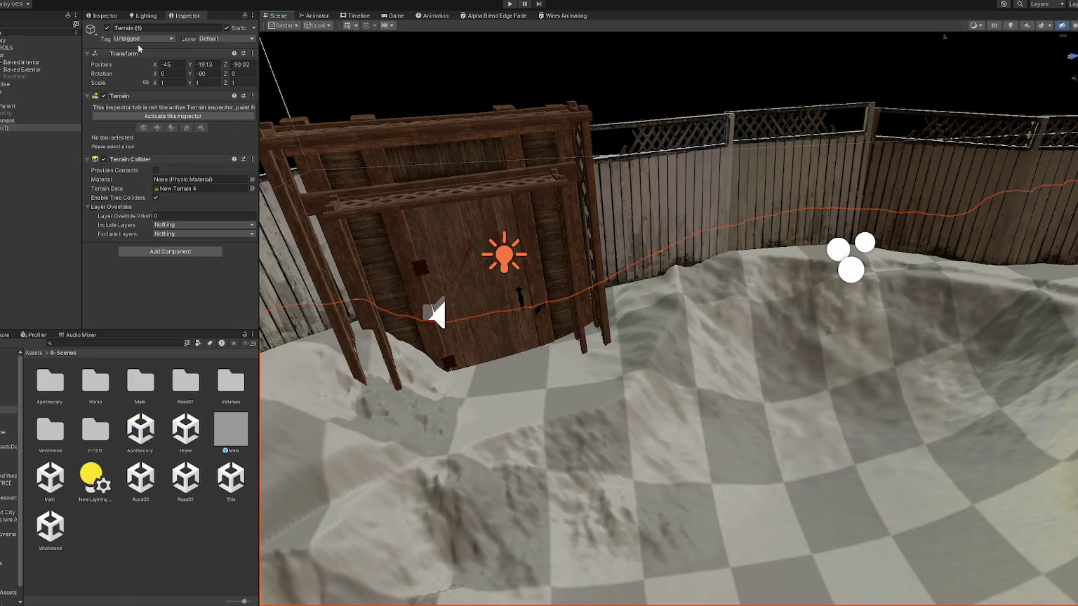
left_click(156, 107)
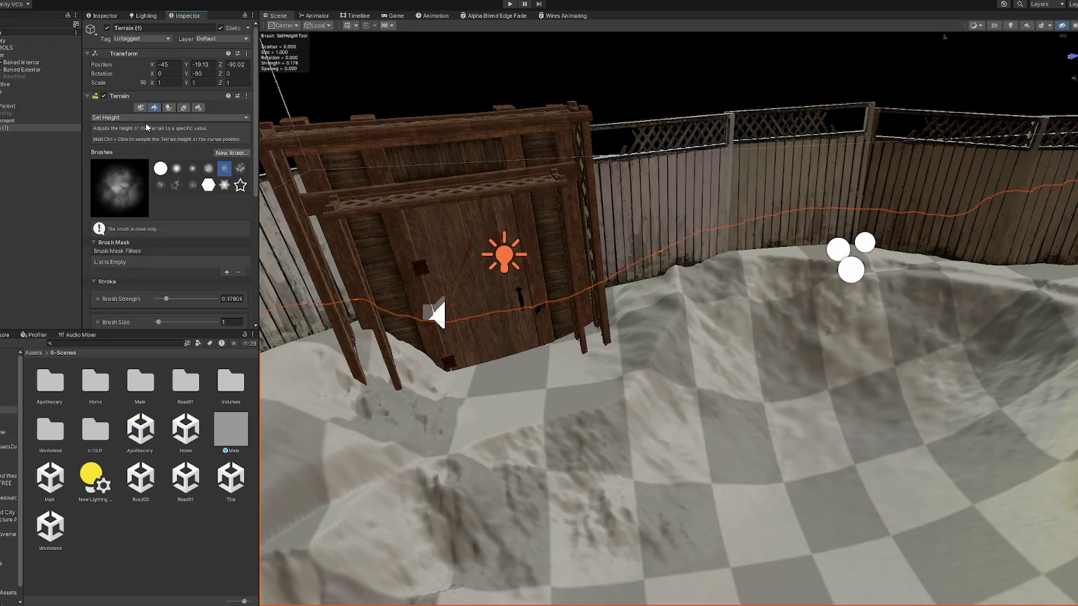
mouse_move(698, 280)
left_mouse_down()
mouse_move(846, 274)
mouse_move(776, 290)
mouse_move(763, 312)
left_mouse_up()
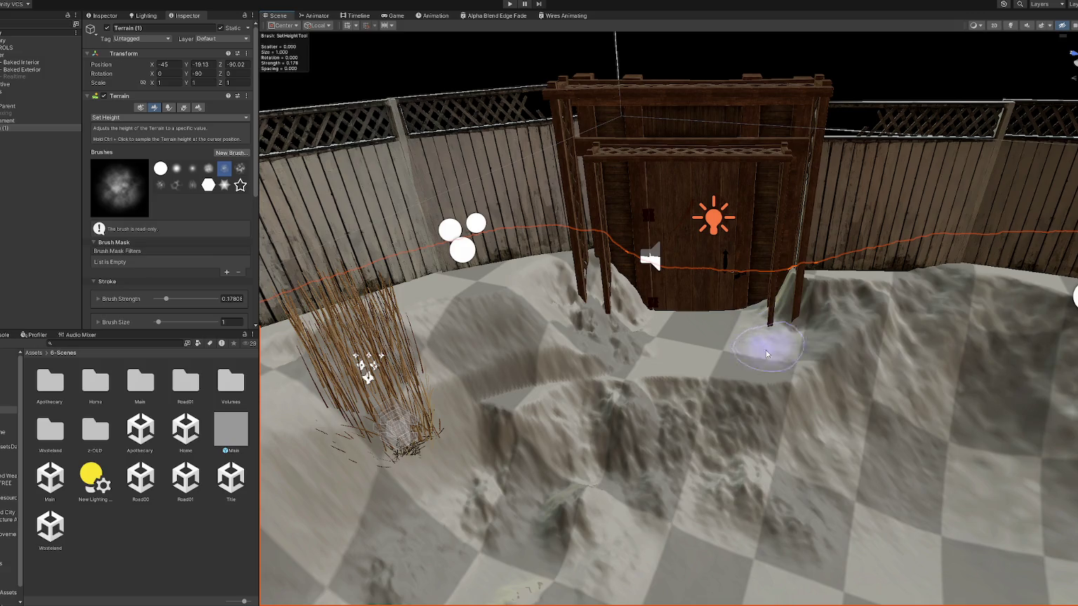
mouse_move(684, 523)
left_mouse_down()
mouse_move(765, 397)
mouse_move(699, 385)
mouse_move(826, 365)
mouse_move(679, 435)
mouse_move(650, 386)
mouse_move(517, 433)
mouse_move(573, 360)
mouse_move(512, 289)
mouse_move(405, 318)
mouse_move(458, 294)
mouse_move(509, 335)
mouse_move(686, 253)
mouse_move(758, 264)
mouse_move(698, 308)
mouse_move(510, 248)
mouse_move(513, 221)
mouse_move(637, 241)
mouse_move(757, 282)
mouse_move(397, 241)
mouse_move(464, 223)
mouse_move(523, 275)
mouse_move(421, 284)
left_mouse_up()
mouse_move(371, 274)
left_mouse_down()
mouse_move(554, 235)
mouse_move(280, 364)
mouse_move(361, 325)
mouse_move(444, 316)
mouse_move(482, 293)
mouse_move(398, 313)
mouse_move(499, 296)
mouse_move(426, 379)
mouse_move(506, 313)
mouse_move(566, 337)
mouse_move(706, 240)
mouse_move(499, 326)
left_mouse_up()
Soften the jagged yard terrain with Smooth Height, then return the tool to Set Height.
left_click(134, 117)
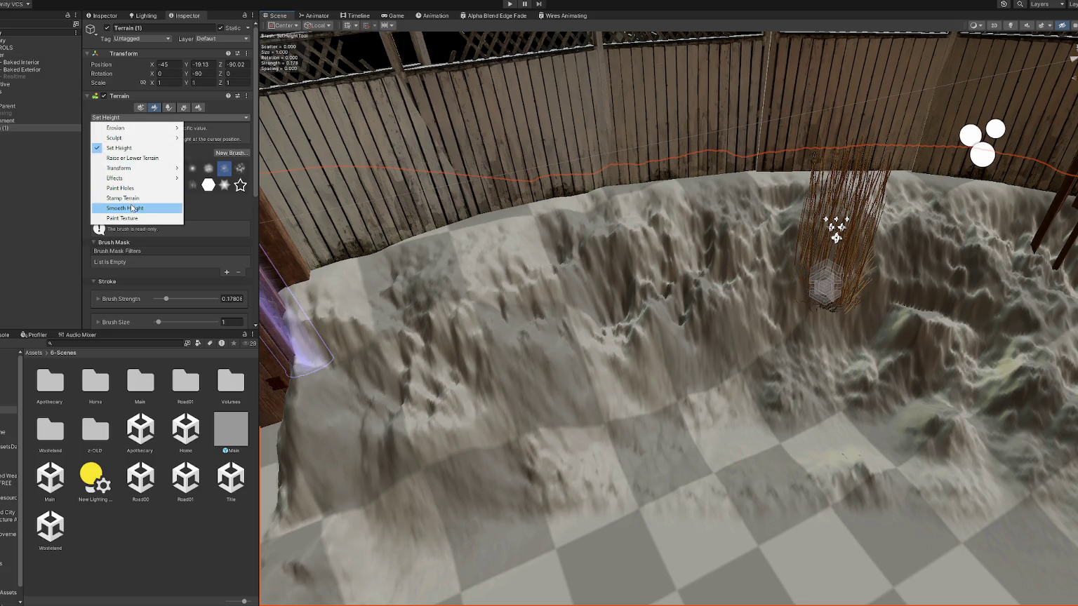
left_click(132, 209)
mouse_move(516, 292)
left_mouse_down()
mouse_move(325, 360)
mouse_move(505, 445)
mouse_move(709, 313)
mouse_move(786, 406)
mouse_move(723, 482)
mouse_move(775, 494)
mouse_move(558, 349)
mouse_move(700, 358)
mouse_move(663, 302)
mouse_move(555, 309)
mouse_move(554, 241)
mouse_move(589, 204)
mouse_move(476, 244)
mouse_move(490, 271)
mouse_move(313, 397)
mouse_move(699, 339)
mouse_move(745, 370)
mouse_move(414, 331)
mouse_move(215, 167)
left_mouse_up()
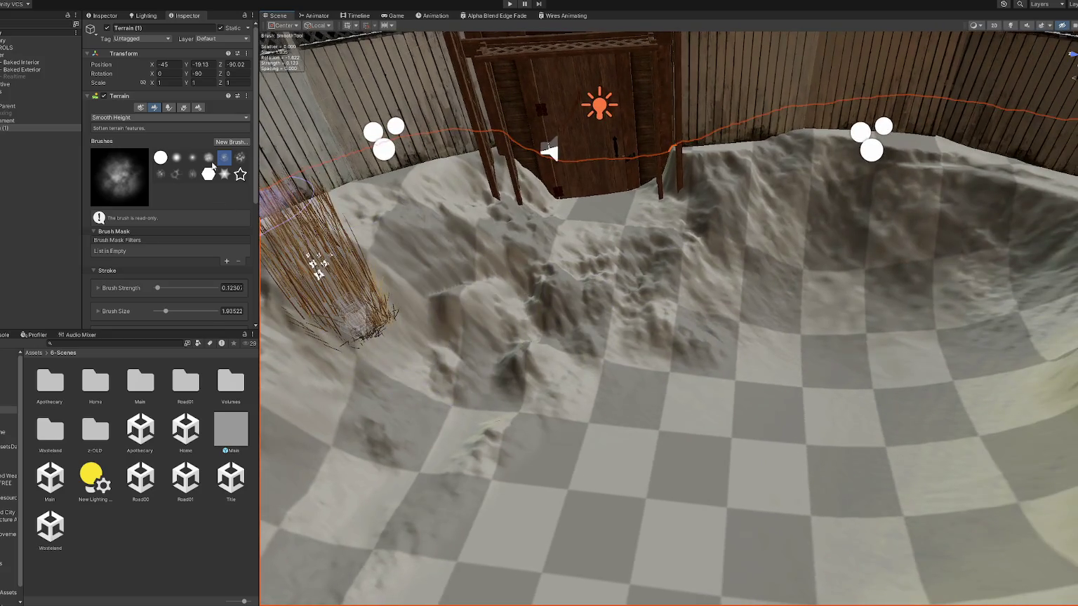
left_click(158, 118)
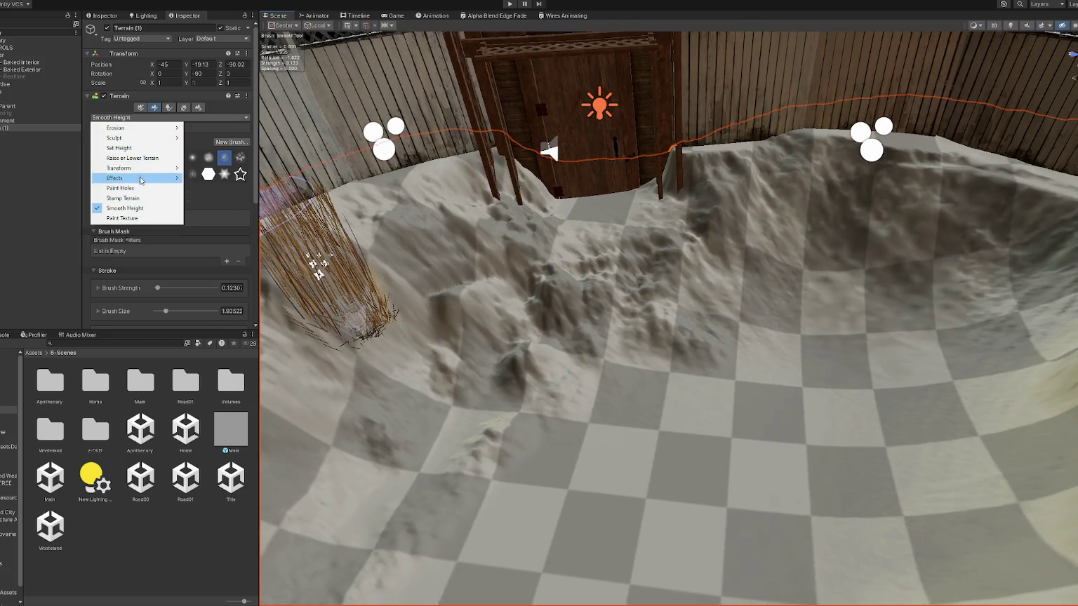
left_click(120, 148)
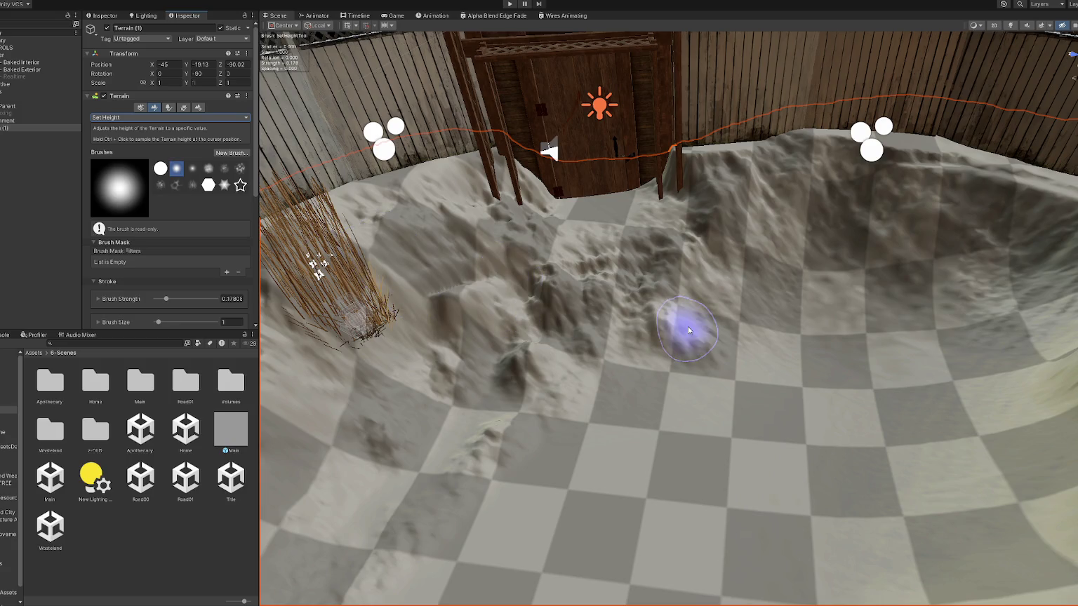
Set the terrain brush size to 2.
scroll(167, 255, "down", 3)
key("BackSpace")
type("2")
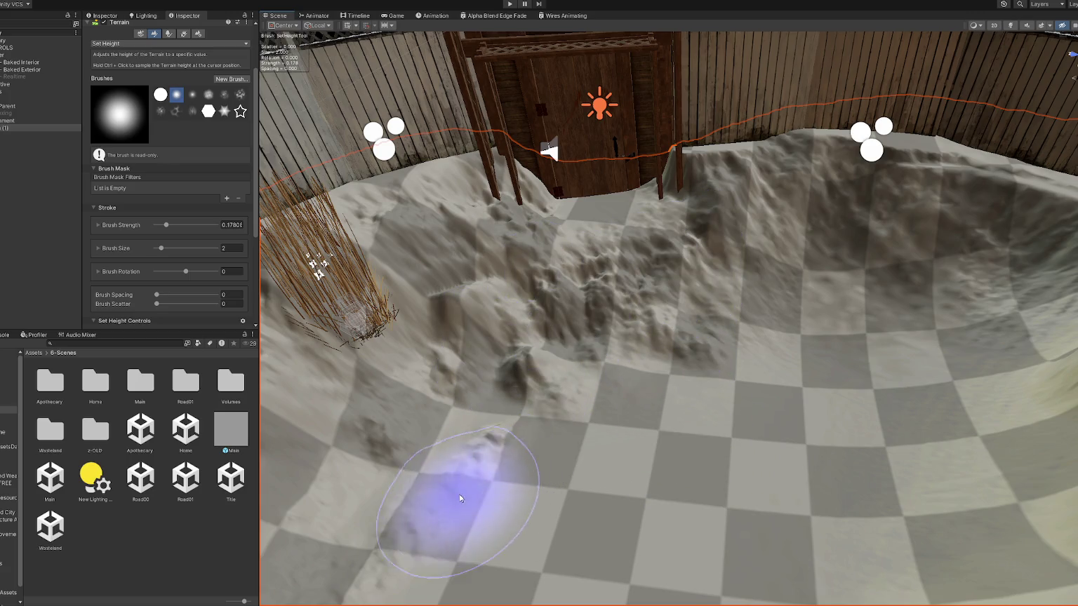
Raise a terrain ridge from the chairs past the stairs along the chain-link fence.
mouse_move(687, 373)
left_mouse_down()
mouse_move(809, 417)
mouse_move(686, 414)
left_mouse_up()
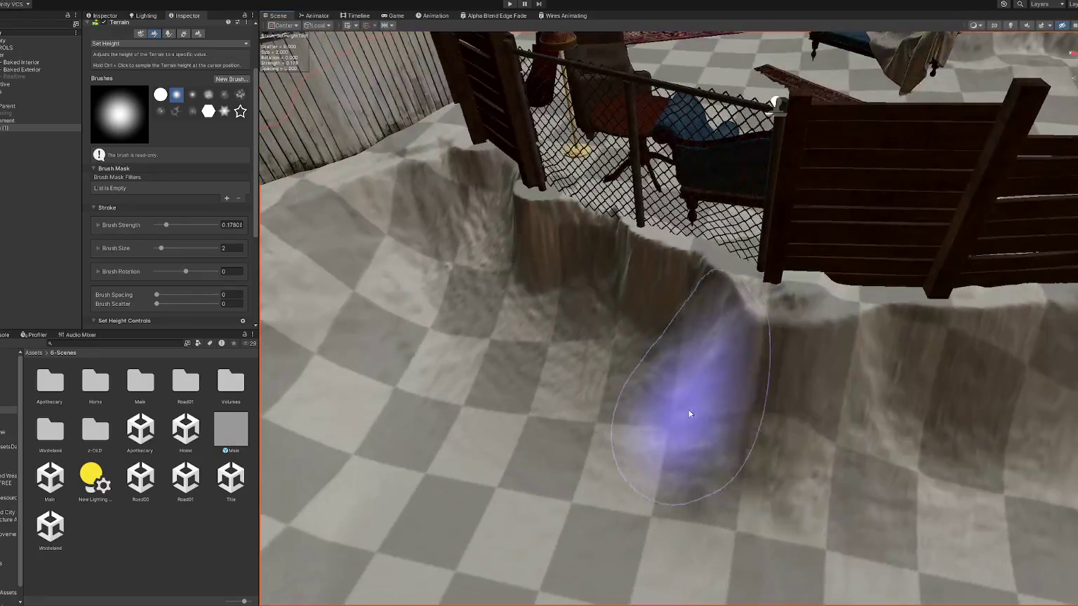
left_click_drag(836, 397, 280, 225)
mouse_move(492, 245)
left_mouse_down()
mouse_move(903, 285)
mouse_move(697, 361)
left_mouse_up()
left_click_drag(749, 438, 891, 365)
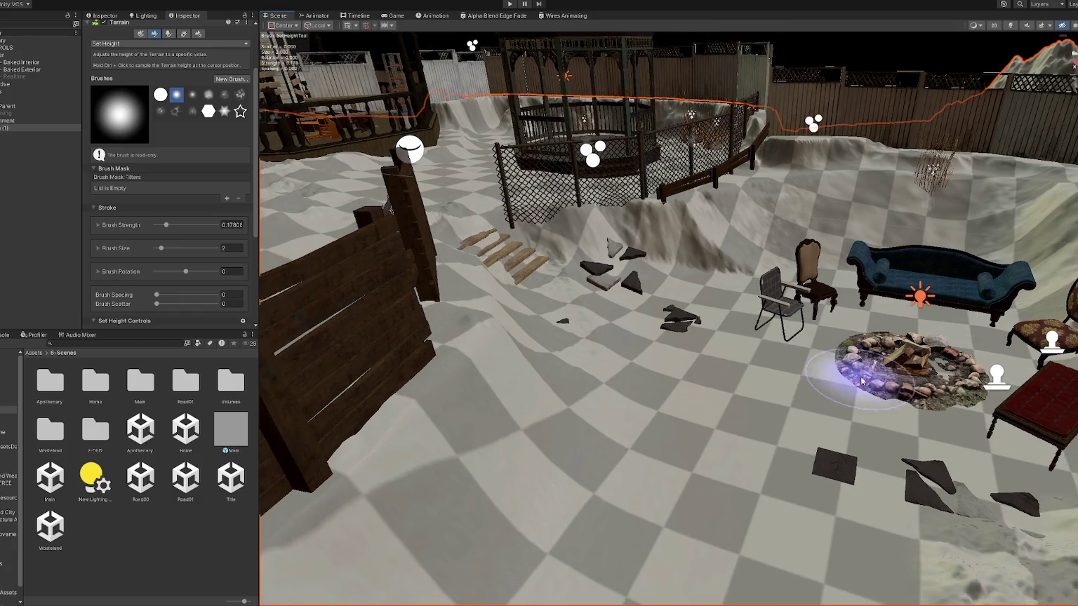
mouse_move(986, 360)
left_mouse_down()
mouse_move(513, 284)
mouse_move(669, 310)
mouse_move(584, 288)
mouse_move(544, 302)
left_mouse_up()
mouse_move(790, 251)
left_mouse_down()
mouse_move(819, 269)
mouse_move(782, 241)
mouse_move(620, 209)
left_mouse_up()
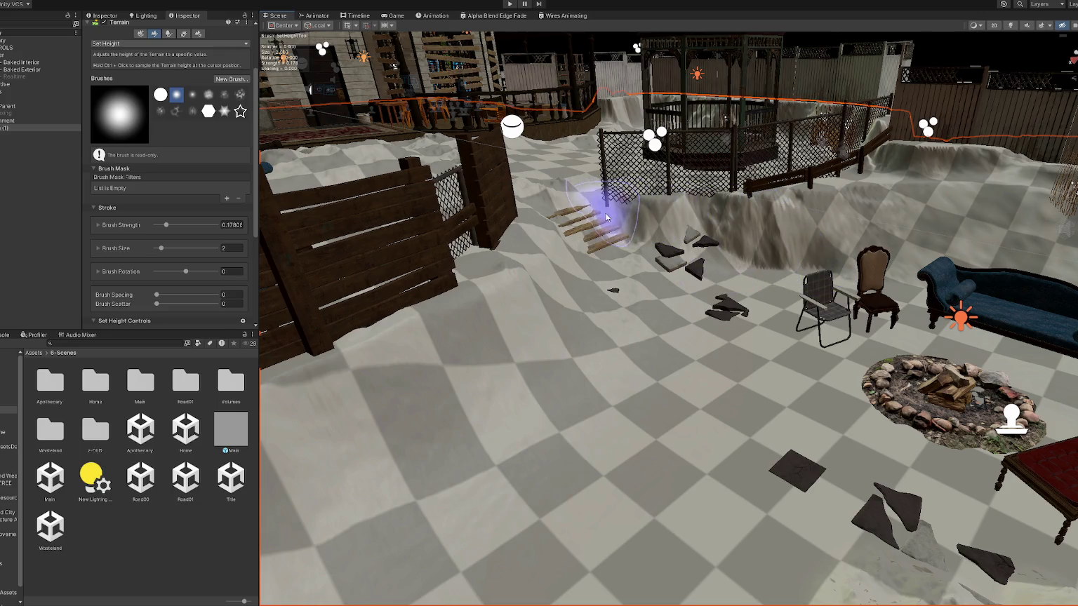
left_click_drag(747, 226, 963, 150)
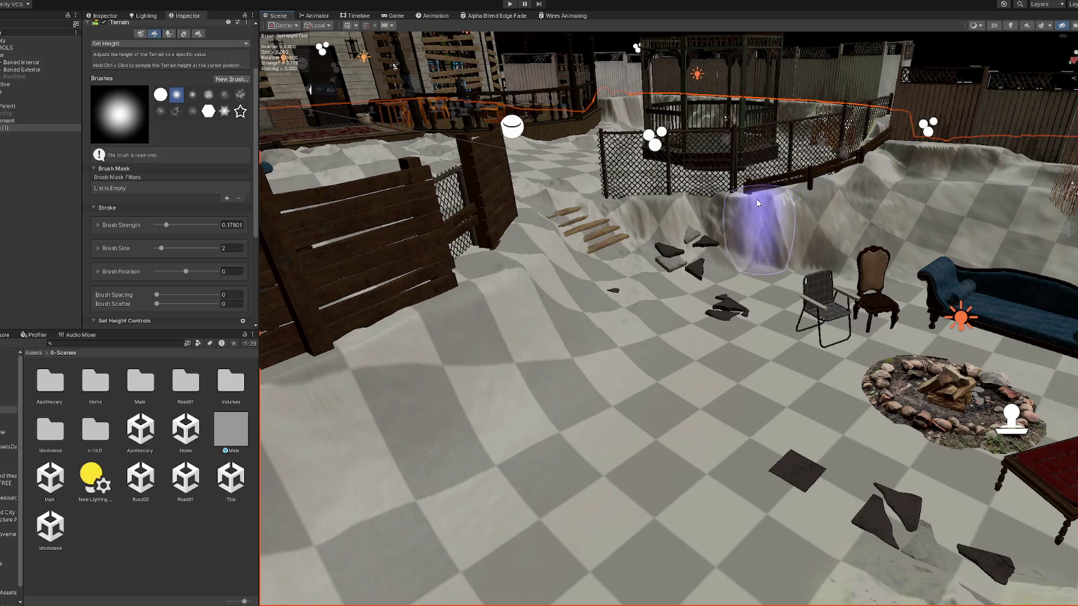
left_click_drag(777, 225, 844, 152)
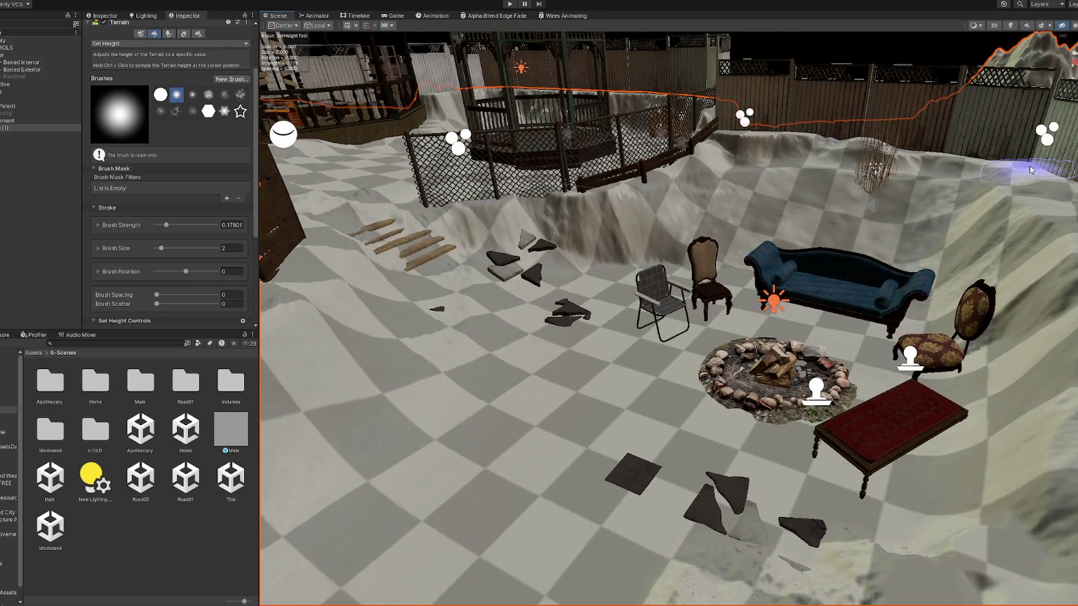
left_click_drag(994, 149, 843, 380)
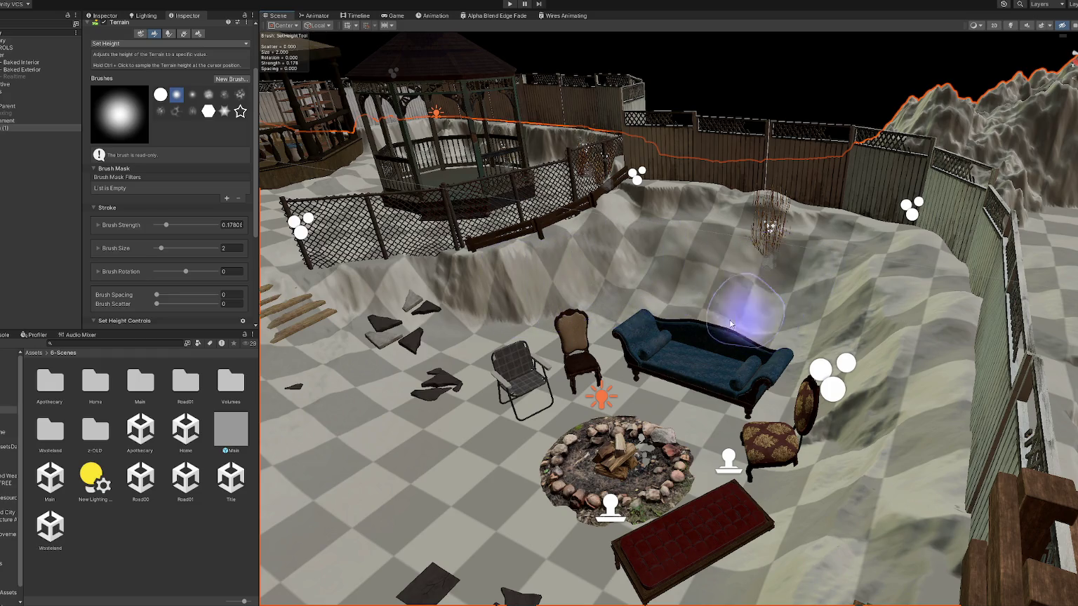
scroll(731, 330, "up", 2)
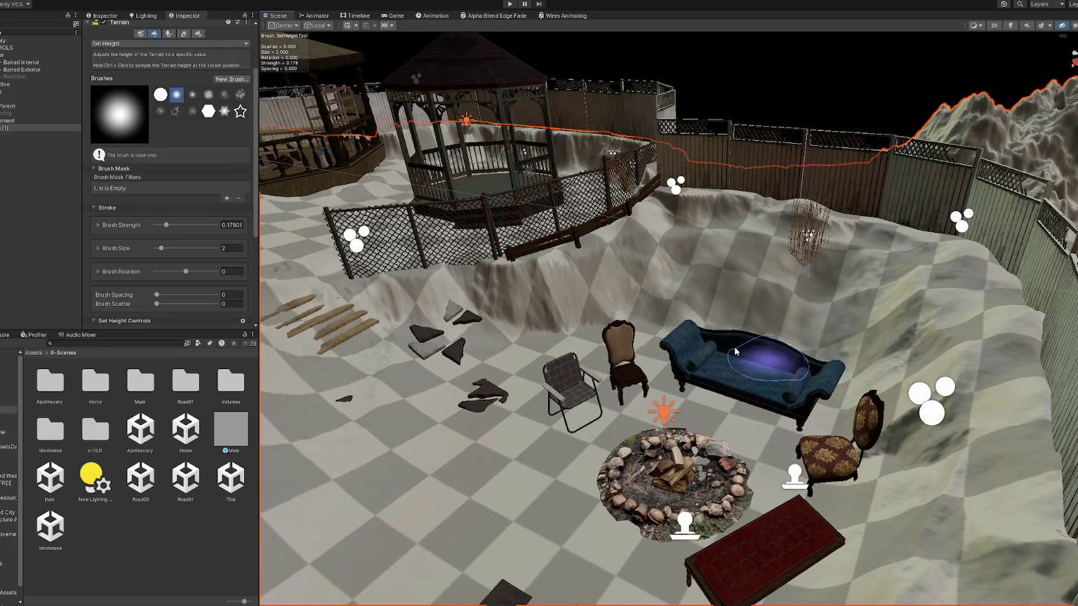
left_click_drag(735, 352, 843, 385)
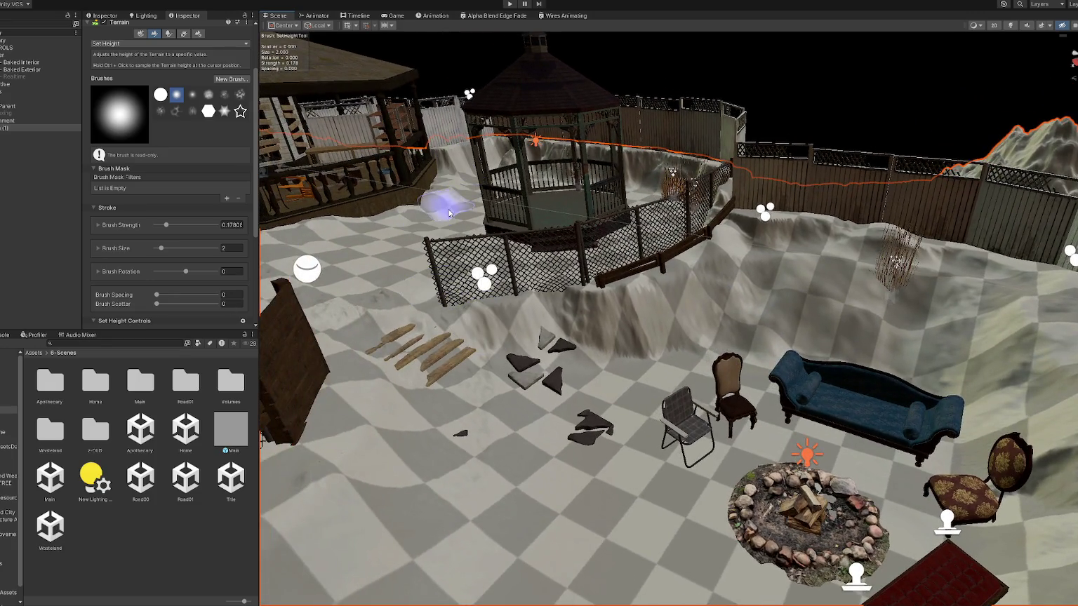
mouse_move(489, 167)
left_mouse_down()
mouse_move(878, 445)
mouse_move(398, 386)
mouse_move(587, 336)
left_mouse_up()
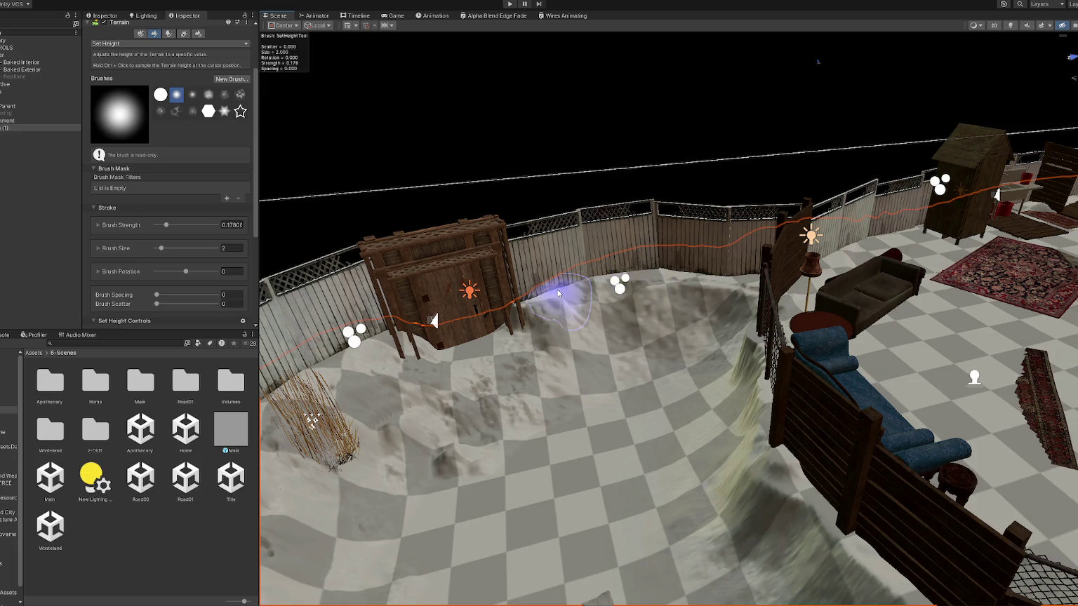
mouse_move(530, 304)
left_mouse_down()
mouse_move(650, 325)
mouse_move(793, 314)
mouse_move(679, 346)
mouse_move(817, 321)
mouse_move(746, 313)
left_mouse_up()
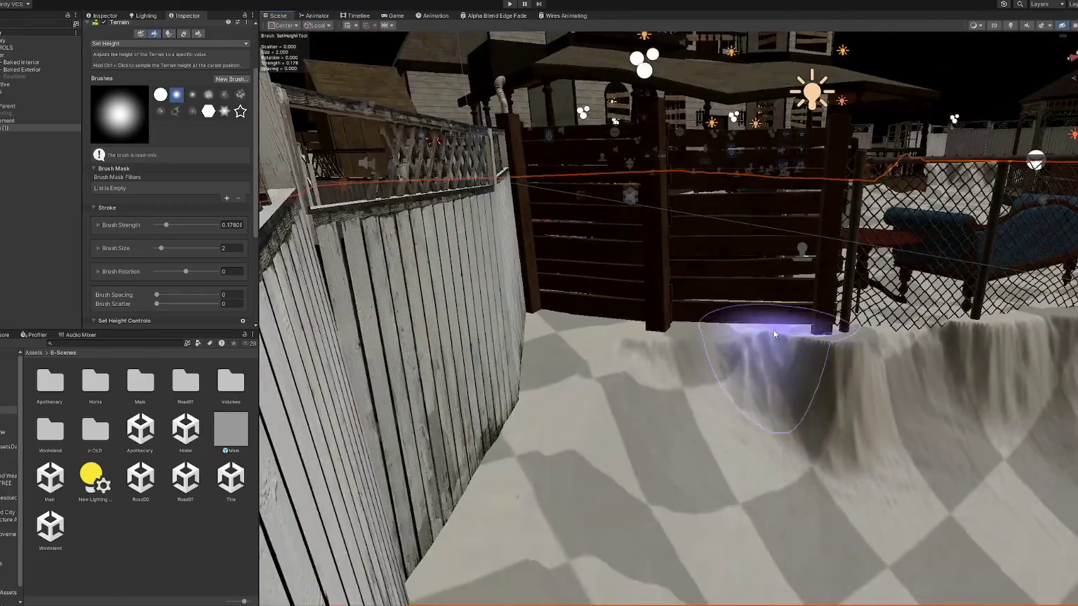
left_click_drag(890, 351, 592, 326)
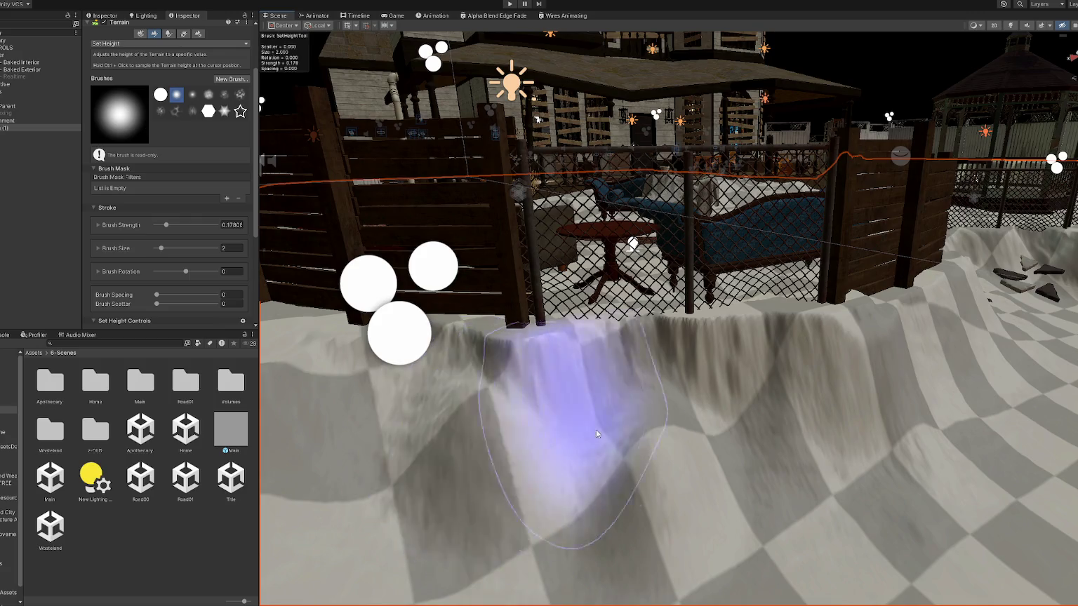
left_click_drag(596, 430, 496, 337)
mouse_move(433, 329)
left_mouse_down()
mouse_move(470, 415)
mouse_move(534, 360)
mouse_move(790, 302)
left_mouse_up()
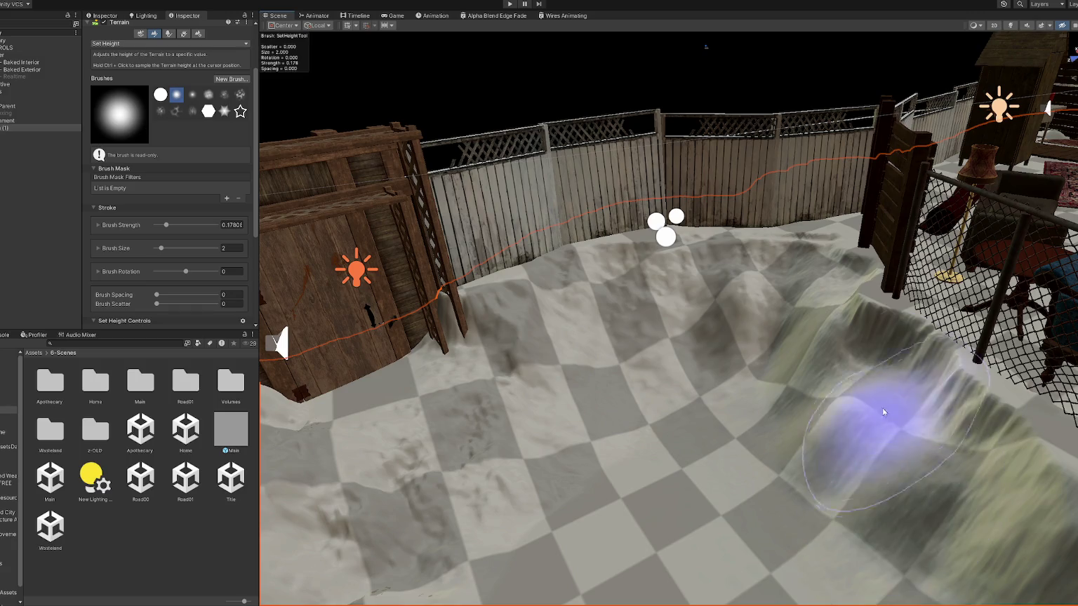
left_click(194, 95)
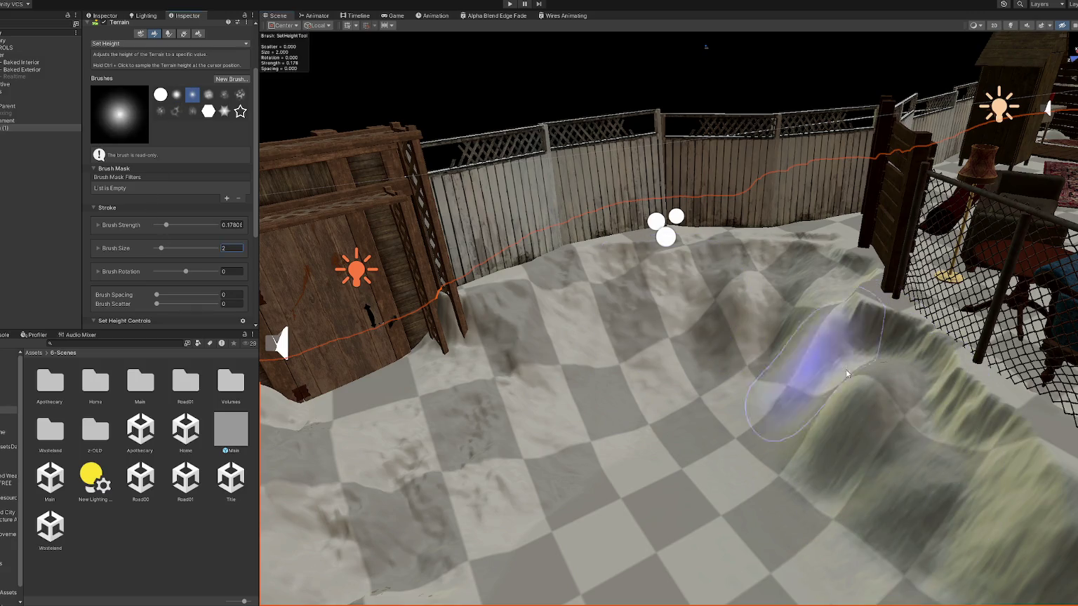
Pick the noisy cloud-shaped brush and reshape the ridge on the lower-right terrain.
left_click(240, 95)
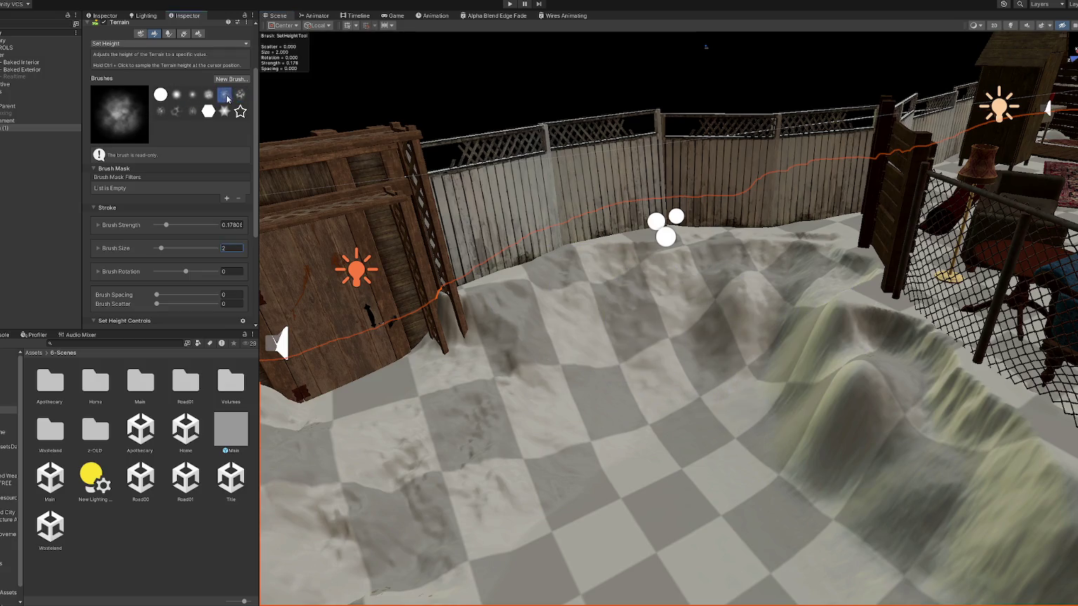
mouse_move(866, 455)
left_mouse_down()
mouse_move(900, 409)
mouse_move(765, 292)
mouse_move(862, 326)
mouse_move(751, 325)
mouse_move(858, 401)
mouse_move(860, 443)
mouse_move(821, 347)
mouse_move(734, 302)
mouse_move(926, 433)
left_mouse_up()
scroll(749, 353, "up", 3)
mouse_move(749, 354)
left_mouse_down()
mouse_move(820, 513)
mouse_move(741, 421)
mouse_move(725, 467)
mouse_move(677, 433)
left_mouse_up()
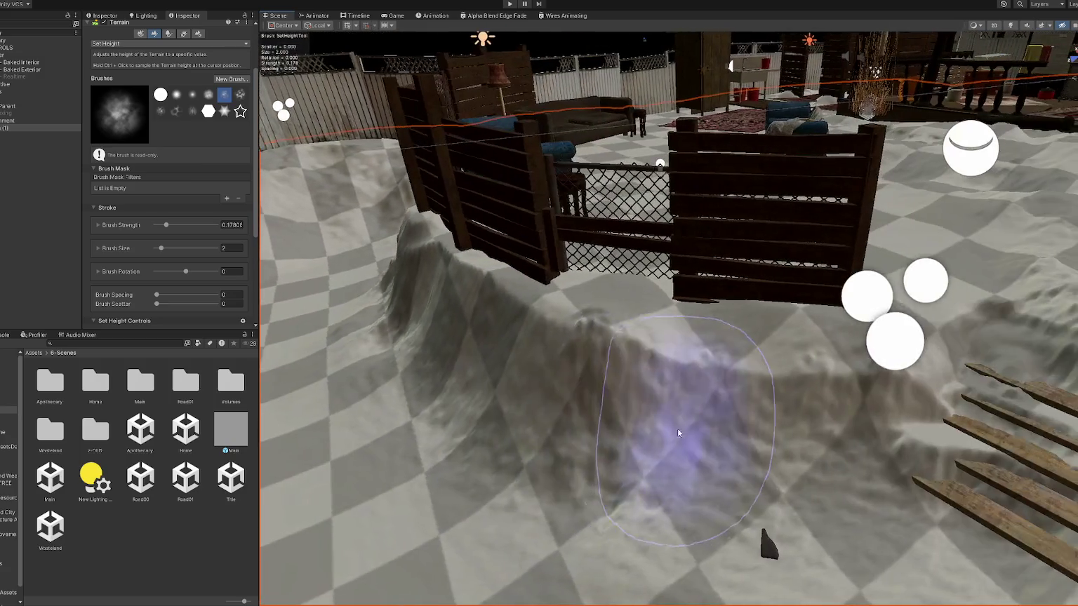
mouse_move(601, 398)
left_mouse_down()
mouse_move(622, 386)
mouse_move(549, 394)
mouse_move(543, 474)
mouse_move(735, 372)
mouse_move(793, 419)
mouse_move(470, 300)
mouse_move(584, 365)
mouse_move(591, 382)
left_mouse_up()
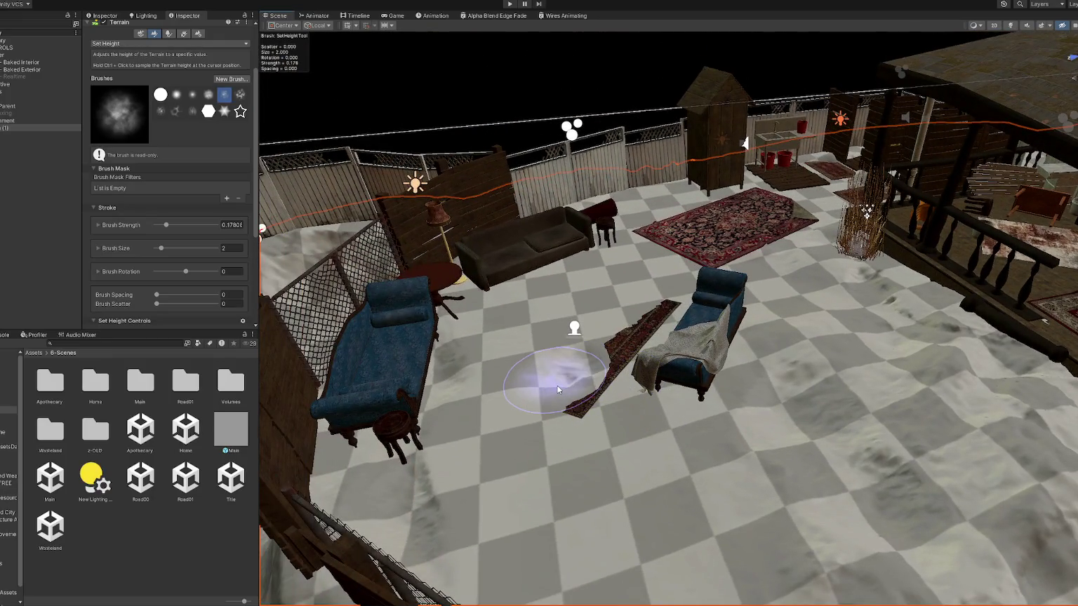
Flatten the ground under the rugs and near the chair so the rugs show fully.
left_click_drag(558, 415, 617, 320)
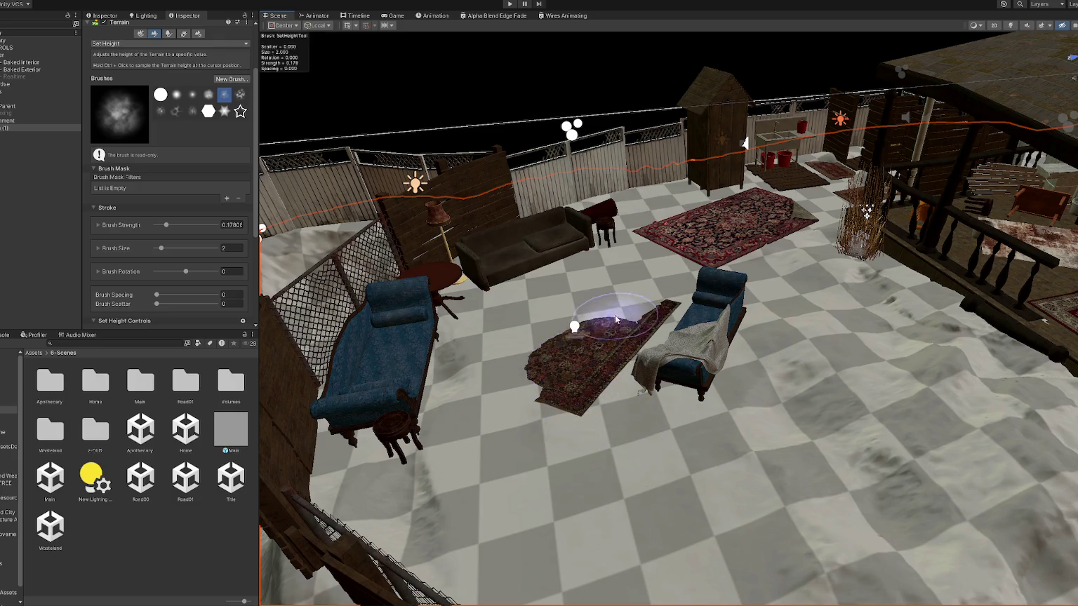
mouse_move(510, 320)
left_mouse_down()
mouse_move(510, 410)
mouse_move(560, 306)
left_mouse_up()
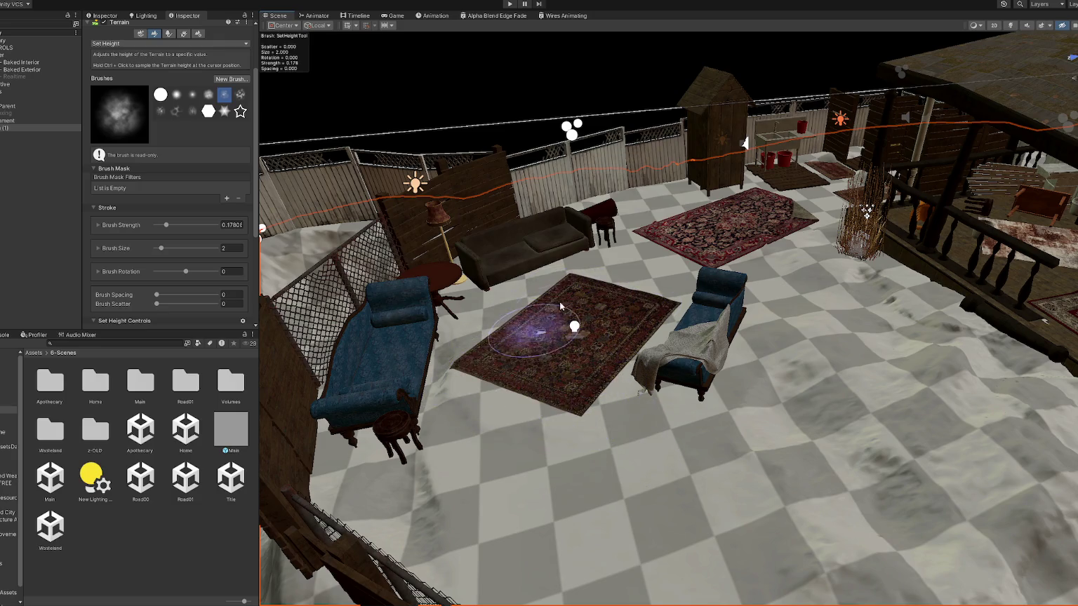
mouse_move(457, 421)
left_mouse_down()
mouse_move(388, 491)
mouse_move(364, 433)
mouse_move(406, 364)
left_mouse_up()
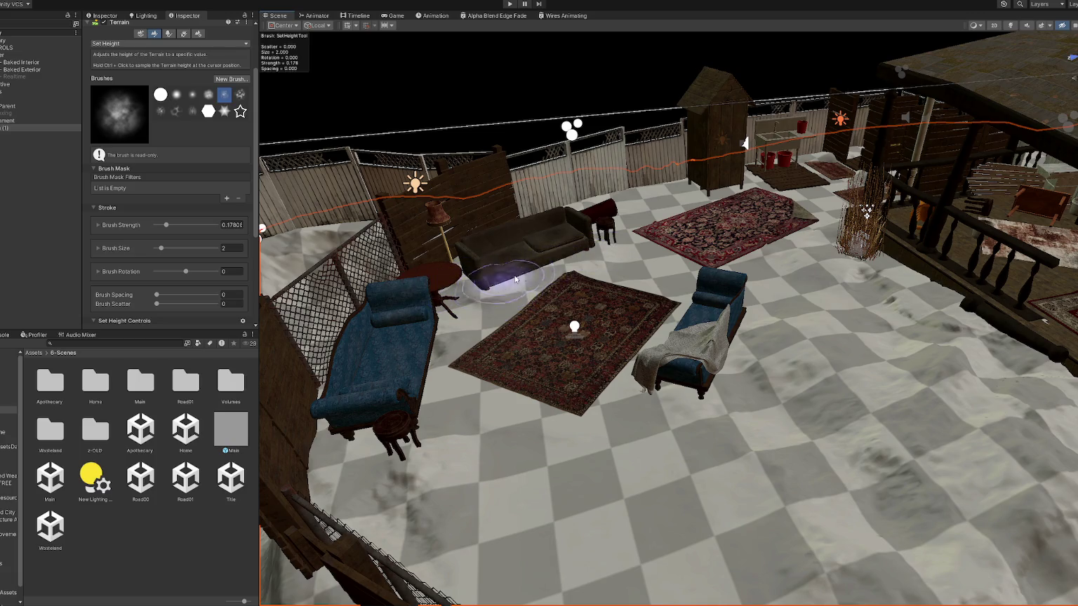
scroll(605, 256, "up", 2)
left_click_drag(630, 212, 686, 386)
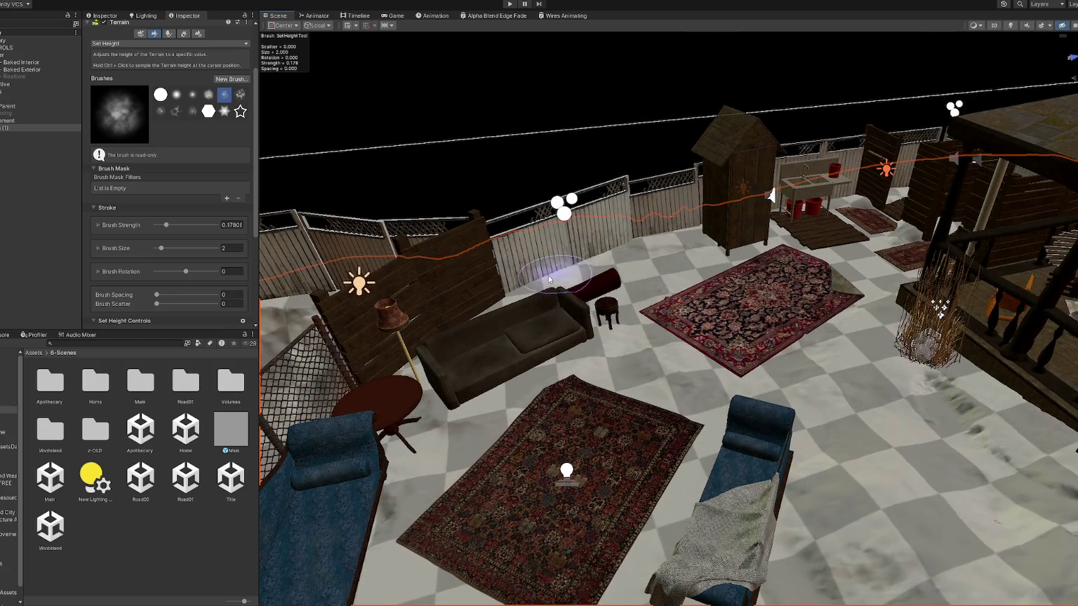
left_click_drag(478, 314, 554, 313)
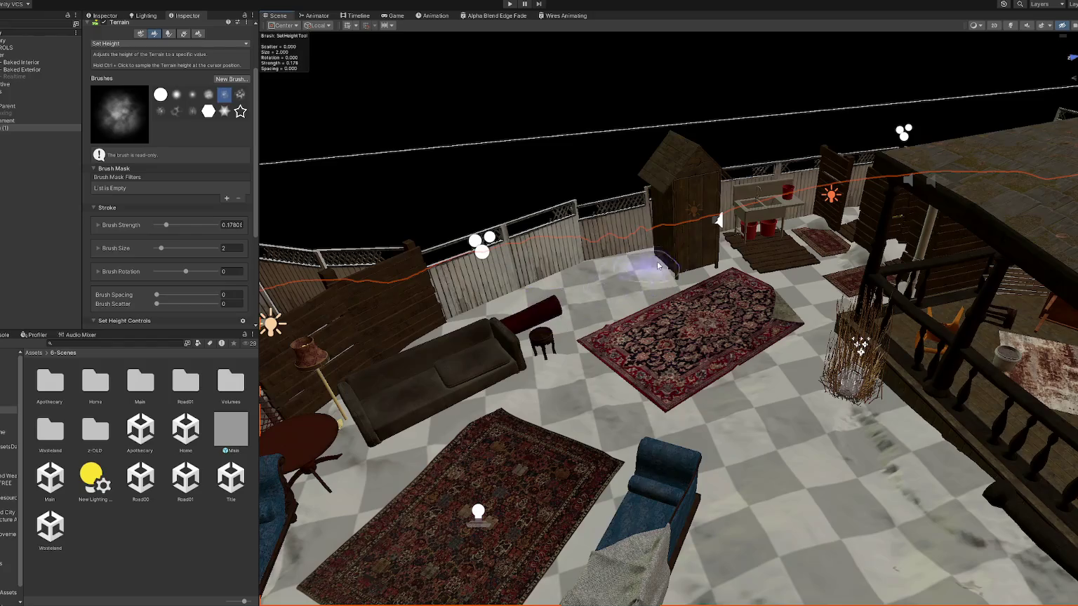
left_click_drag(659, 266, 624, 297)
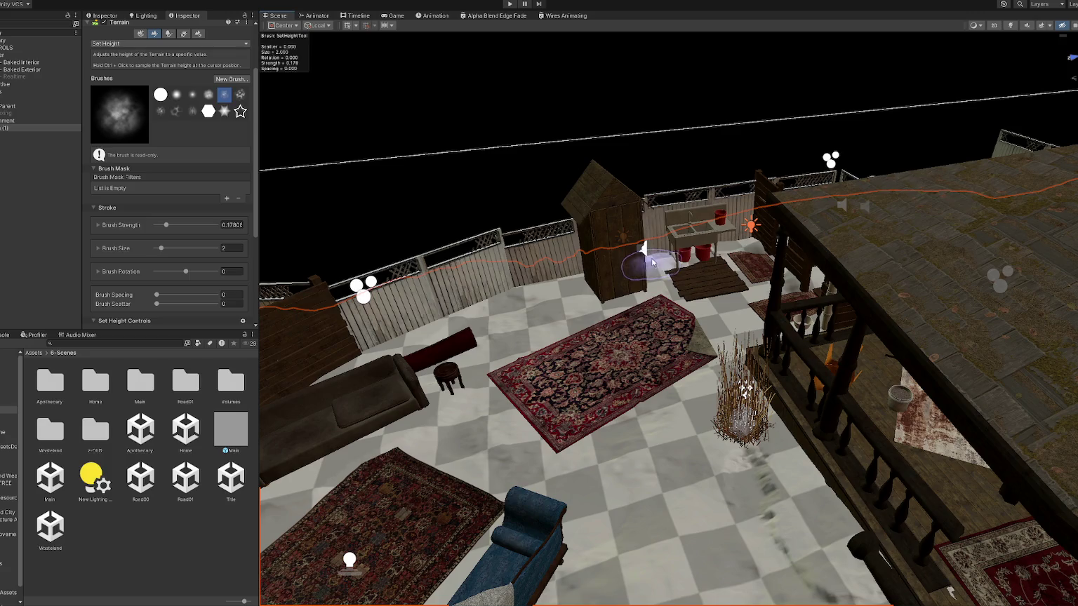
left_click_drag(618, 263, 631, 288)
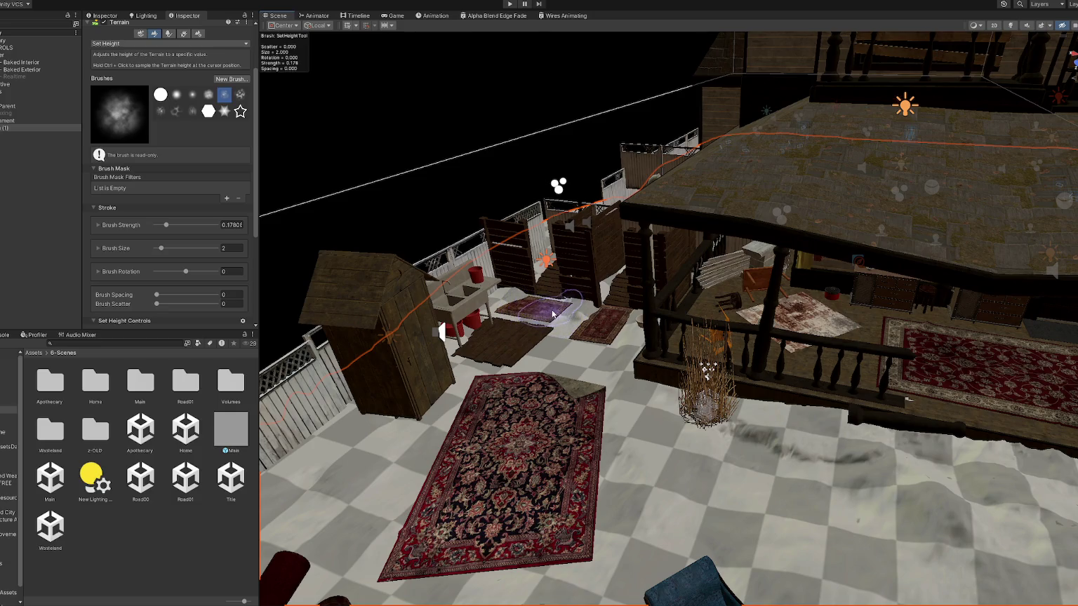
left_click_drag(531, 311, 606, 361)
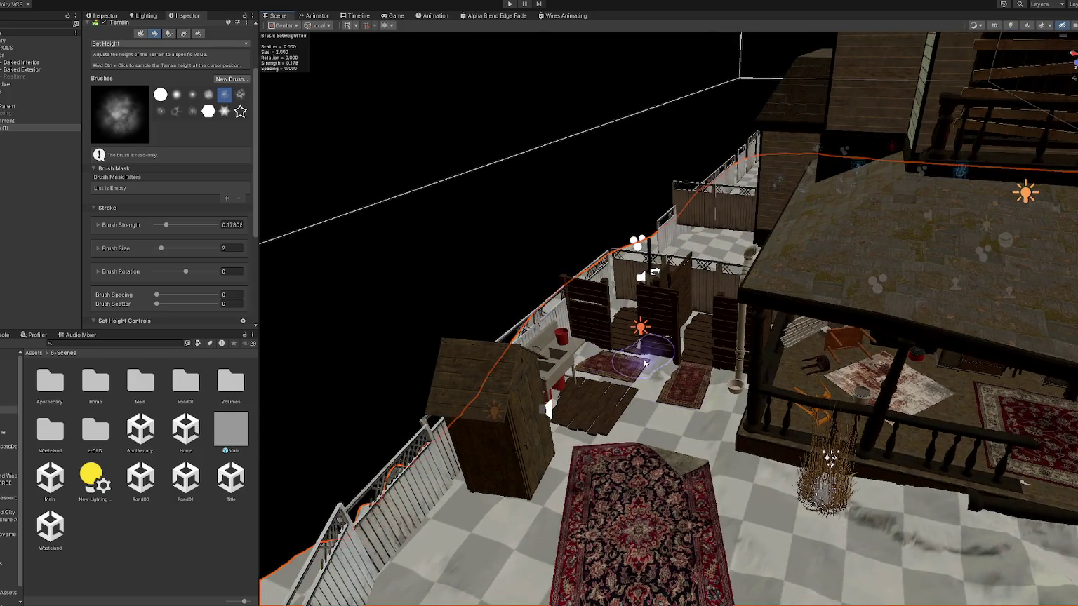
mouse_move(754, 381)
left_mouse_down()
mouse_move(800, 398)
mouse_move(737, 421)
left_mouse_up()
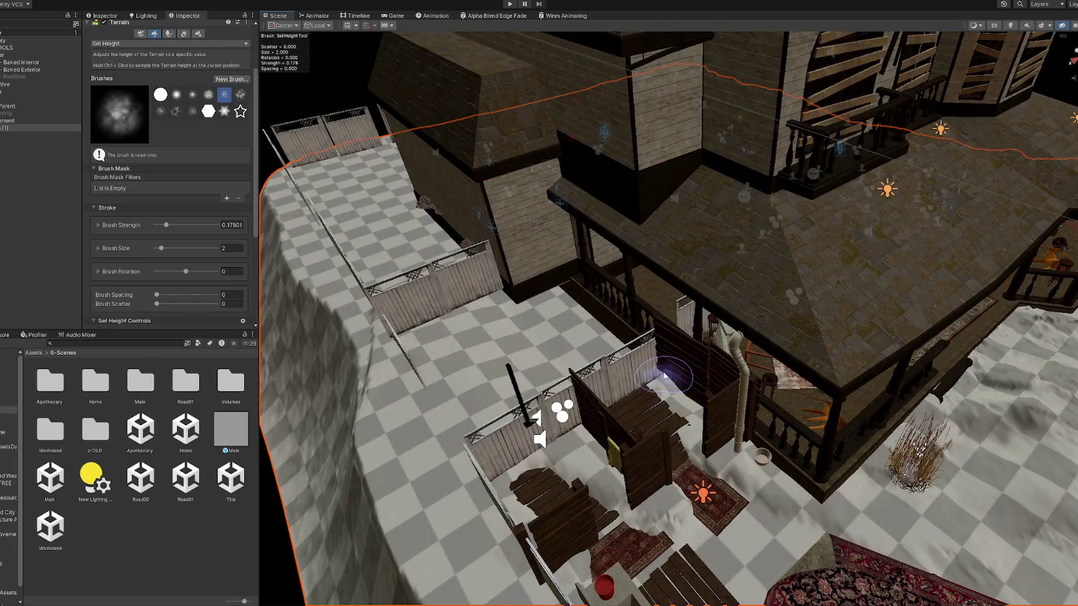
left_click_drag(624, 395, 657, 394)
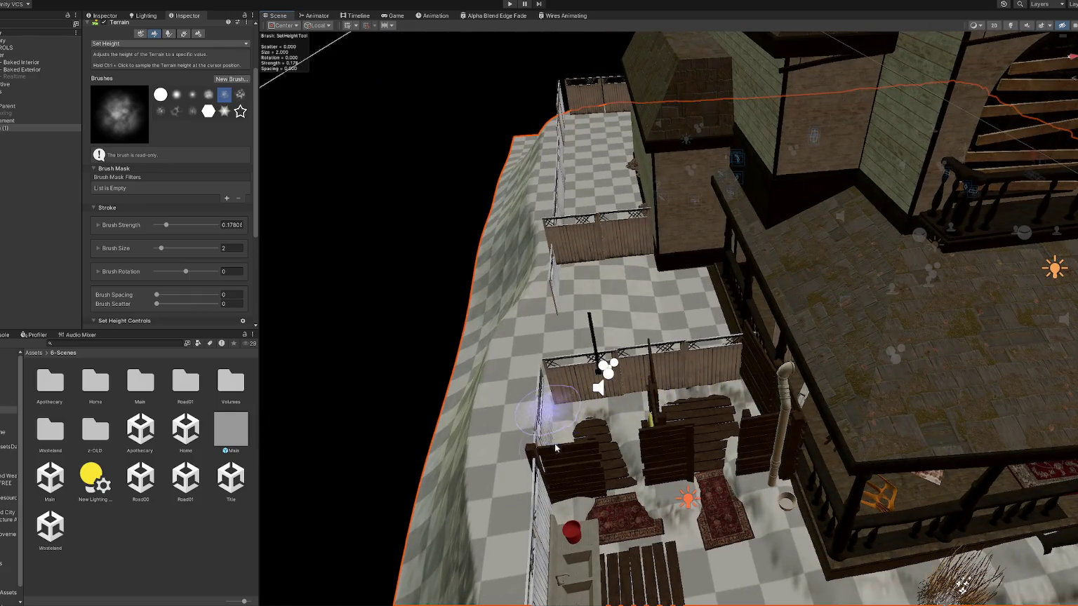
left_click_drag(520, 493, 641, 413)
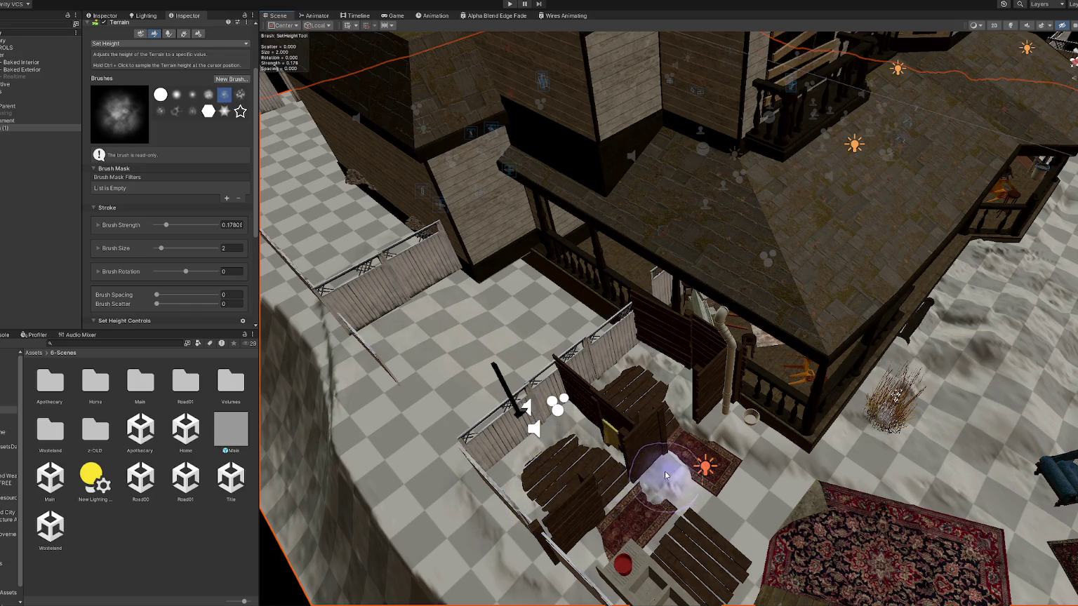
mouse_move(675, 479)
left_mouse_down()
mouse_move(655, 454)
mouse_move(679, 449)
mouse_move(674, 425)
left_mouse_up()
scroll(587, 452, "down", 3)
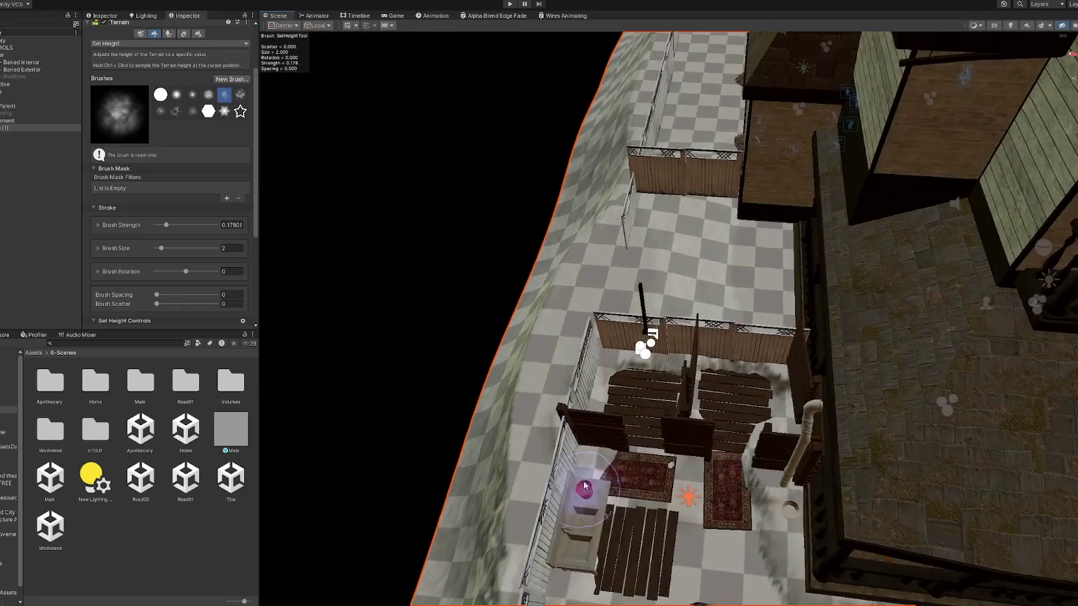
left_click_drag(646, 361, 720, 391)
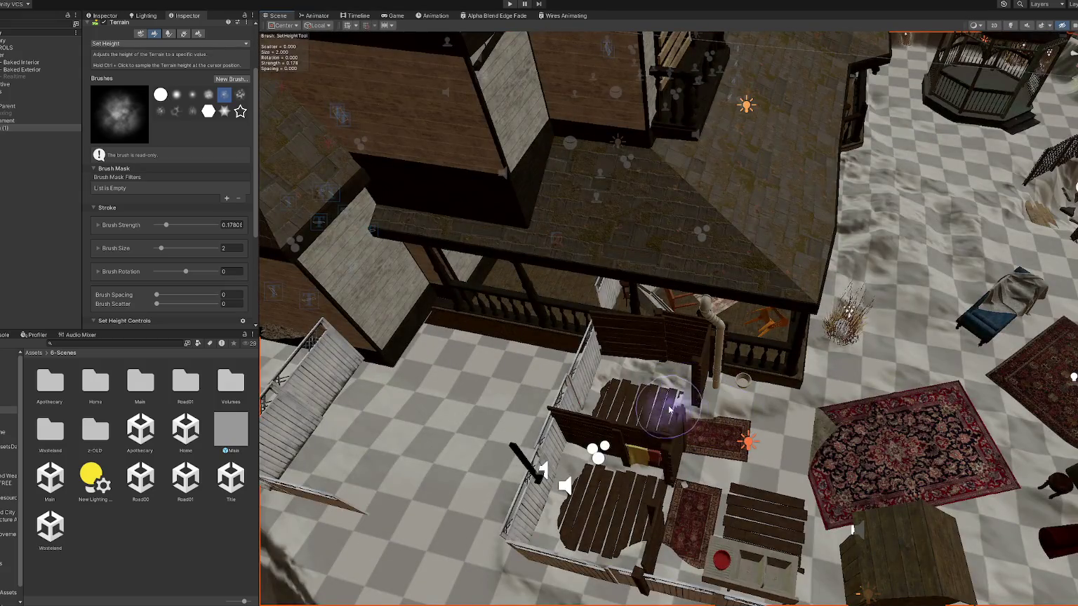
mouse_move(717, 428)
left_mouse_down()
mouse_move(525, 410)
mouse_move(511, 322)
left_mouse_up()
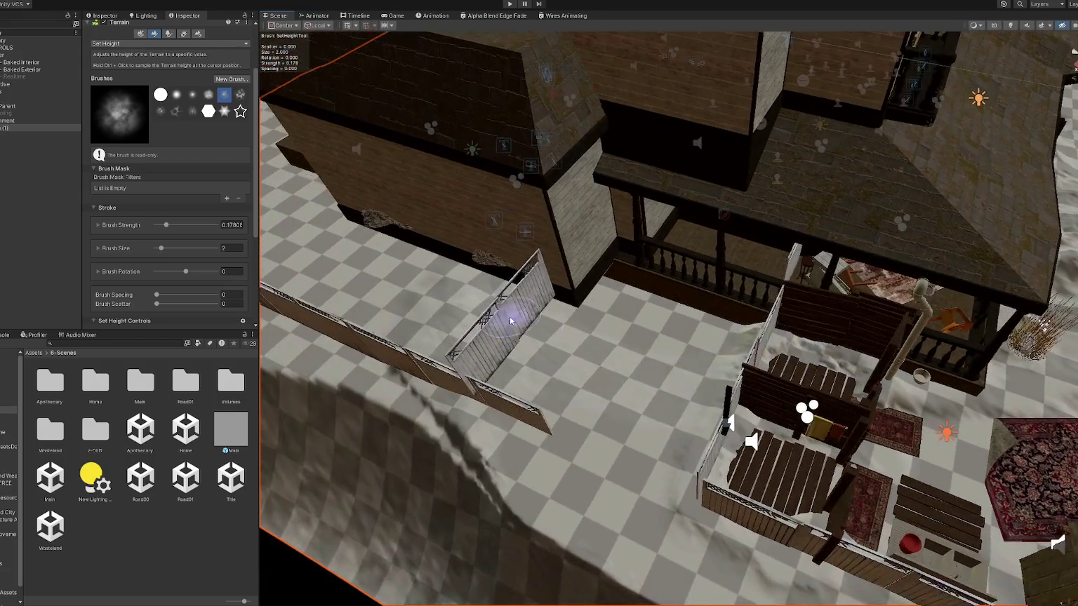
Switch to Raise or Lower Terrain and raise bumps in the floor and along the fence line.
left_click(123, 44)
left_click(124, 83)
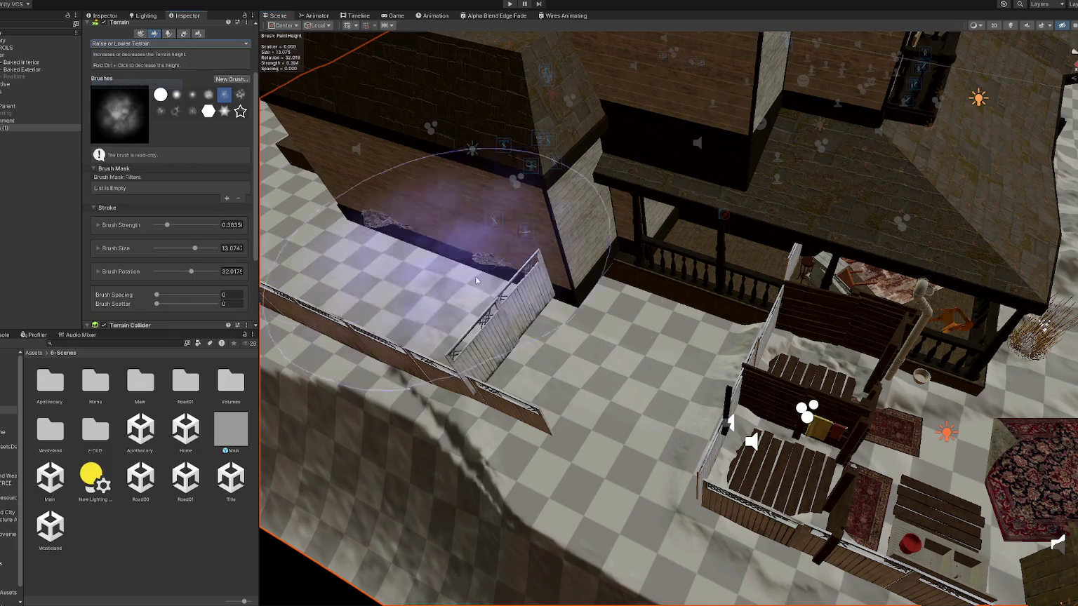
mouse_move(482, 313)
left_mouse_down()
mouse_move(389, 276)
mouse_move(393, 267)
mouse_move(550, 310)
mouse_move(518, 242)
mouse_move(457, 302)
mouse_move(794, 337)
left_mouse_up()
mouse_move(592, 269)
left_mouse_down()
mouse_move(409, 276)
mouse_move(723, 433)
mouse_move(772, 196)
mouse_move(958, 290)
mouse_move(746, 377)
mouse_move(767, 181)
mouse_move(807, 100)
mouse_move(782, 308)
mouse_move(651, 360)
left_mouse_up()
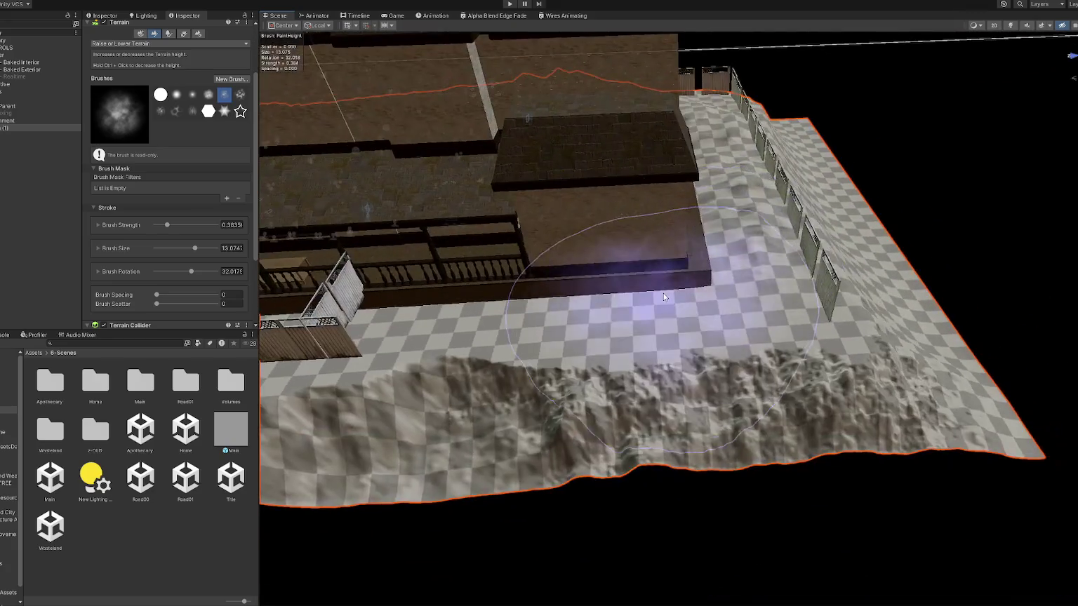
Raise a wide mound along the fence and around the porch, then view the whole house.
scroll(438, 313, "up", 3)
mouse_move(438, 314)
left_mouse_down()
mouse_move(534, 306)
mouse_move(793, 337)
mouse_move(592, 327)
left_mouse_up()
mouse_move(494, 334)
left_mouse_down()
mouse_move(815, 358)
mouse_move(456, 349)
mouse_move(541, 351)
mouse_move(491, 337)
left_mouse_up()
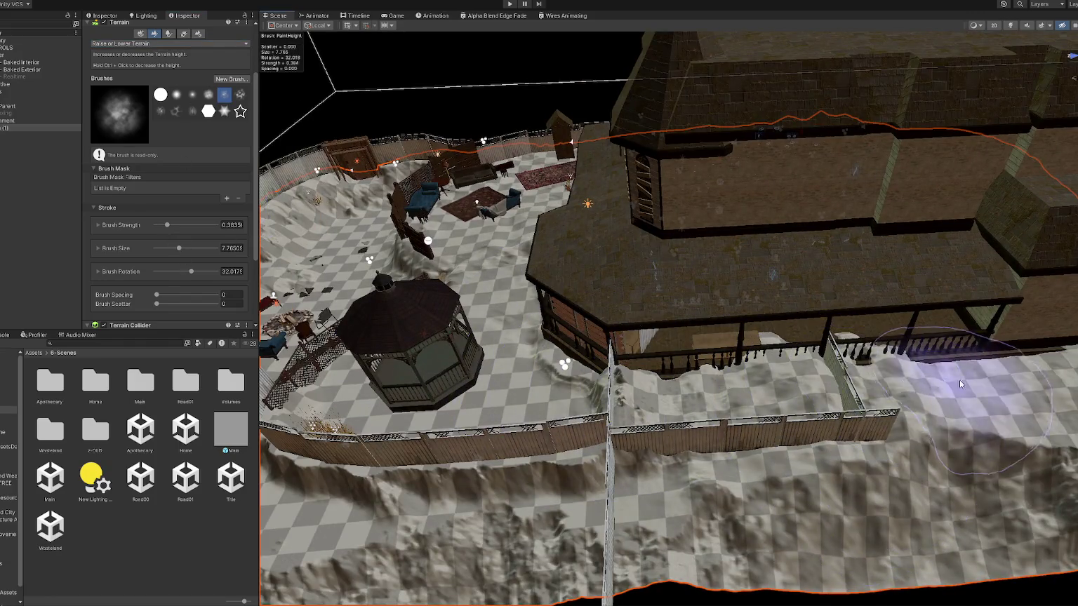
mouse_move(778, 358)
left_mouse_down()
mouse_move(819, 337)
mouse_move(723, 360)
mouse_move(854, 372)
mouse_move(467, 311)
left_mouse_up()
scroll(478, 319, "up", 3)
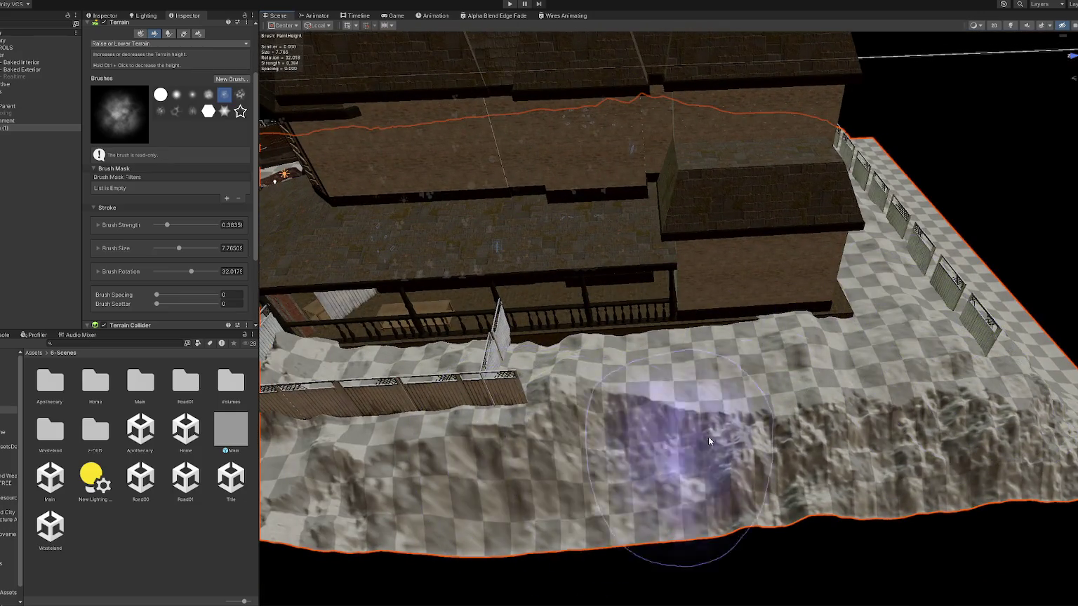
scroll(710, 441, "down", 5)
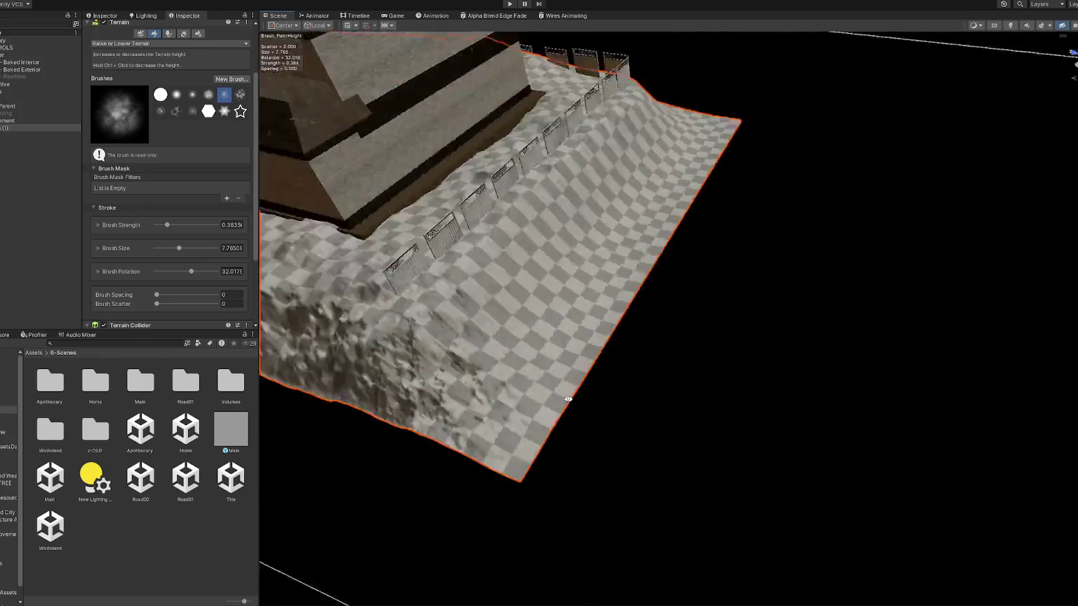
mouse_move(709, 440)
left_mouse_down()
mouse_move(722, 428)
mouse_move(789, 460)
mouse_move(607, 405)
mouse_move(645, 416)
left_mouse_up()
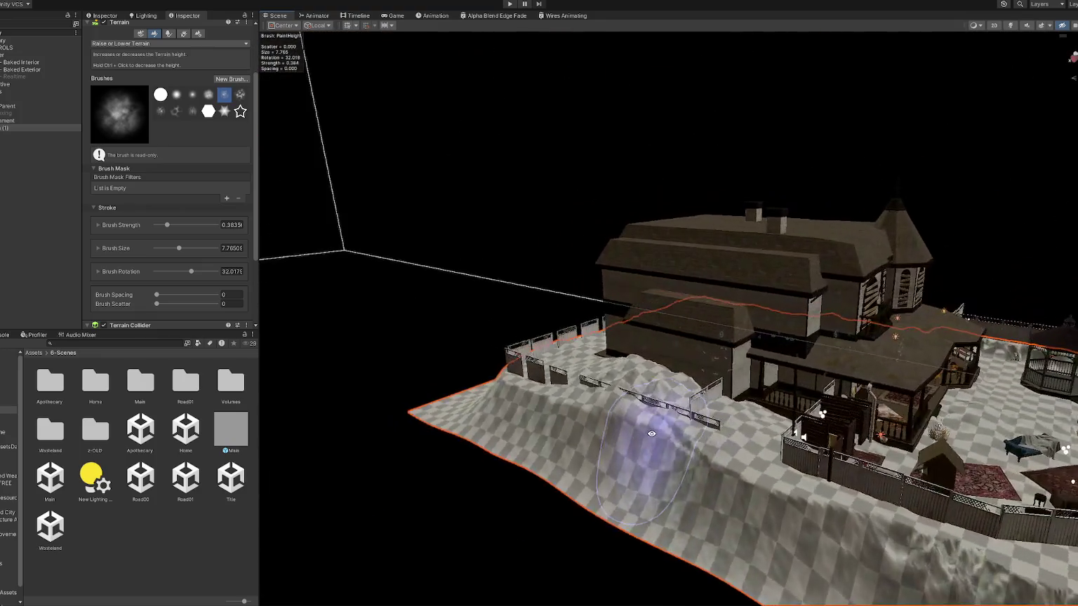
left_click(645, 416)
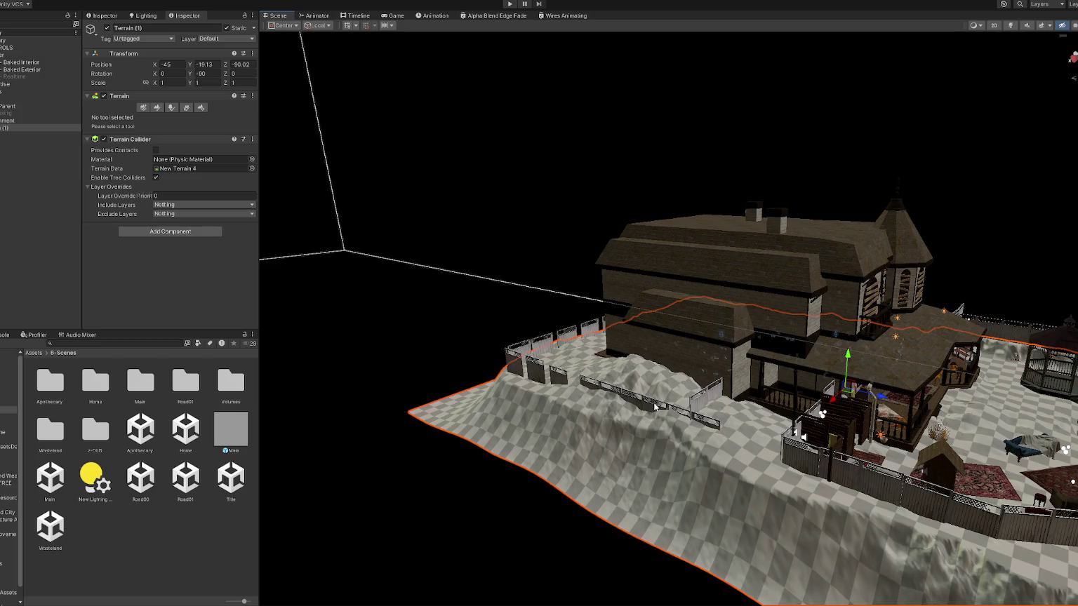
Duplicate Fence Lattice 3 (5), slide the copy along the fence, and raise the panel onto the mound.
key("f")
scroll(773, 415, "down", 3)
mouse_move(772, 415)
left_mouse_down()
mouse_move(826, 386)
mouse_move(769, 412)
left_mouse_up()
left_click(710, 380)
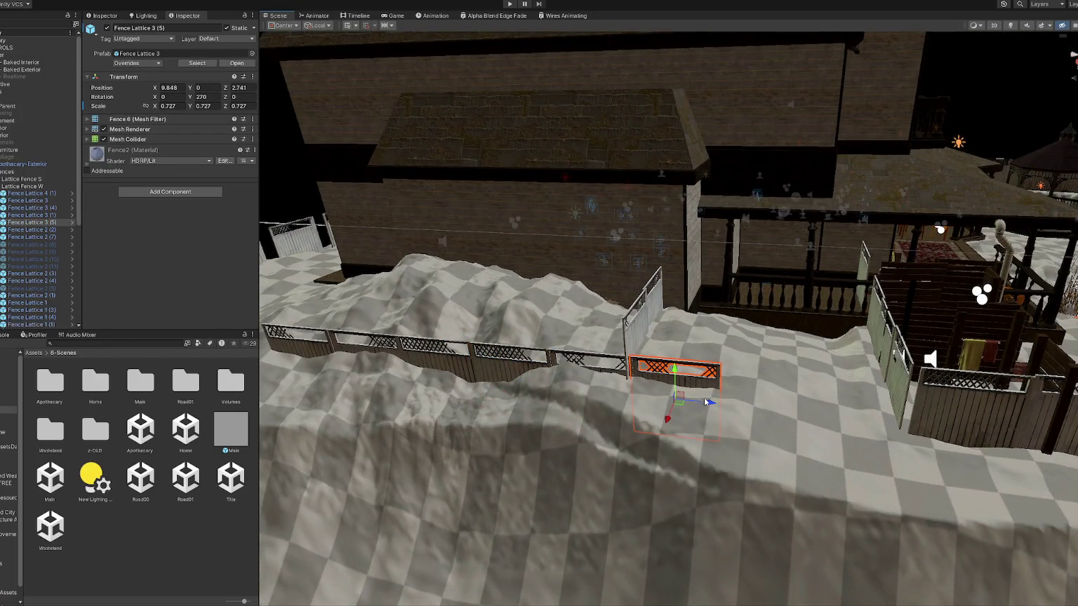
key("ctrl+d")
mouse_move(706, 401)
left_mouse_down()
mouse_move(894, 412)
mouse_move(877, 365)
left_mouse_up()
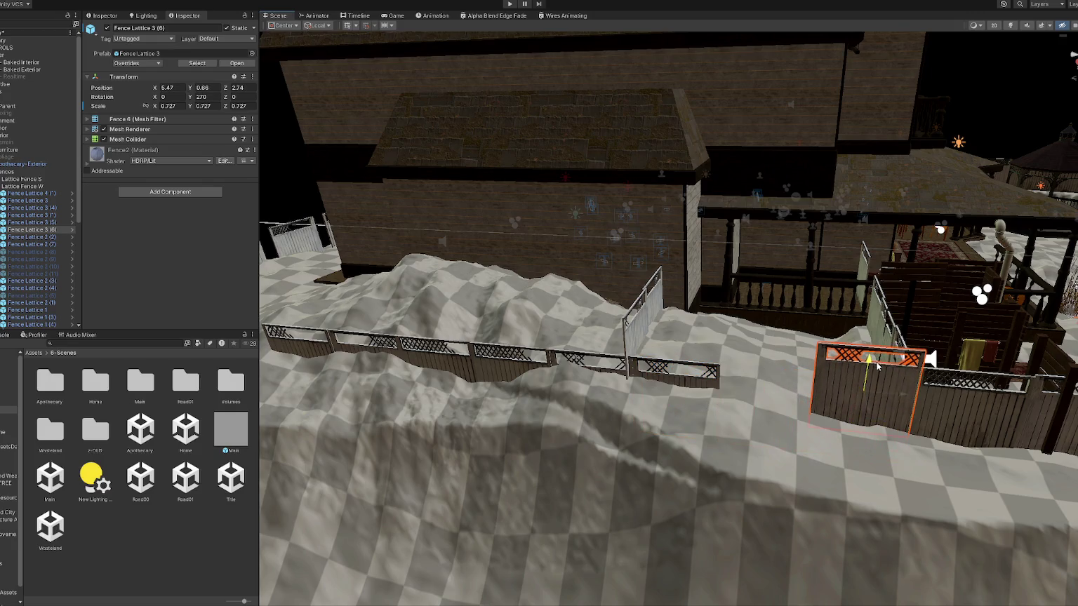
left_click(674, 372)
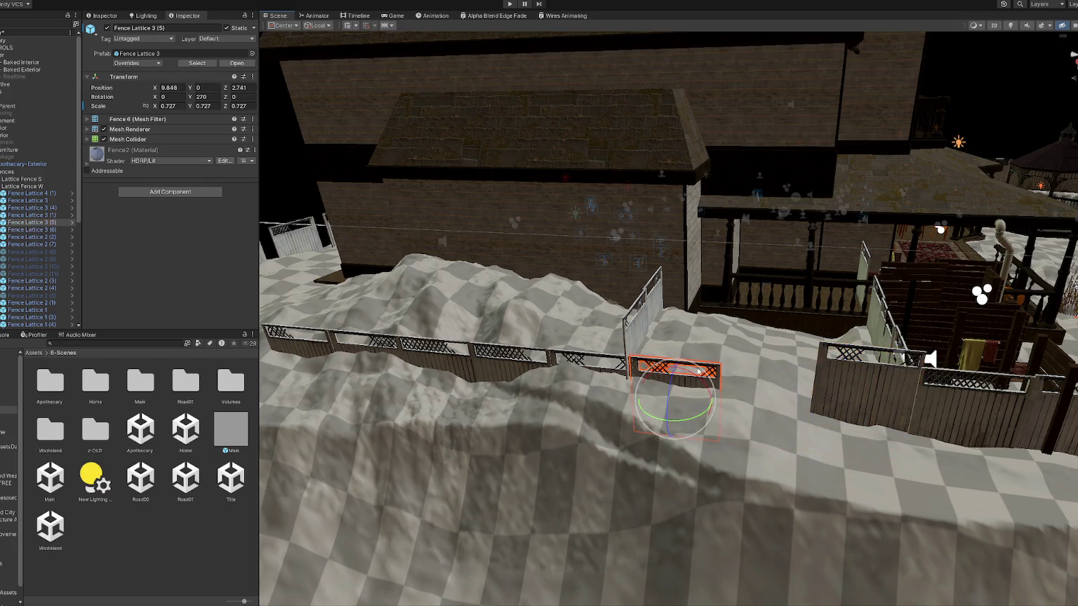
mouse_move(672, 366)
left_mouse_down()
mouse_move(673, 329)
mouse_move(773, 349)
left_mouse_up()
key("ctrl+d")
Raise Fence Lattice 3 (1) and Fence Lattice 1 (1) onto the slope and tilt Fence Lattice 1 (1) to match.
key("e")
left_click(593, 371)
key("w")
left_click_drag(587, 379, 588, 344)
left_click(524, 373)
left_click_drag(520, 360, 513, 348)
key("e")
left_click_drag(760, 377, 759, 390)
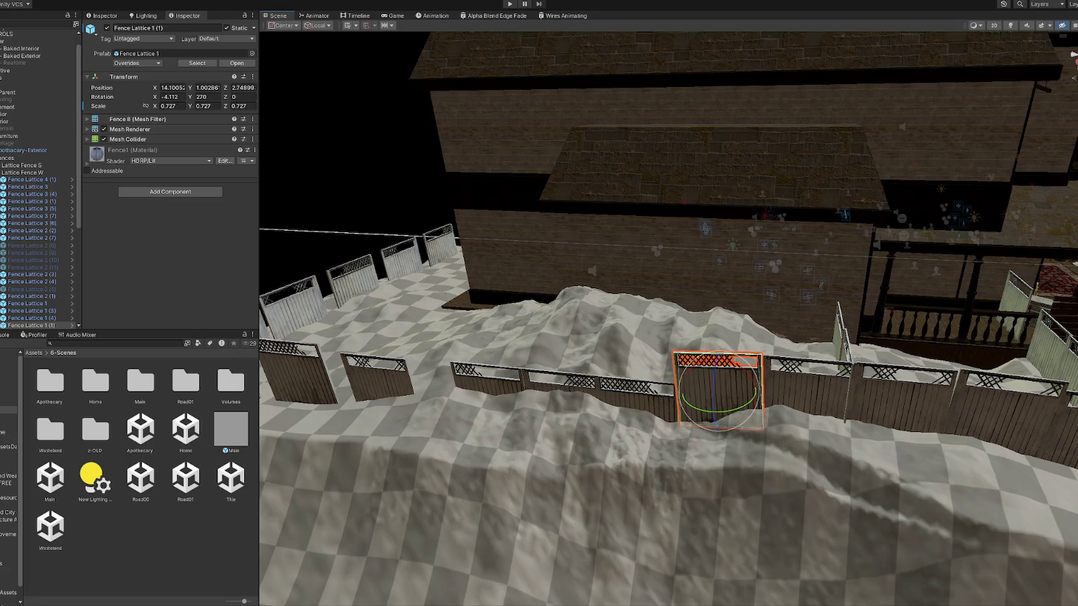
Raise Fence Lattice 1 (7) and the panel to its left level with their neighbours.
left_click(649, 395)
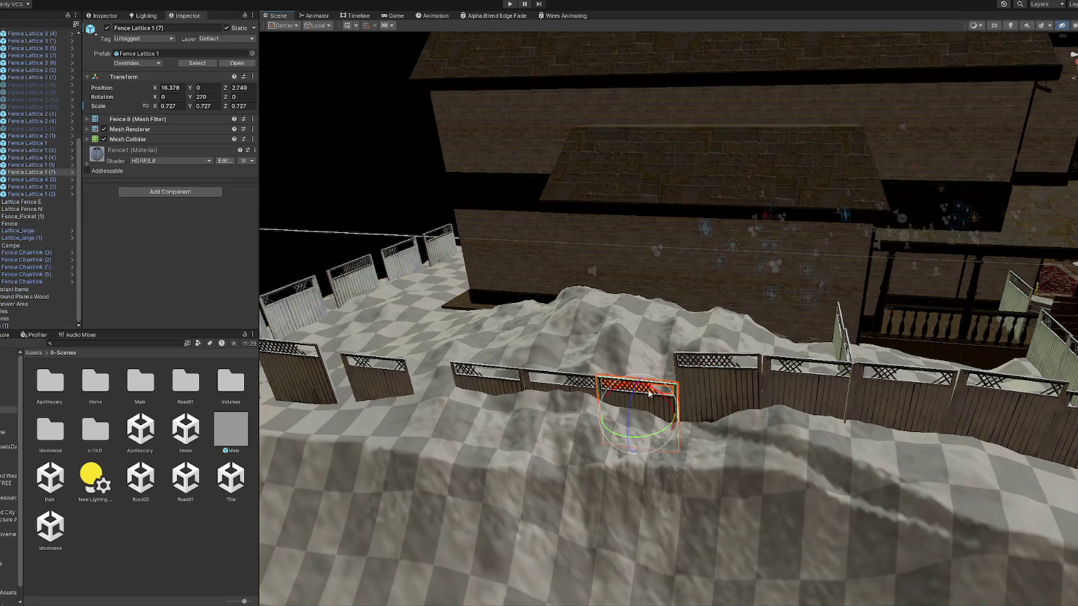
left_click_drag(639, 386, 640, 364)
left_click(566, 385)
left_click_drag(562, 383, 562, 361)
Slide Fence Lattice 3 (2) into the gap, duplicate it, and tilt it to match the slope.
left_click(497, 382)
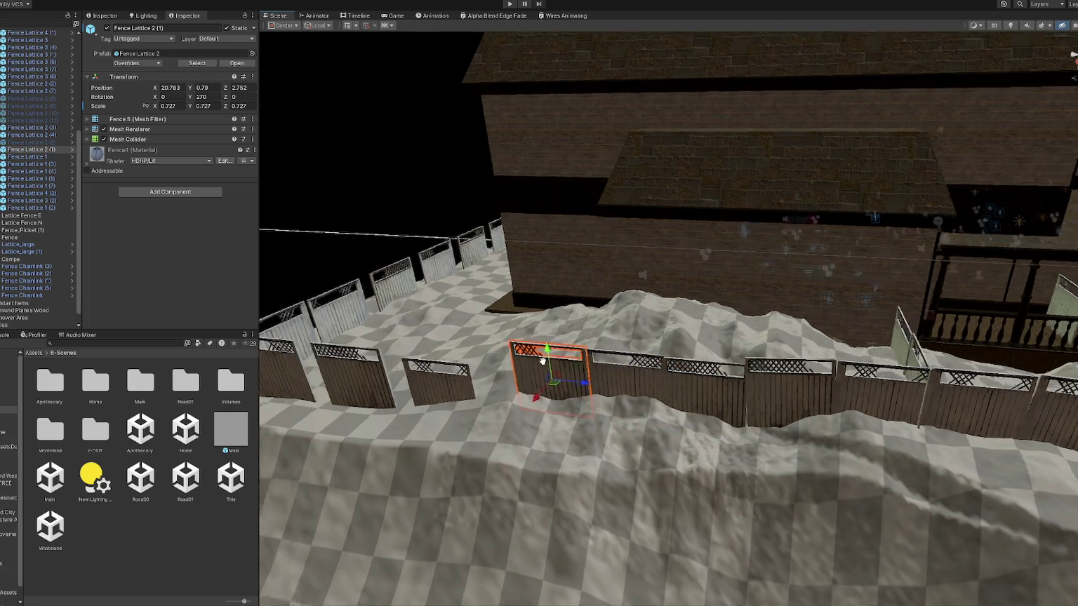
left_click(582, 387)
mouse_move(629, 409)
left_mouse_down()
mouse_move(662, 406)
mouse_move(624, 362)
mouse_move(640, 372)
mouse_move(491, 387)
mouse_move(334, 386)
left_mouse_up()
key("ctrl+d")
key("w")
key("e")
left_click_drag(552, 364, 554, 385)
key("w")
Duplicate another panel along the fence line, shift Fence Lattice 4 (2), and nudge Fence Lattice 1 (5) into line.
left_click(578, 396)
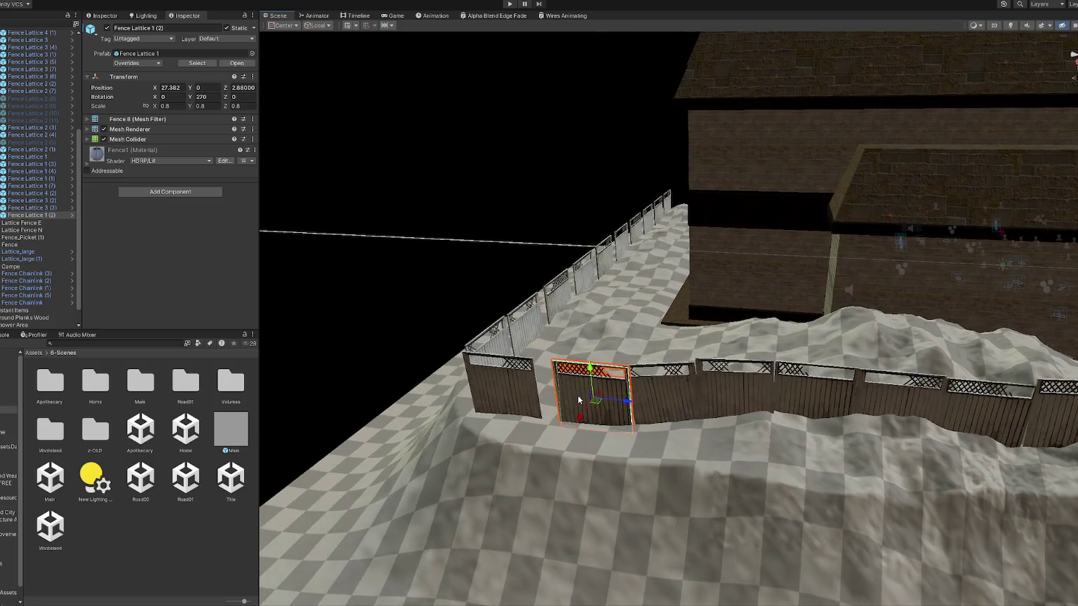
key("ctrl+d")
mouse_move(636, 402)
left_mouse_down()
mouse_move(363, 382)
mouse_move(292, 353)
left_mouse_up()
left_click(520, 395)
key("w")
mouse_move(520, 395)
left_mouse_down()
mouse_move(504, 395)
mouse_move(623, 401)
left_mouse_up()
left_click(550, 395)
left_click_drag(549, 377, 547, 379)
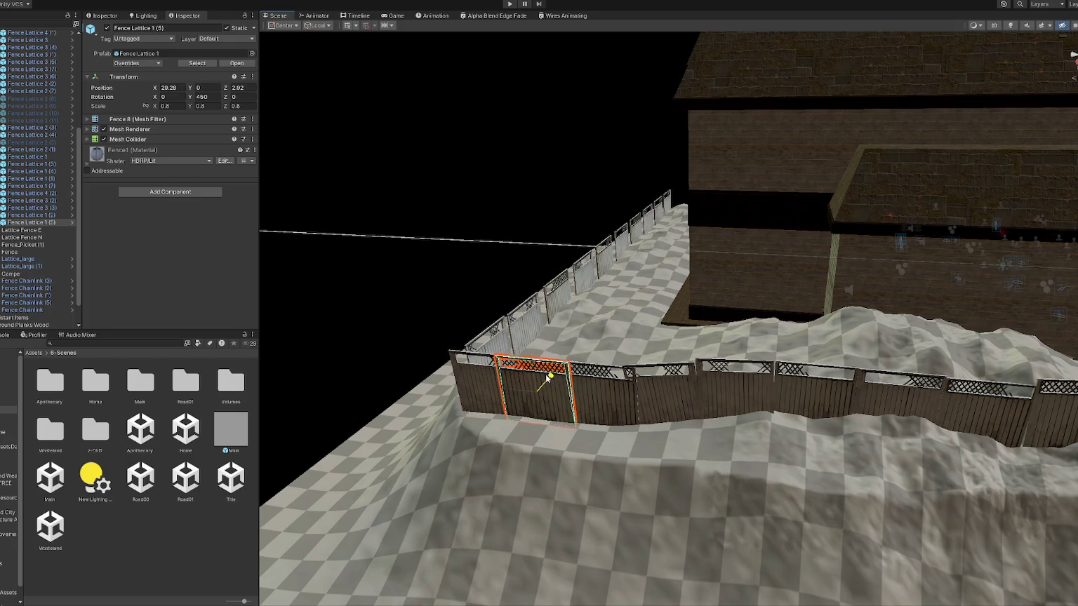
Turn Fence Lattice 3 (3) into line and tilt and nudge Fence Lattice 3 (2) to match the ground.
left_click(498, 346)
key("e")
mouse_move(470, 377)
left_mouse_down()
mouse_move(481, 383)
mouse_move(464, 384)
left_mouse_up()
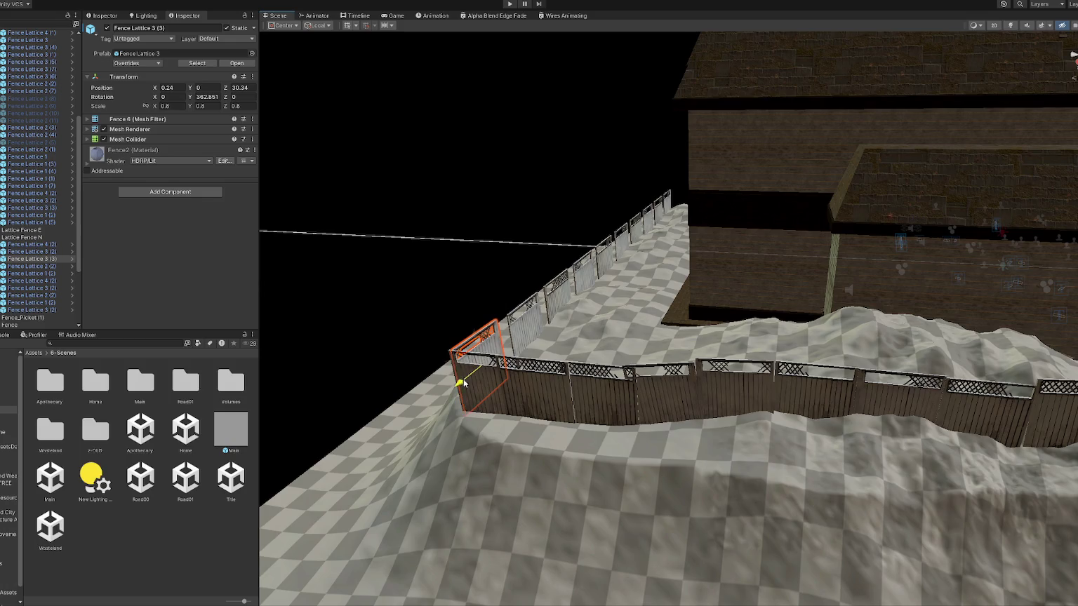
left_click(515, 345)
left_click_drag(504, 346, 813, 344)
mouse_move(727, 441)
left_mouse_down()
mouse_move(730, 449)
mouse_move(697, 447)
left_mouse_up()
key("w")
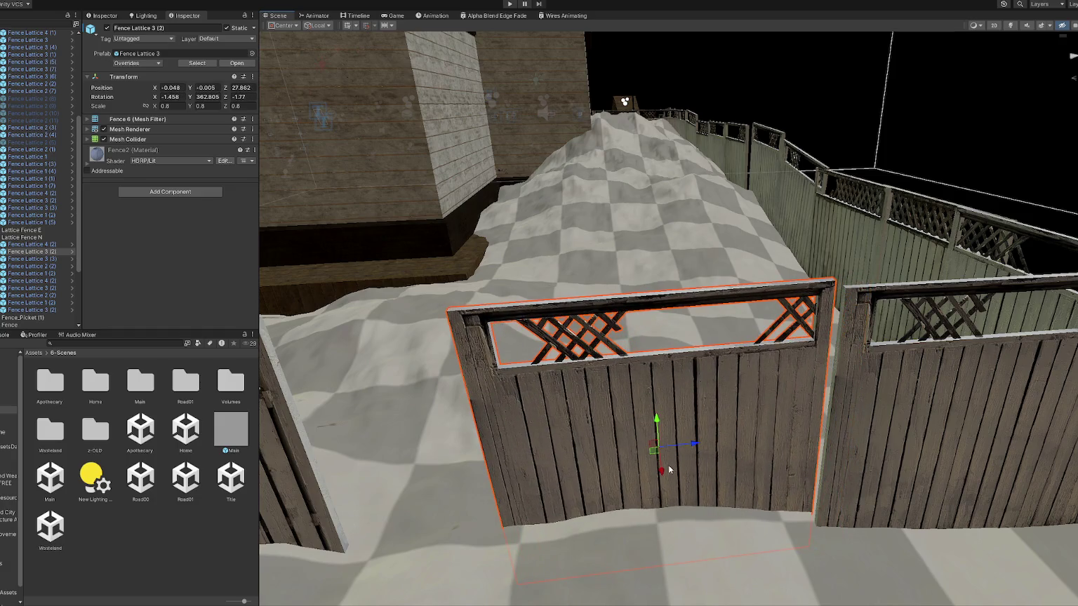
key("ctrl+z")
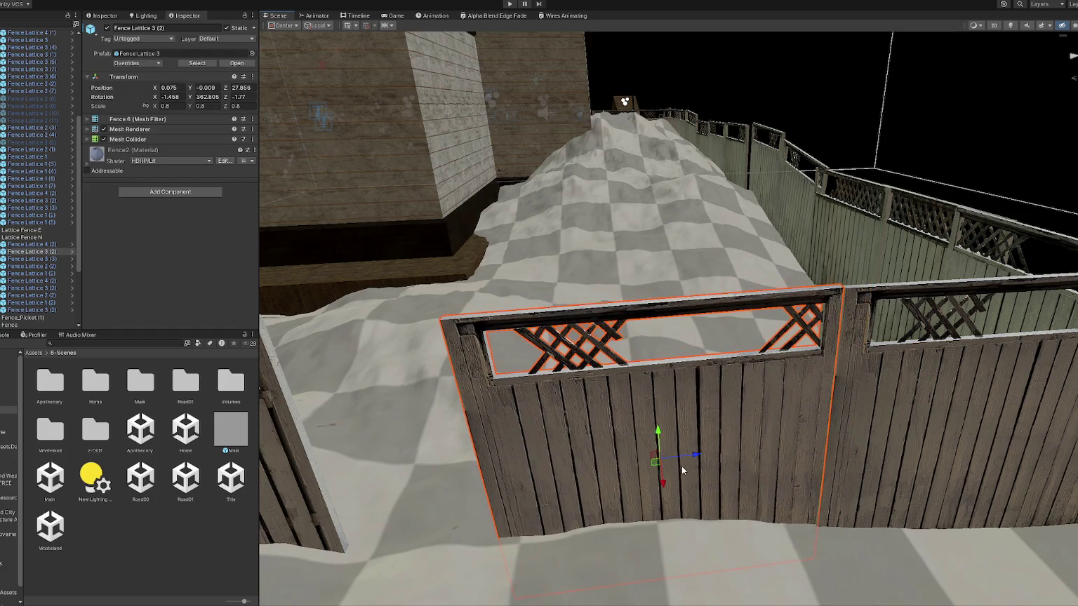
left_click_drag(682, 465, 701, 458)
Turn a distant fence panel slightly to follow the fence line.
left_click(758, 155)
key("f")
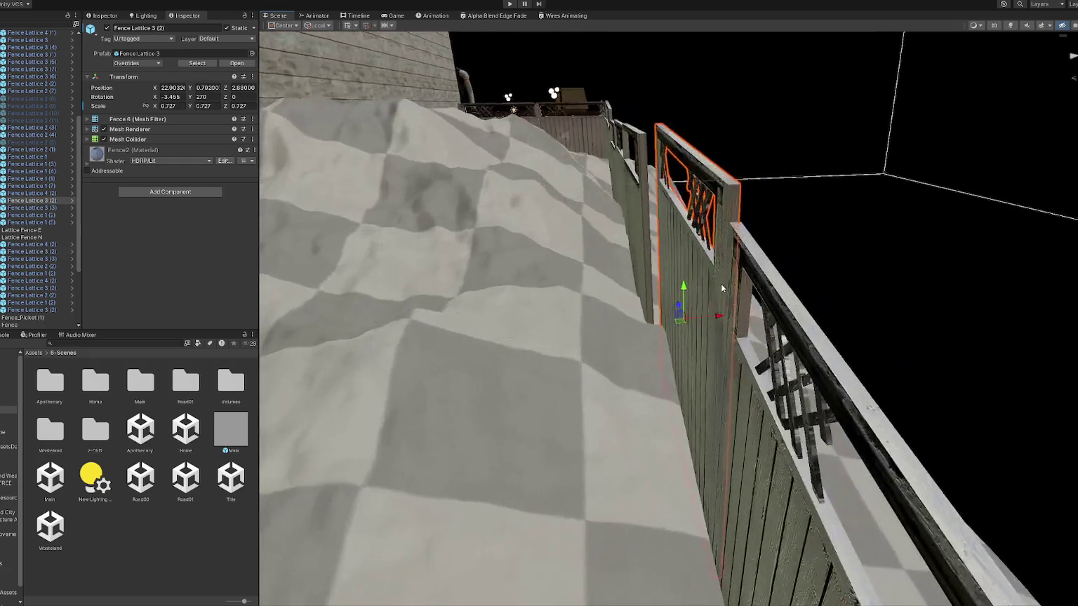
key("e")
left_click_drag(695, 328, 703, 327)
key("w")
key("f")
Slide Fence Lattice 1 (2) along the fence.
left_click(720, 338)
key("f")
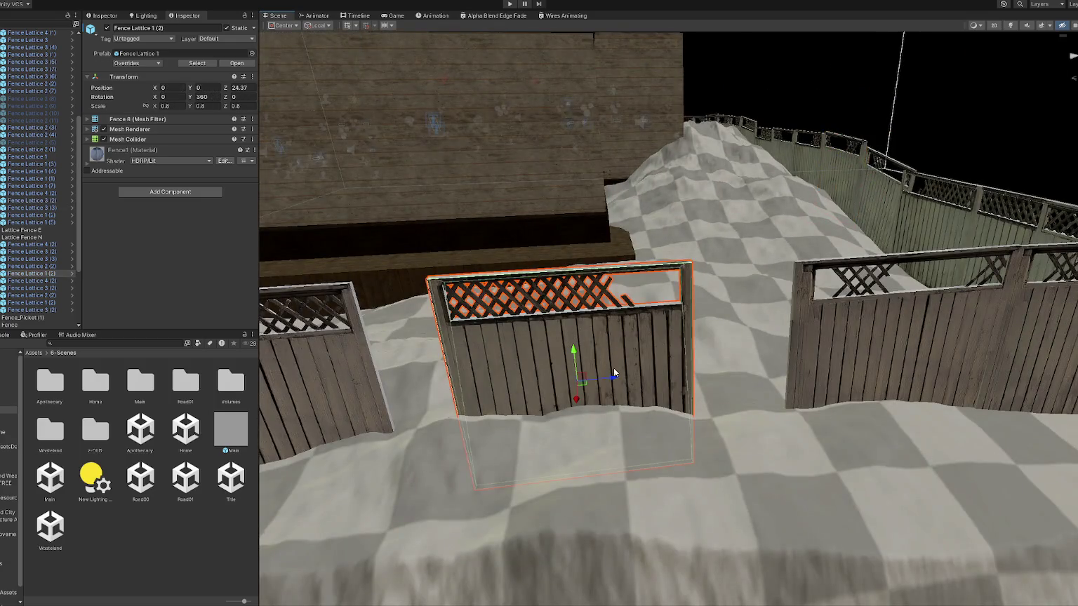
left_click(625, 372)
left_click(639, 375)
mouse_move(618, 377)
left_mouse_down()
mouse_move(716, 369)
mouse_move(685, 306)
mouse_move(695, 297)
left_mouse_up()
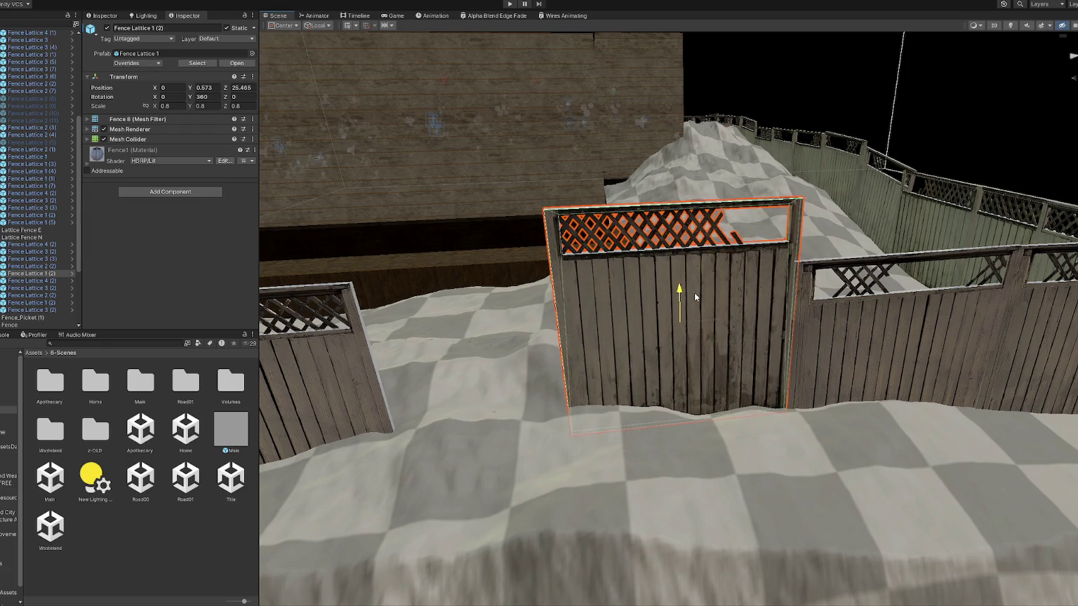
Raise Fence Lattice 3 (2) onto the slope and slide Fence Lattice 4 (2) along the fence.
left_click(883, 322)
mouse_move(900, 327)
left_mouse_down()
mouse_move(907, 293)
mouse_move(932, 316)
left_mouse_up()
key("w")
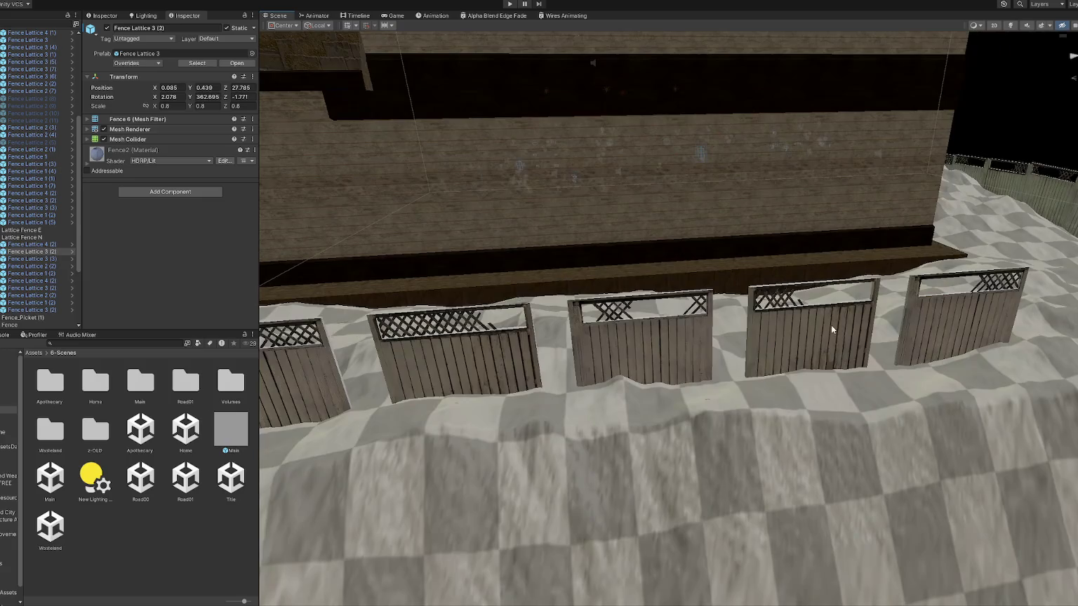
left_click(831, 329)
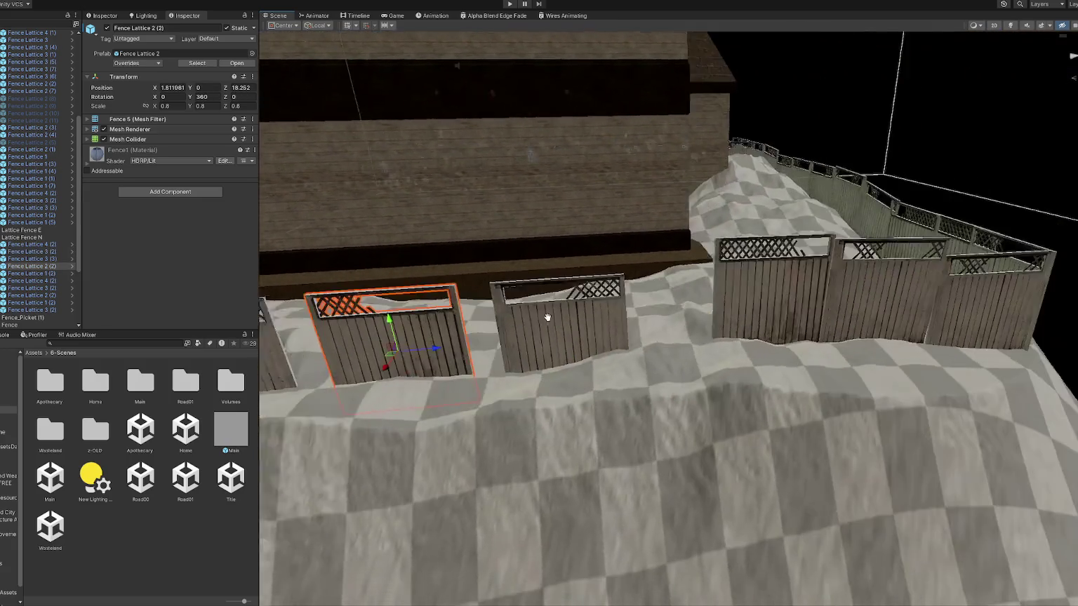
left_click(588, 325)
mouse_move(589, 325)
left_mouse_down()
mouse_move(667, 324)
mouse_move(630, 268)
left_mouse_up()
Undo the unwanted raise and slide Fence Lattice 2 (2) along the fence into place.
left_click(636, 281)
left_click(637, 277)
key("ctrl+z")
left_click(426, 335)
mouse_move(395, 337)
left_mouse_down()
mouse_move(541, 337)
mouse_move(502, 293)
mouse_move(533, 310)
mouse_move(921, 340)
left_mouse_up()
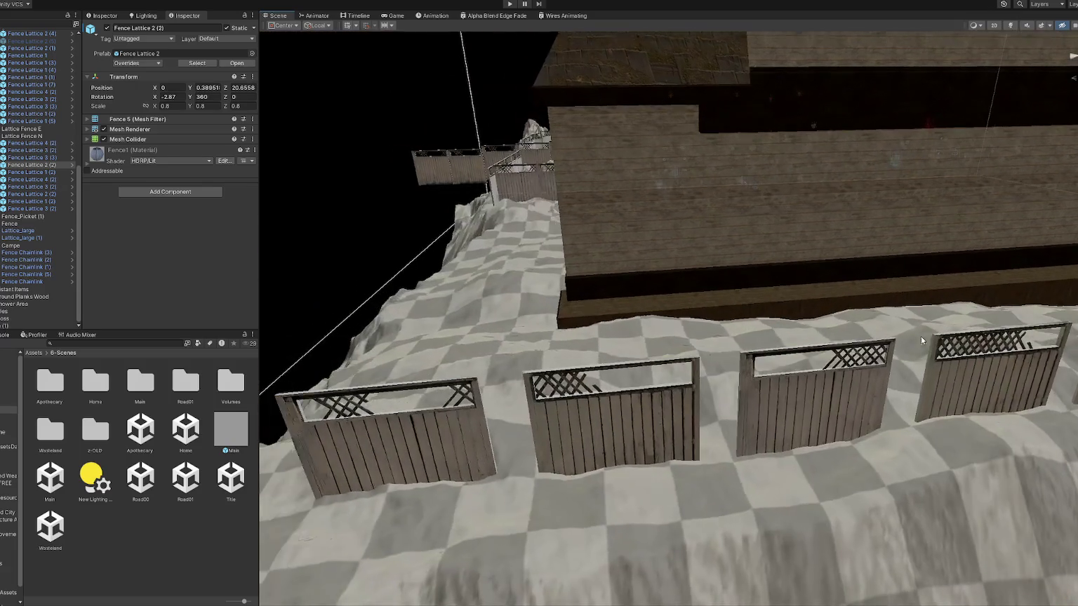
Select Fence Lattice 2 (3) with two more sections and slide them along the fence line.
left_click(503, 189)
key("f")
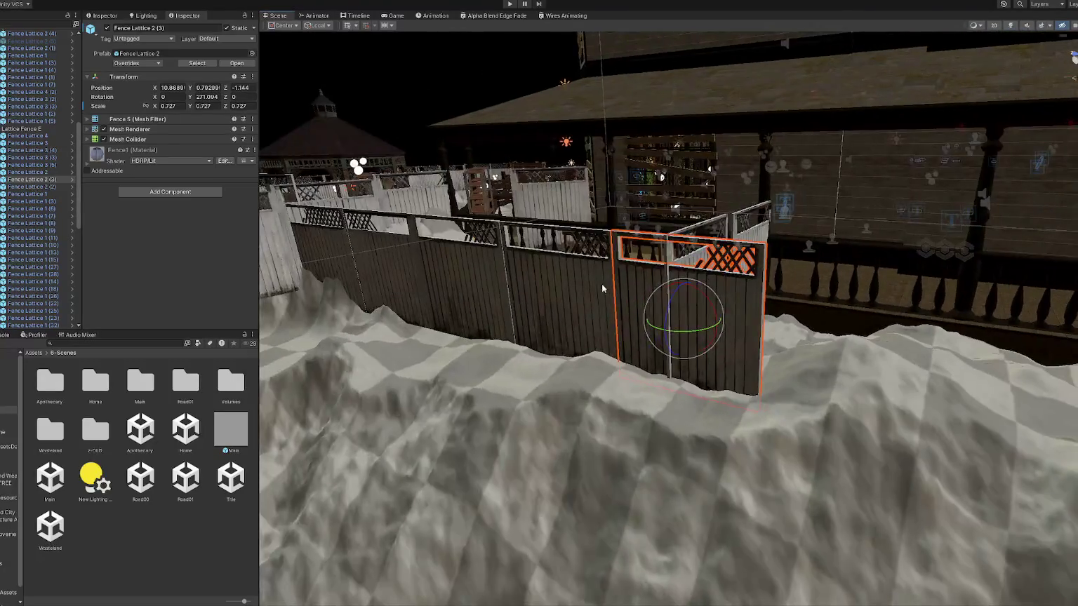
left_click(441, 277, "shift")
left_click(341, 265, "shift")
key("f")
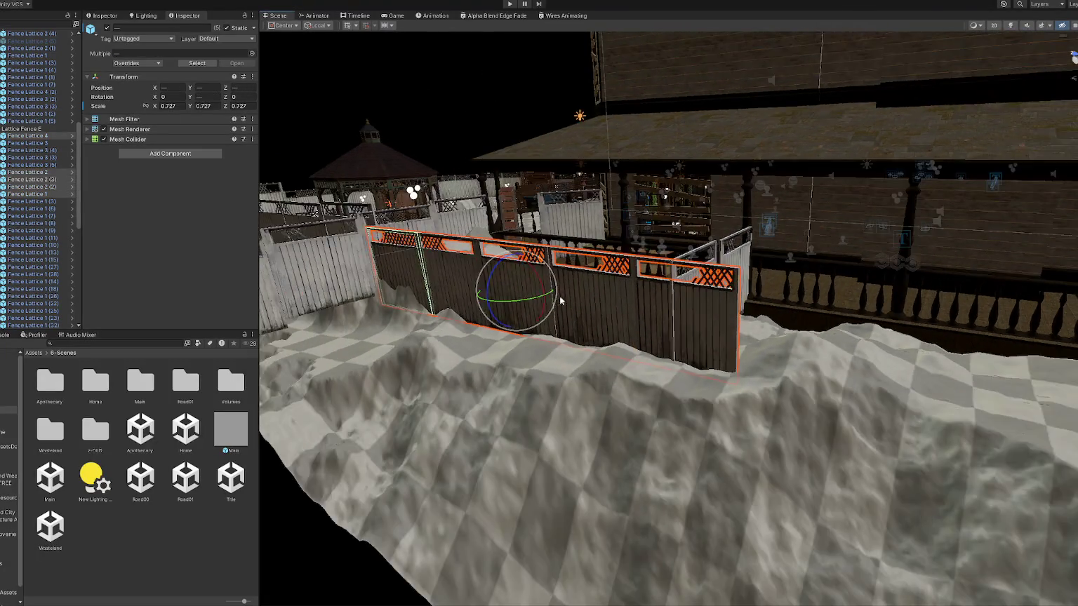
mouse_move(531, 296)
left_mouse_down()
mouse_move(874, 348)
mouse_move(920, 344)
left_mouse_up()
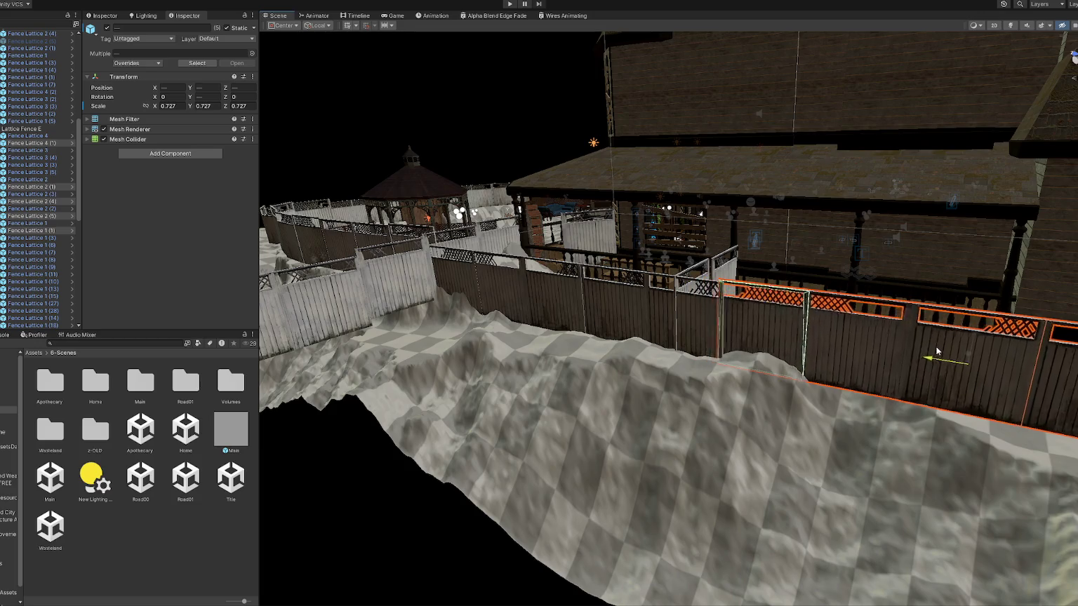
key("f")
Slide the selected sections further along the line and duplicate them.
scroll(651, 334, "down", 3)
mouse_move(651, 334)
left_mouse_down()
mouse_move(556, 383)
mouse_move(784, 345)
mouse_move(834, 300)
mouse_move(566, 218)
left_mouse_up()
key("ctrl+d")
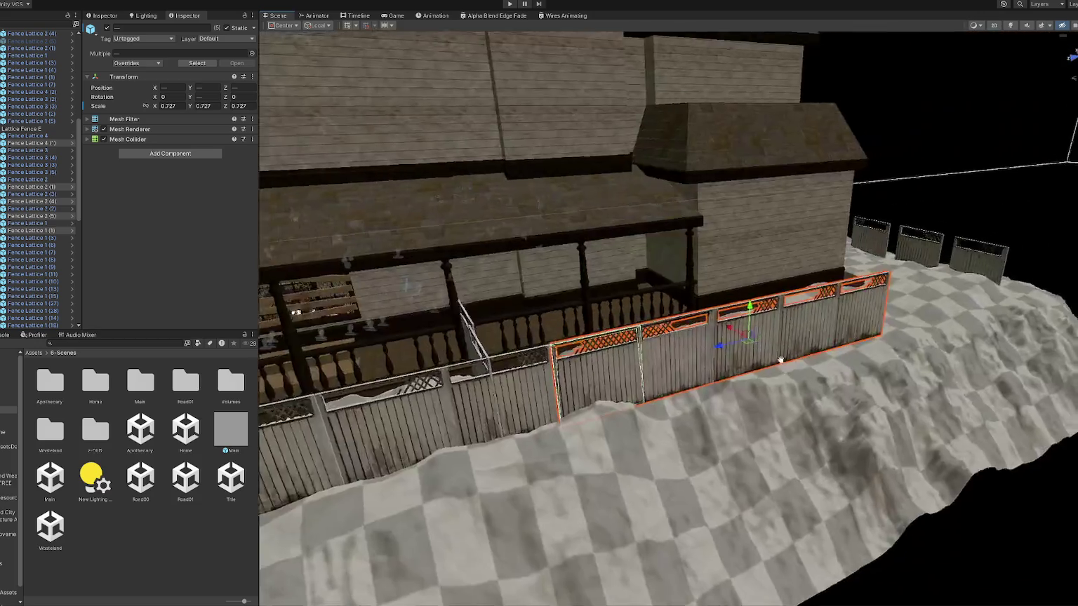
key("w")
Push Fence Lattice 3 (2) and the next panel together against the first fence.
left_click(471, 340)
mouse_move(517, 365)
left_mouse_down()
mouse_move(482, 344)
mouse_move(503, 352)
left_mouse_up()
left_click(612, 316)
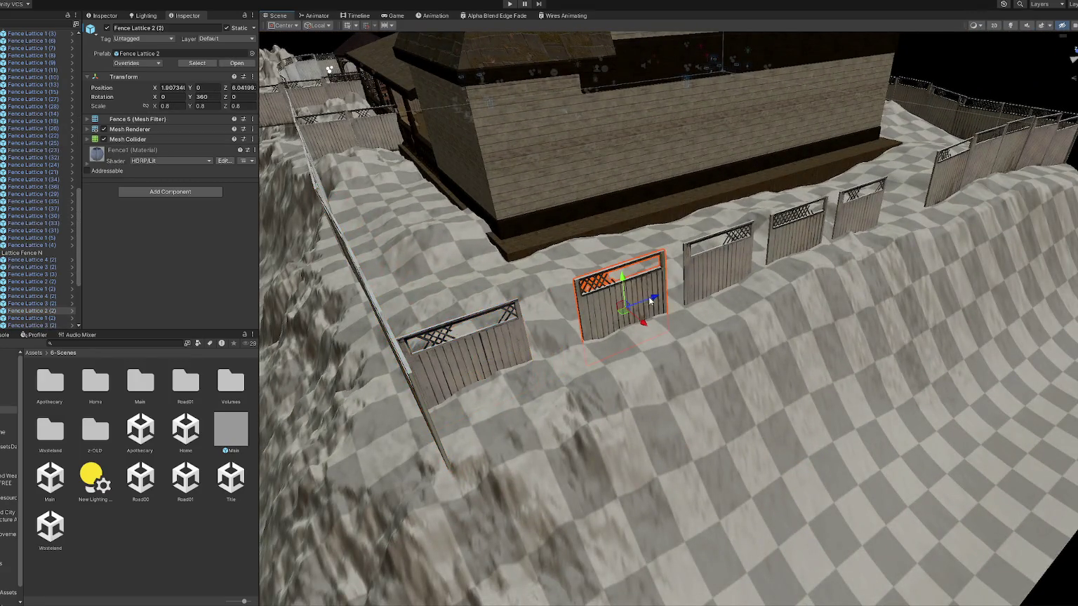
left_click_drag(612, 316, 527, 322)
left_click(522, 322, "shift")
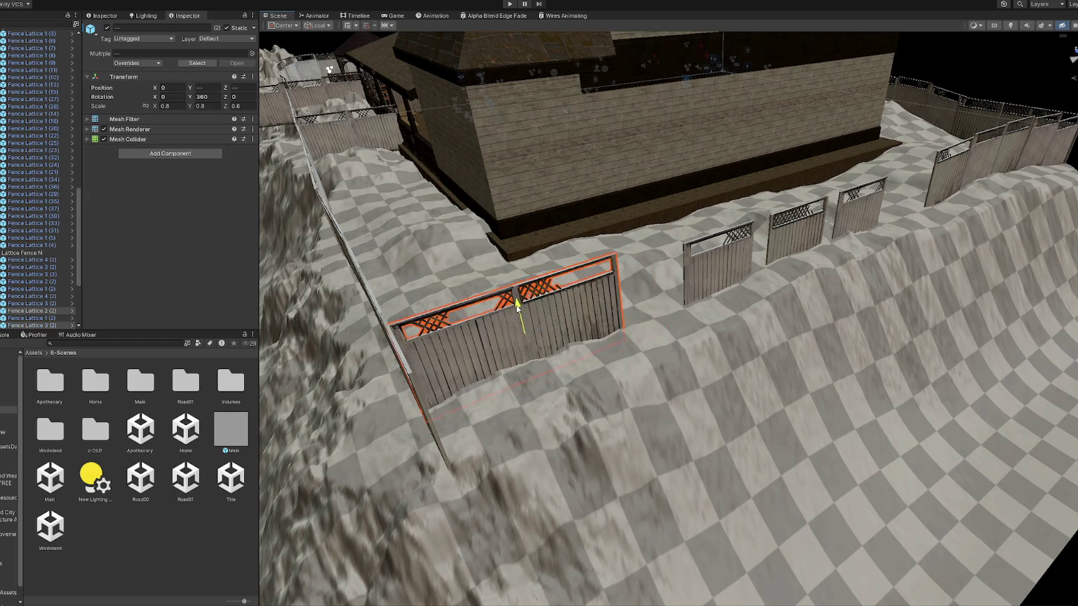
left_click(743, 264)
Move Fence Lattice 4 (2) and the panels to its right beside the fence line.
left_click(744, 264)
left_click_drag(743, 263, 660, 256)
left_click(805, 241)
left_click_drag(805, 241, 731, 253)
left_click(731, 253)
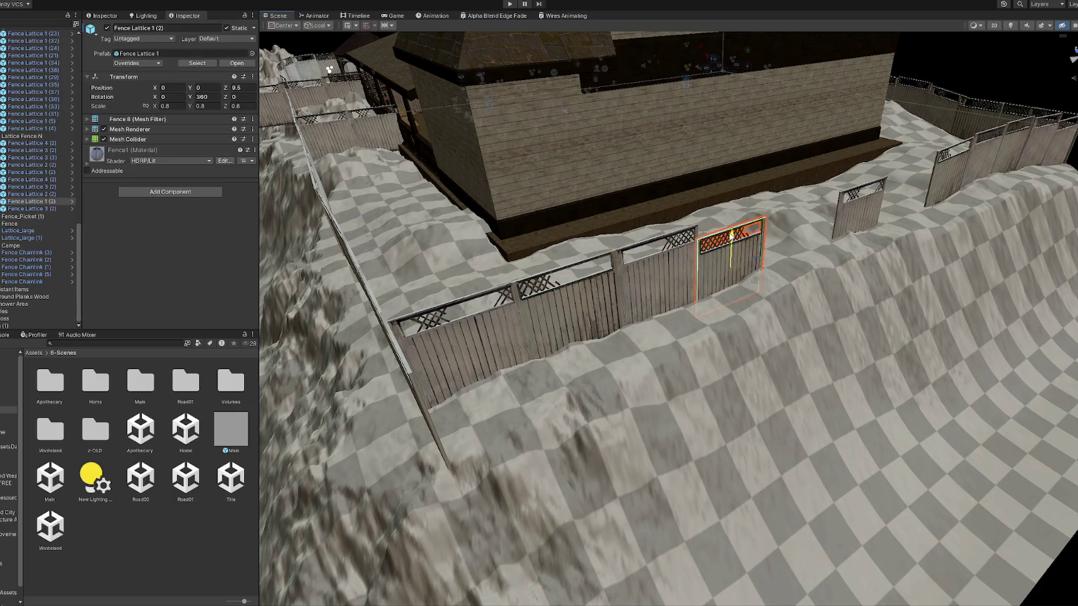
left_click(878, 212)
left_click_drag(877, 214, 813, 228)
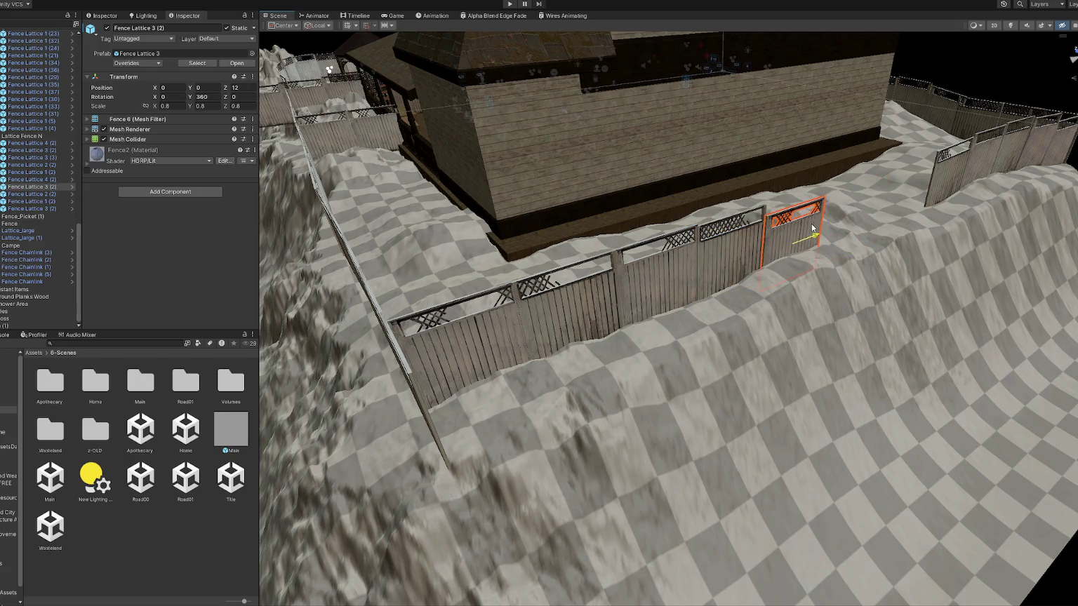
Select four fence sections together and duplicate them.
mouse_move(835, 280)
left_mouse_down()
mouse_move(604, 231)
mouse_move(758, 263)
mouse_move(843, 262)
mouse_move(779, 261)
left_mouse_up()
key("f")
scroll(737, 275, "down", 3)
key("ctrl+d")
Delete the surplus fence section and a leftover fence piece on the left.
left_click(658, 268)
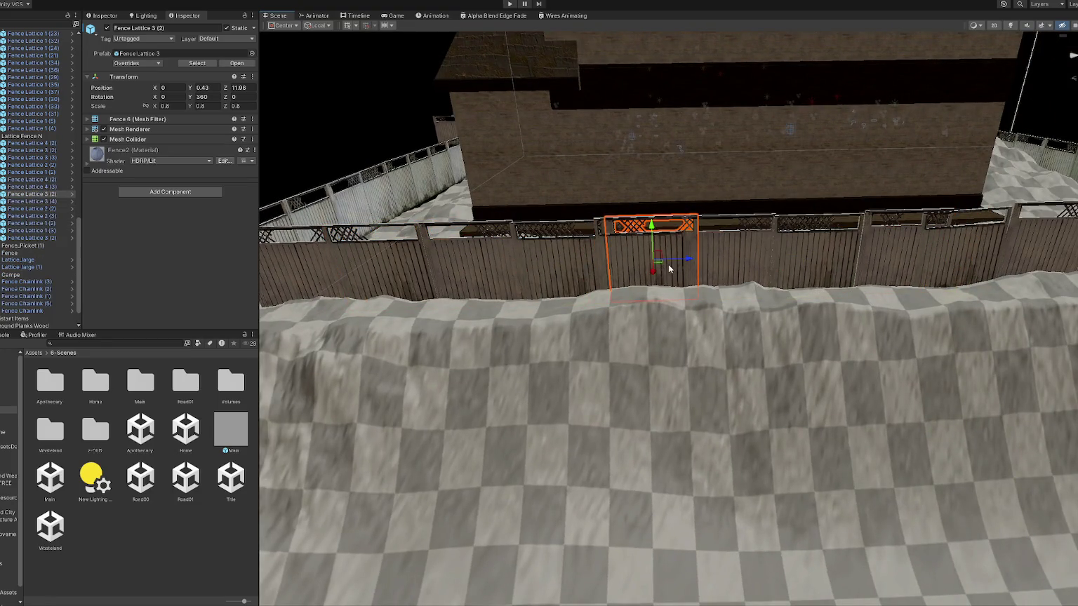
key("Delete")
left_click(721, 263)
left_click(811, 259, "shift")
left_click(891, 258, "shift")
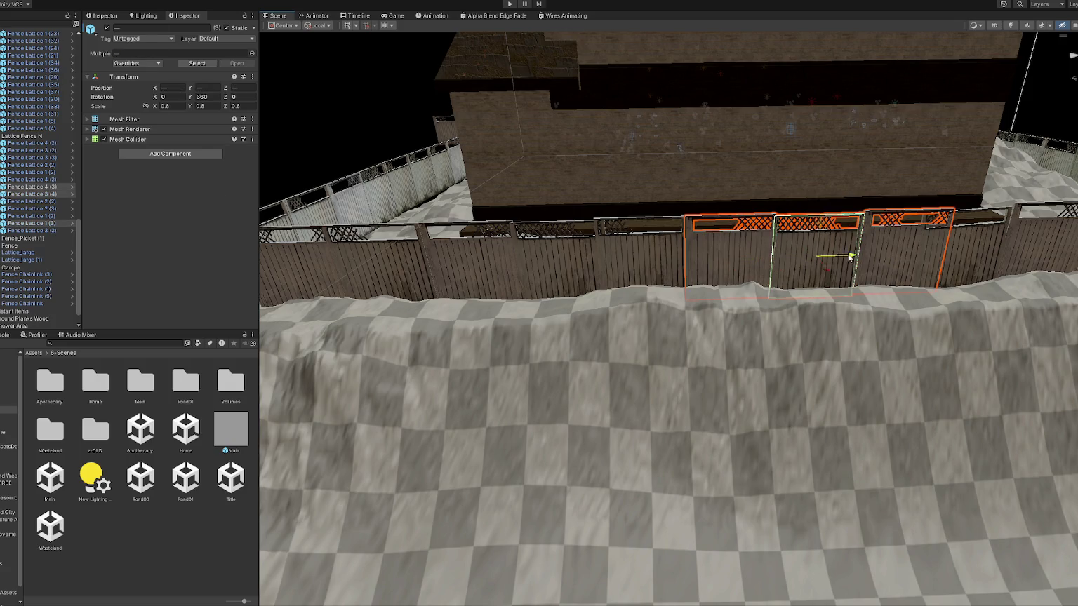
scroll(843, 259, "down", 2)
scroll(838, 262, "down", 2)
left_click(458, 301)
key("Delete")
Nudge Fence Lattice 3 (2) into line, to Y 0.444 and Z 2.284.
mouse_move(462, 301)
left_mouse_down()
mouse_move(609, 310)
mouse_move(670, 353)
mouse_move(656, 376)
mouse_move(680, 384)
mouse_move(581, 366)
left_mouse_up()
left_click(671, 353)
key("f")
left_click_drag(652, 335, 602, 354)
mouse_move(669, 345)
left_mouse_down()
mouse_move(659, 339)
mouse_move(666, 347)
mouse_move(695, 319)
mouse_move(550, 221)
mouse_move(427, 222)
left_mouse_up()
key("e")
key("w")
Delete Fence Lattice 3 (18) and its two neighbouring panels, then view the whole yard.
left_click(427, 221)
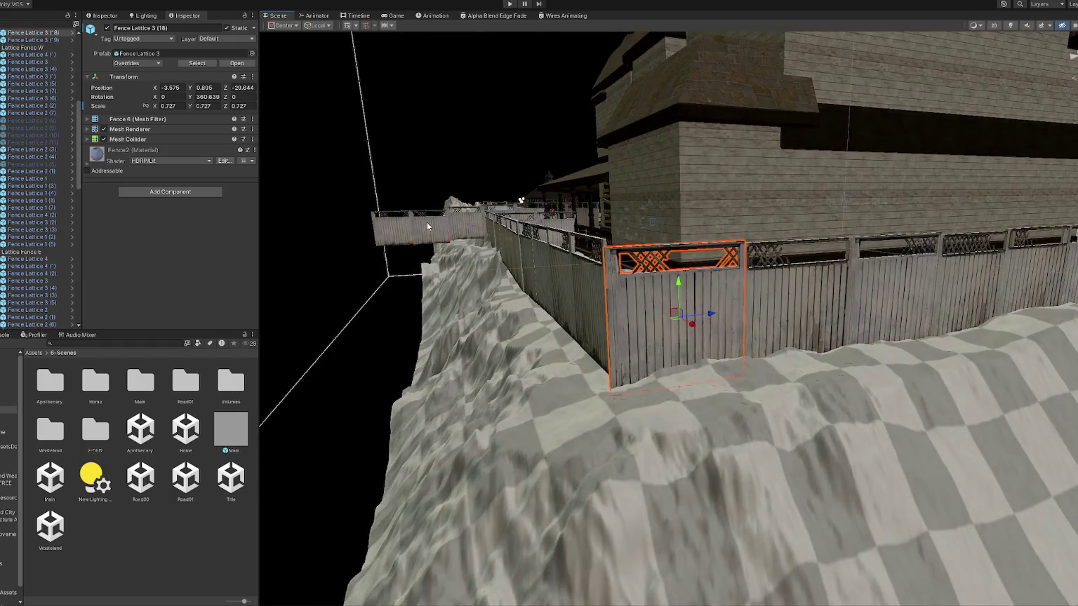
key("f")
scroll(795, 262, "down", 5)
left_click(769, 343, "shift")
left_click(592, 338, "shift")
key("Delete")
mouse_move(592, 338)
left_mouse_down()
mouse_move(673, 378)
mouse_move(530, 338)
mouse_move(631, 274)
mouse_move(777, 332)
mouse_move(789, 317)
left_mouse_up()
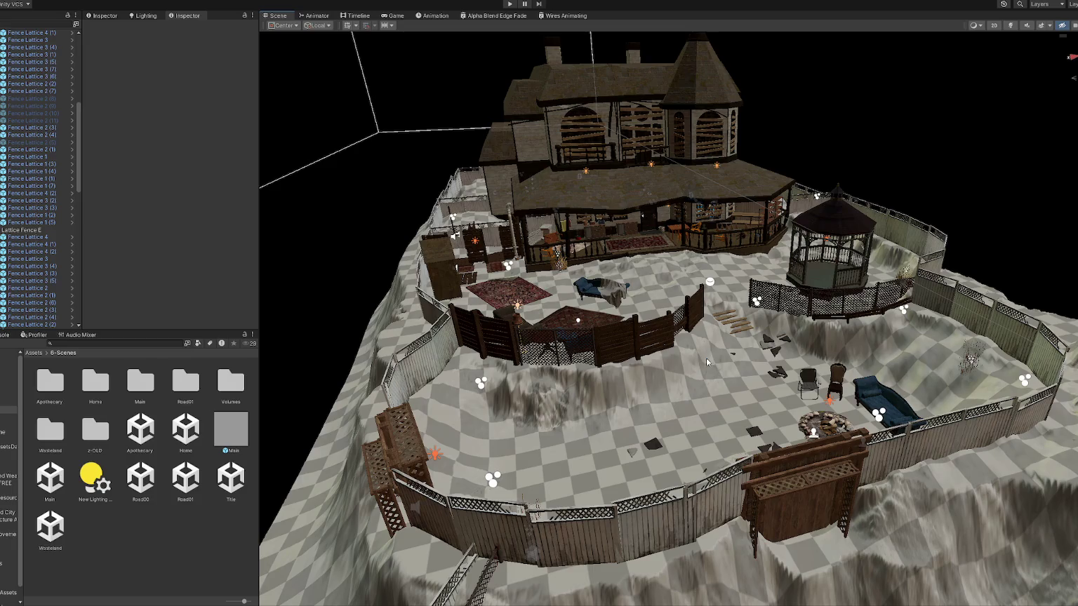
Switch Terrain (1) to Paint Texture and load a new layer palette onto it.
left_click(706, 362)
left_click(155, 129)
left_click(169, 117)
left_click(161, 216)
scroll(162, 203, "down", 8)
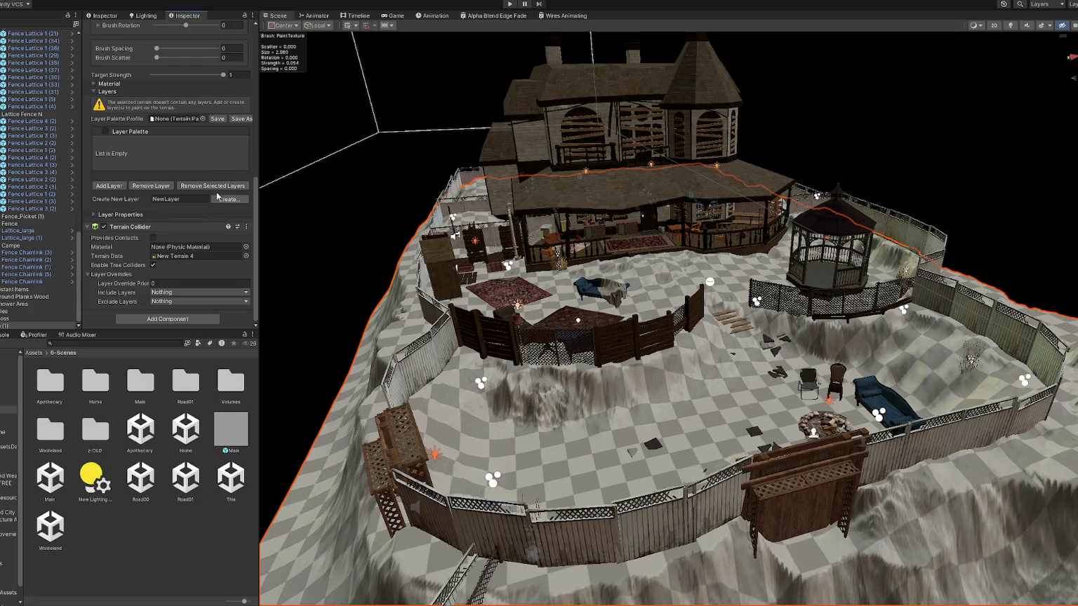
left_click(203, 120)
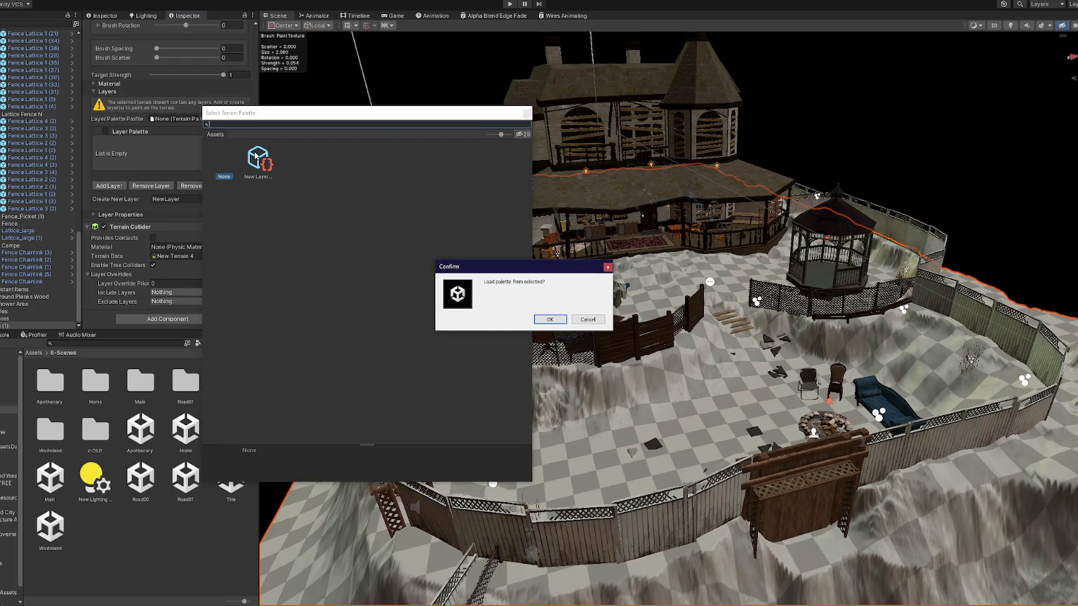
left_click(551, 319)
Rename the palette asset to Apoth and move it into the 2-Materials folder.
left_click(195, 120)
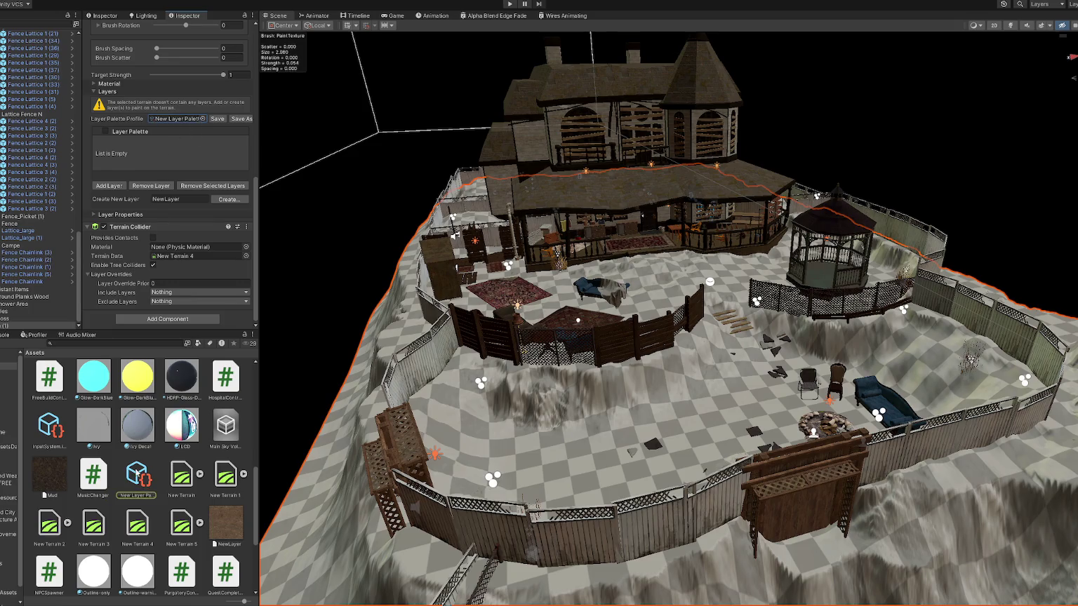
left_click(138, 493)
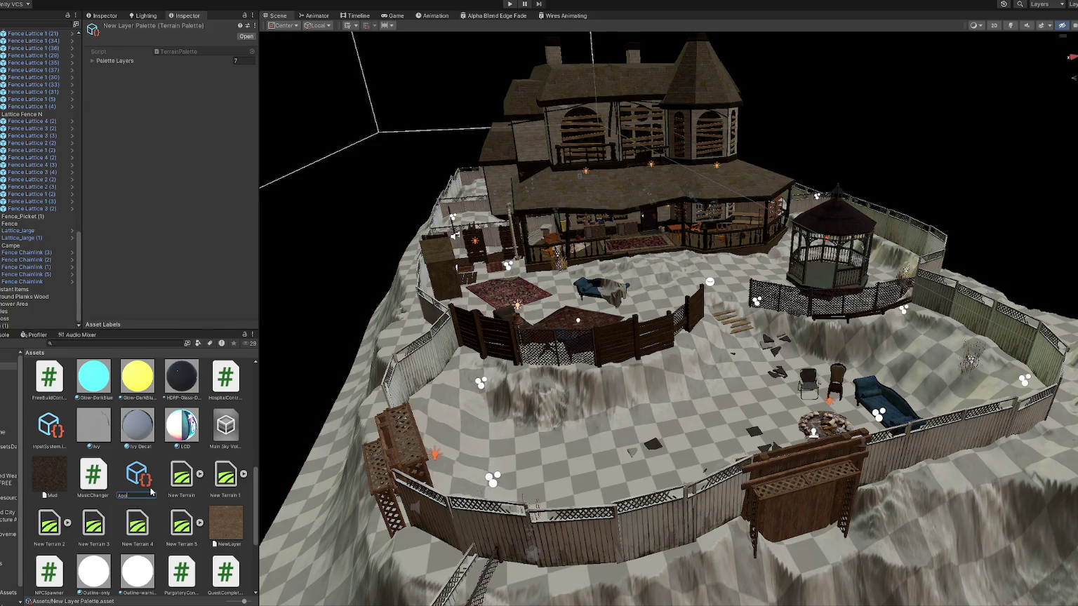
type("hj")
key("Return")
scroll(149, 483, "down", 3)
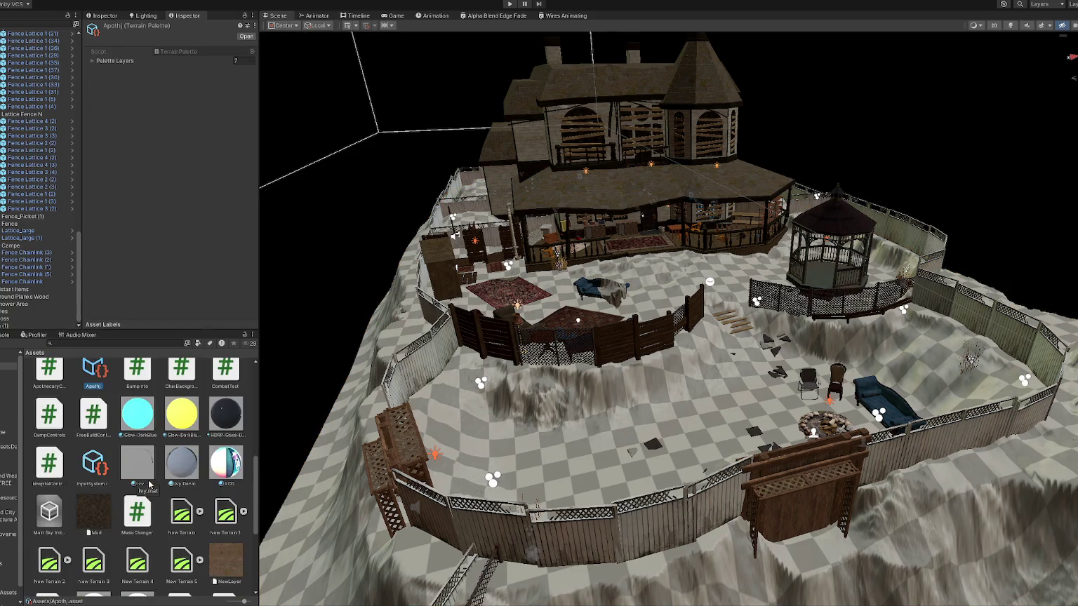
scroll(103, 440, "up", 2)
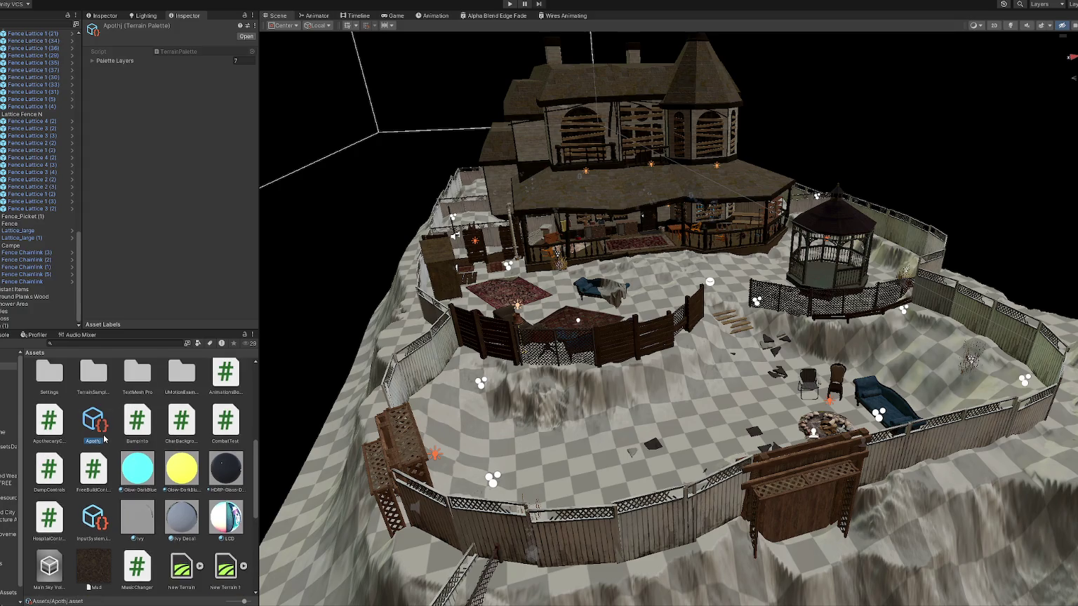
left_click_drag(94, 421, 9, 382)
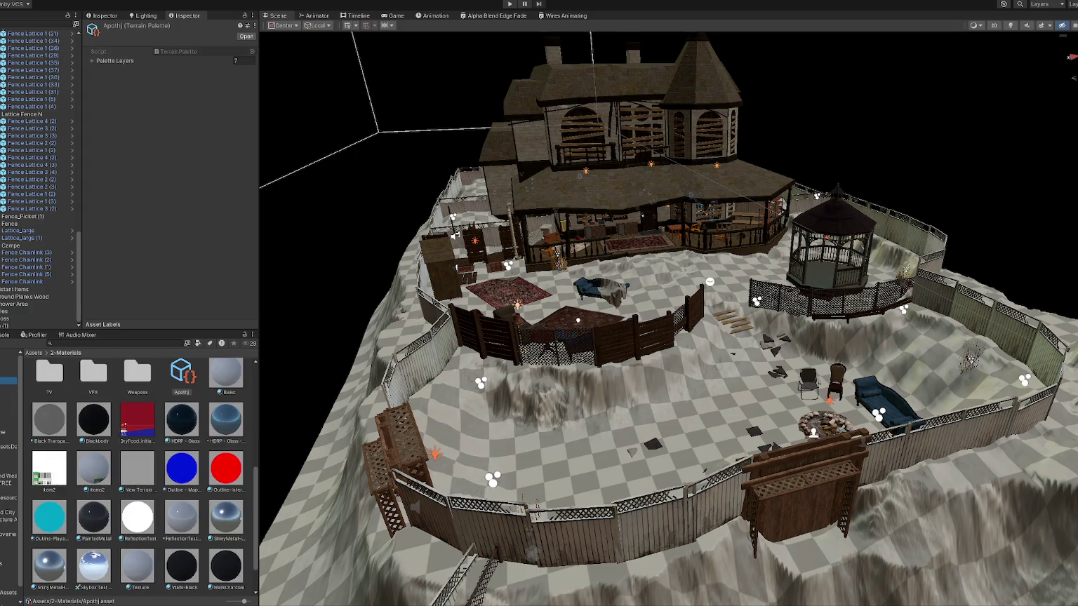
Create a Terrain Pallets folder in 2-Materials and move the Apoth palette into it.
right_click(157, 402)
mouse_move(280, 131)
left_click(318, 111)
type("Terrain Palette")
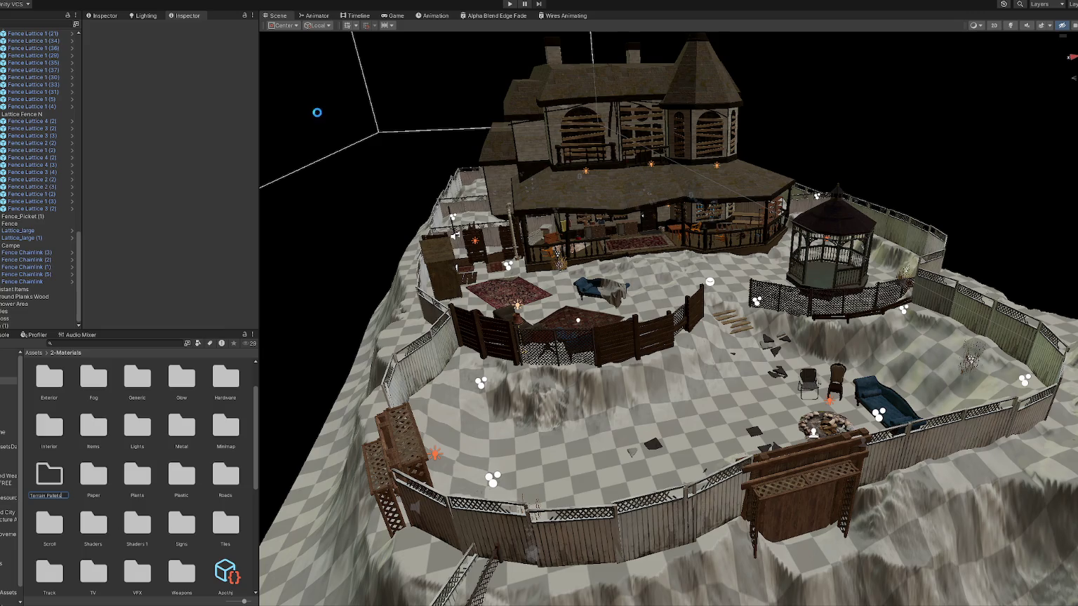
key("Return")
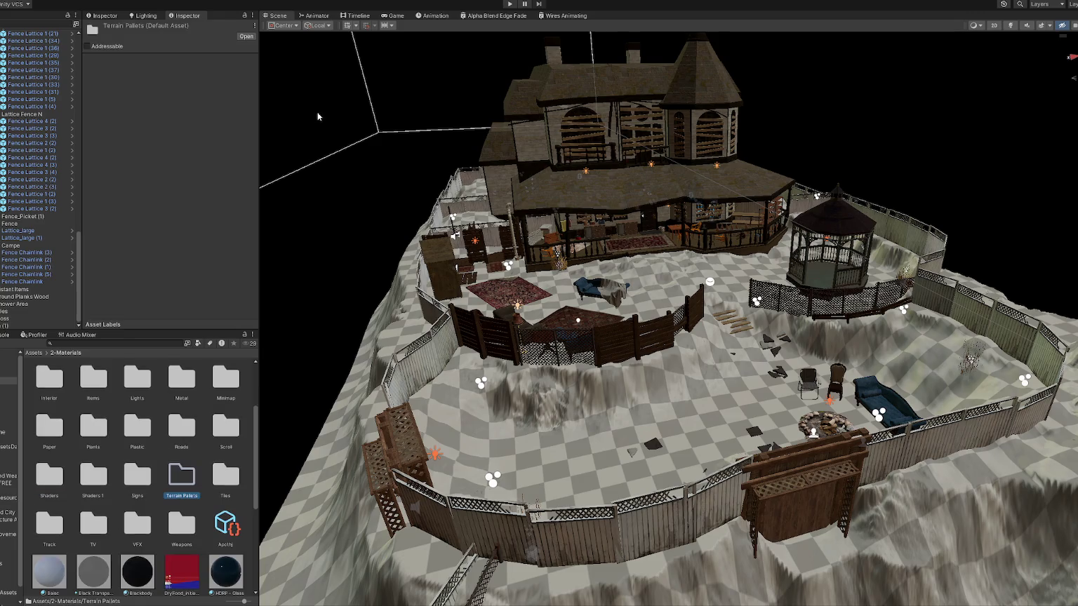
left_click_drag(185, 483, 186, 484)
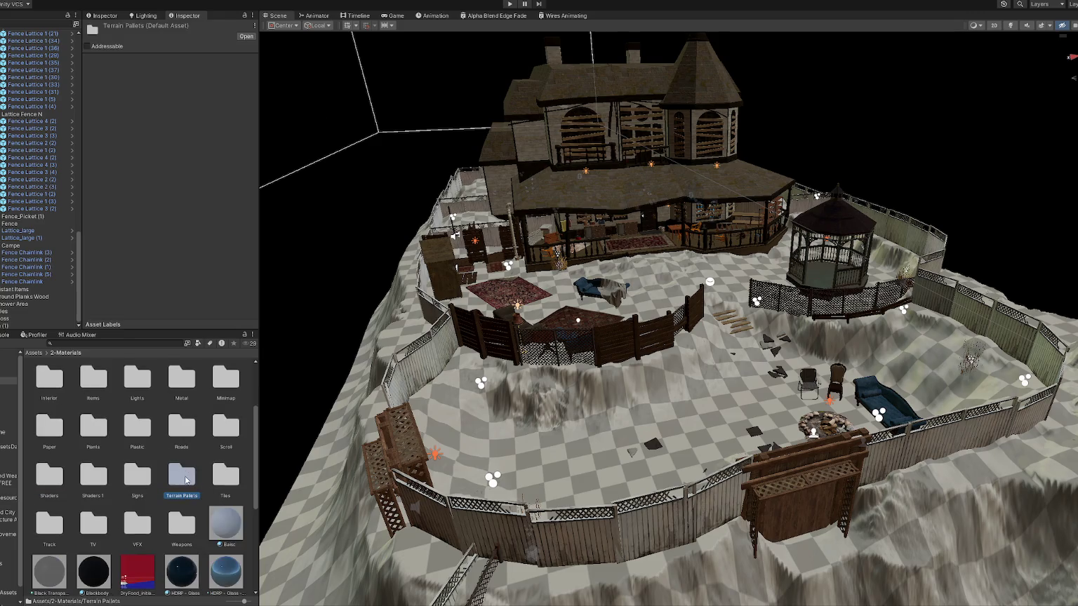
double_click(182, 478)
left_click(53, 403)
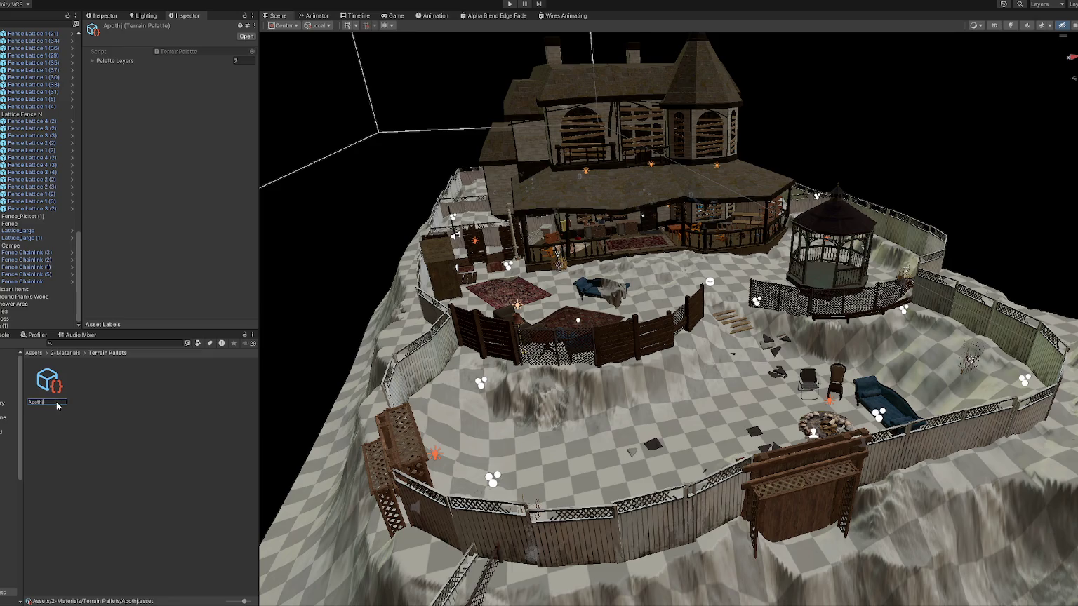
left_click(519, 380)
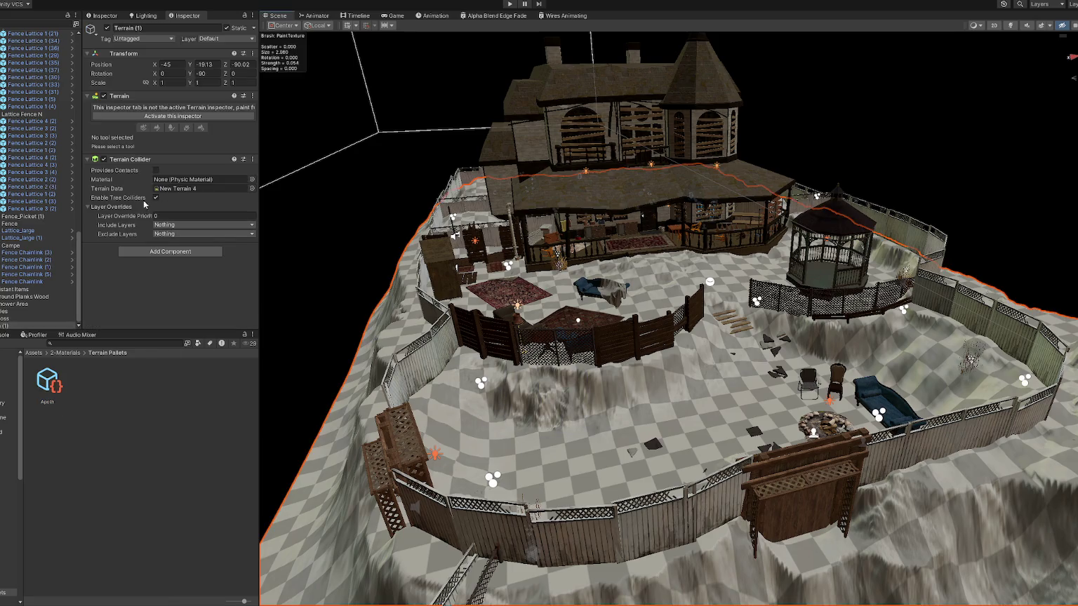
In Paint Texture, add Grass_A_TerrainLayer and then NewLayer as the terrain's texture layers.
left_click(170, 116)
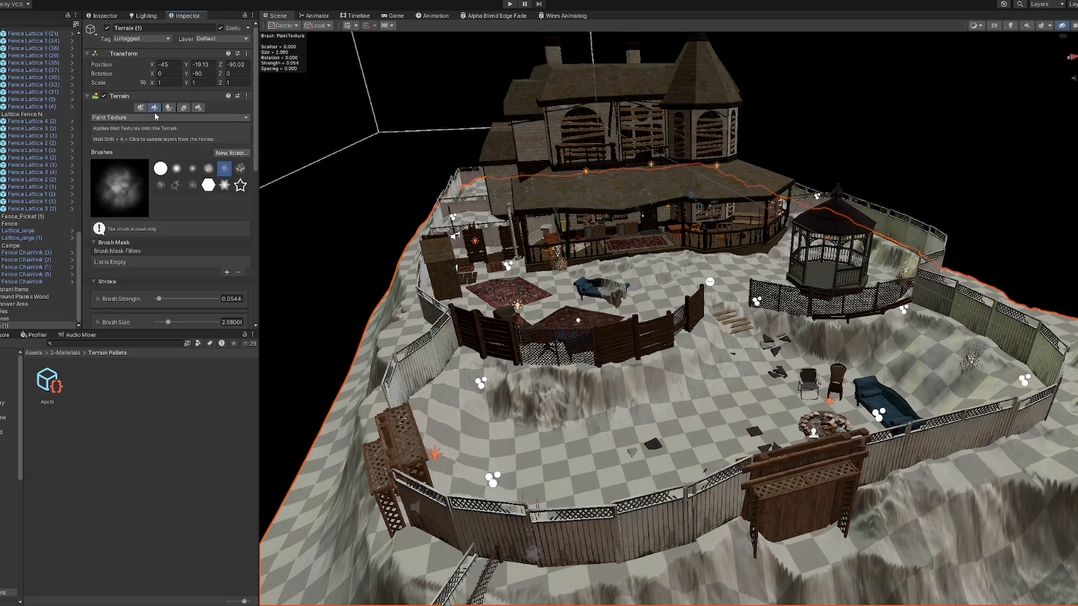
left_click(157, 116)
left_click(152, 217)
scroll(196, 206, "down", 5)
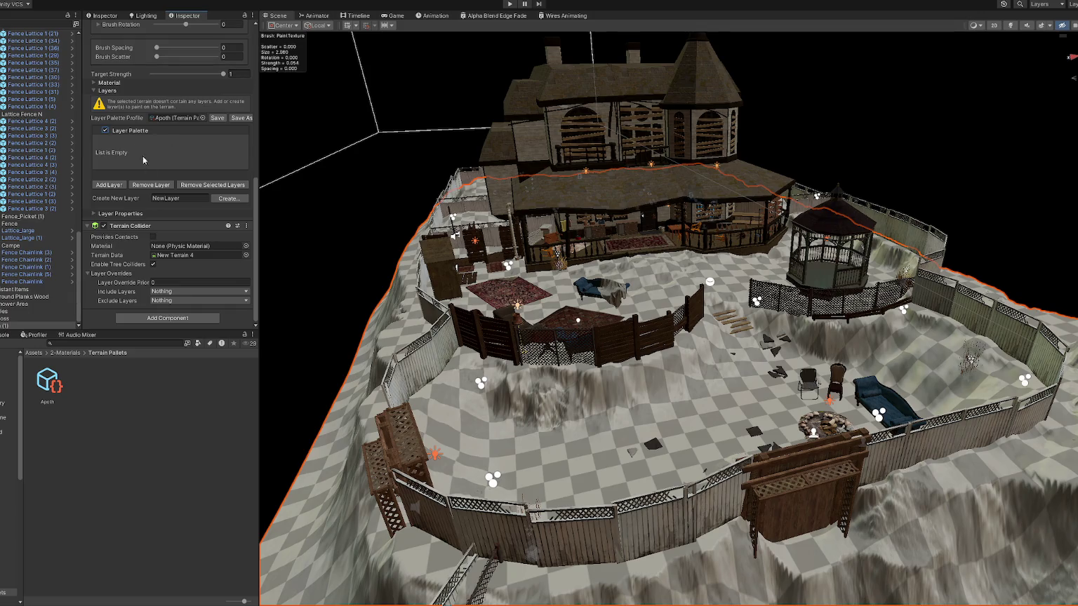
left_click(114, 184)
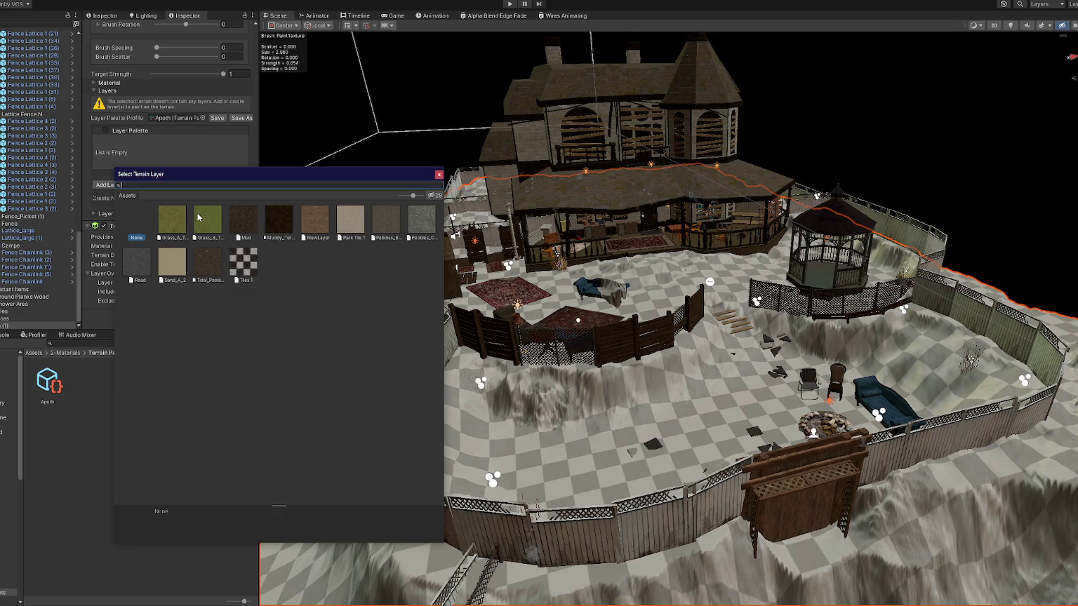
double_click(173, 220)
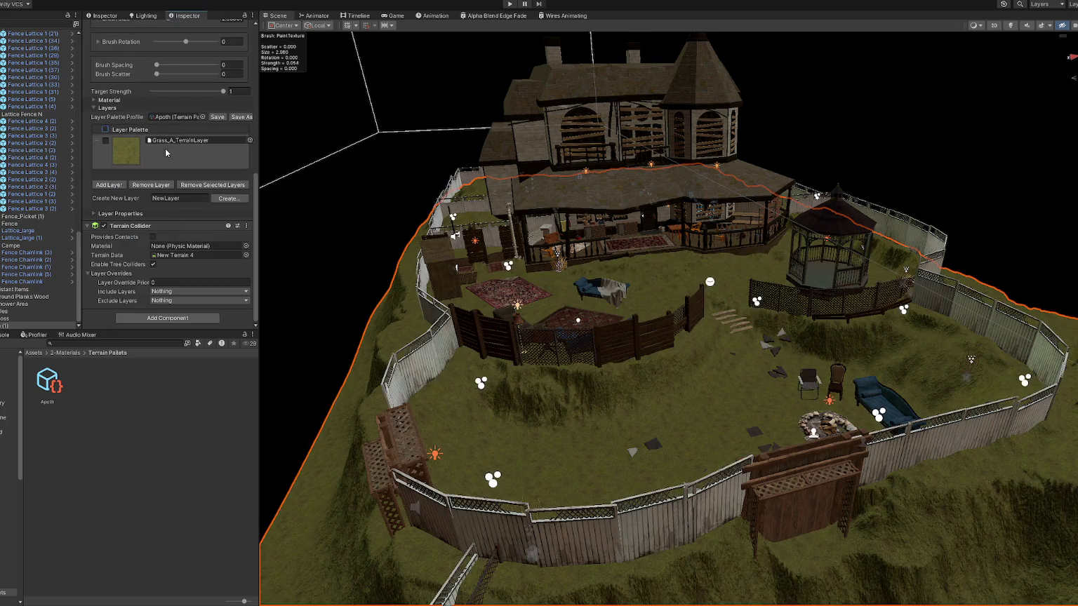
left_click(116, 186)
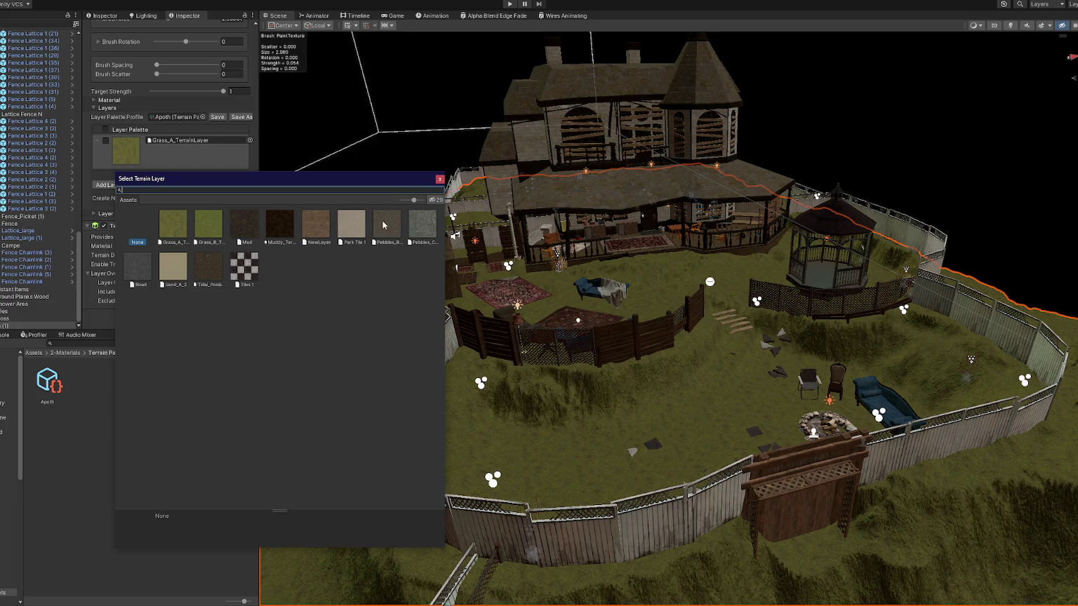
double_click(322, 226)
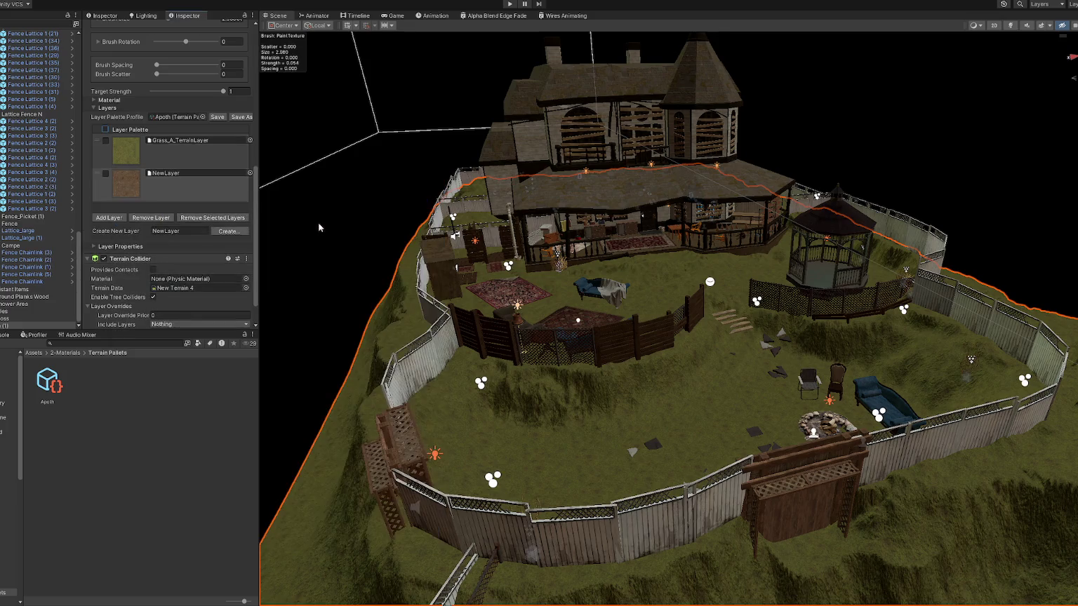
Pick NewLayer as the paint texture and set brush strength about 0.13, size about 3.79.
left_click_drag(156, 179, 156, 167)
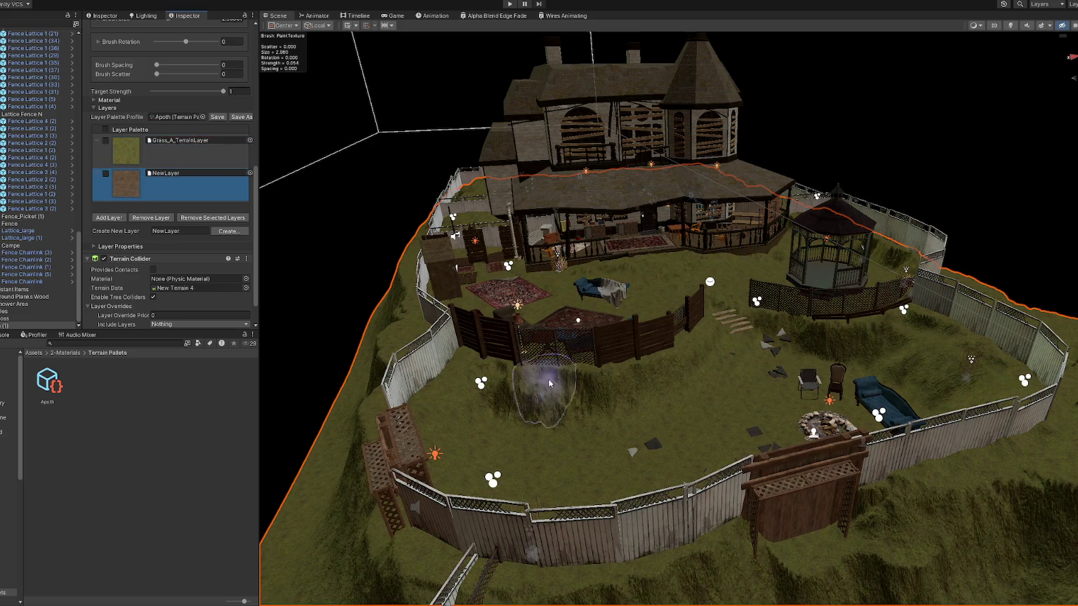
mouse_move(705, 431)
left_mouse_down()
mouse_move(674, 440)
mouse_move(372, 433)
left_mouse_up()
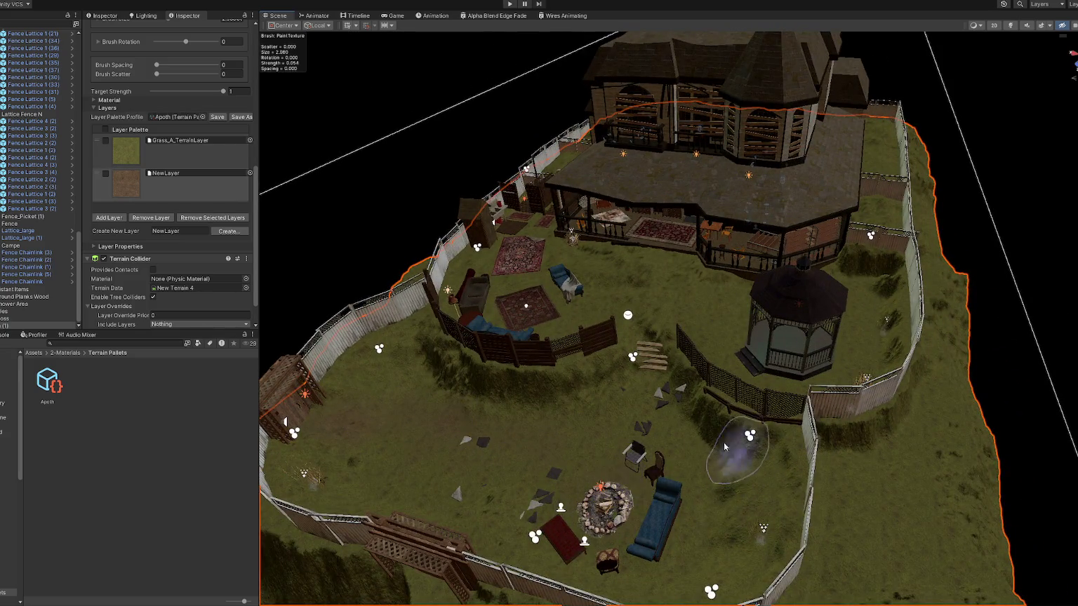
scroll(170, 264, "down", 2)
scroll(161, 165, "up", 5)
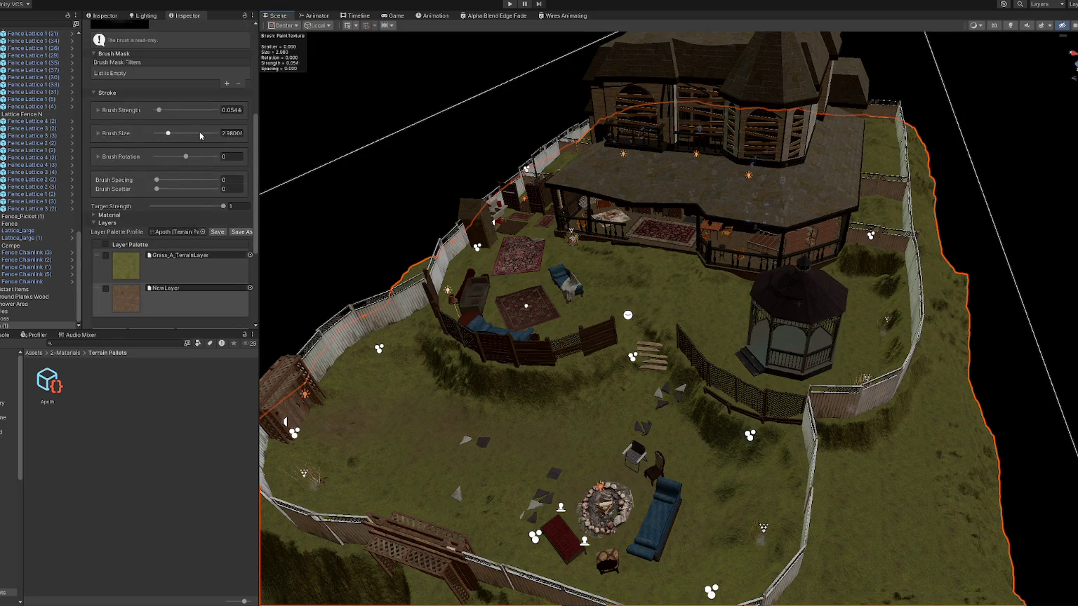
mouse_move(677, 507)
left_mouse_down()
mouse_move(695, 491)
mouse_move(551, 523)
mouse_move(460, 441)
mouse_move(320, 423)
left_mouse_up()
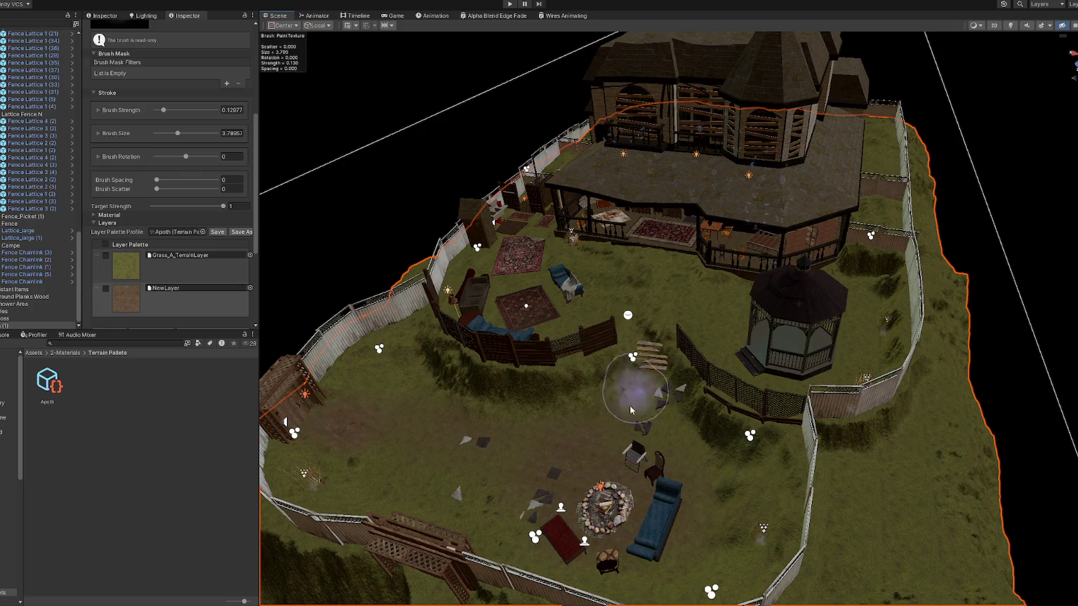
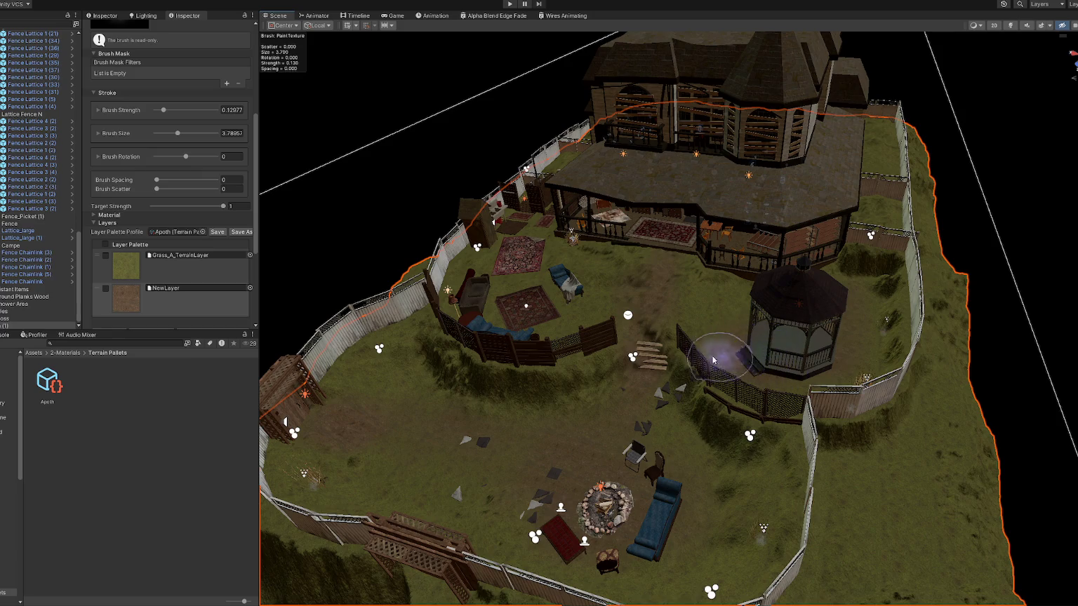
Delete the chainlink fence panel beside the gazebo, undoing and reapplying the deletion once.
mouse_move(727, 368)
left_mouse_down()
mouse_move(753, 398)
mouse_move(789, 372)
mouse_move(772, 341)
left_mouse_up()
left_click(772, 341)
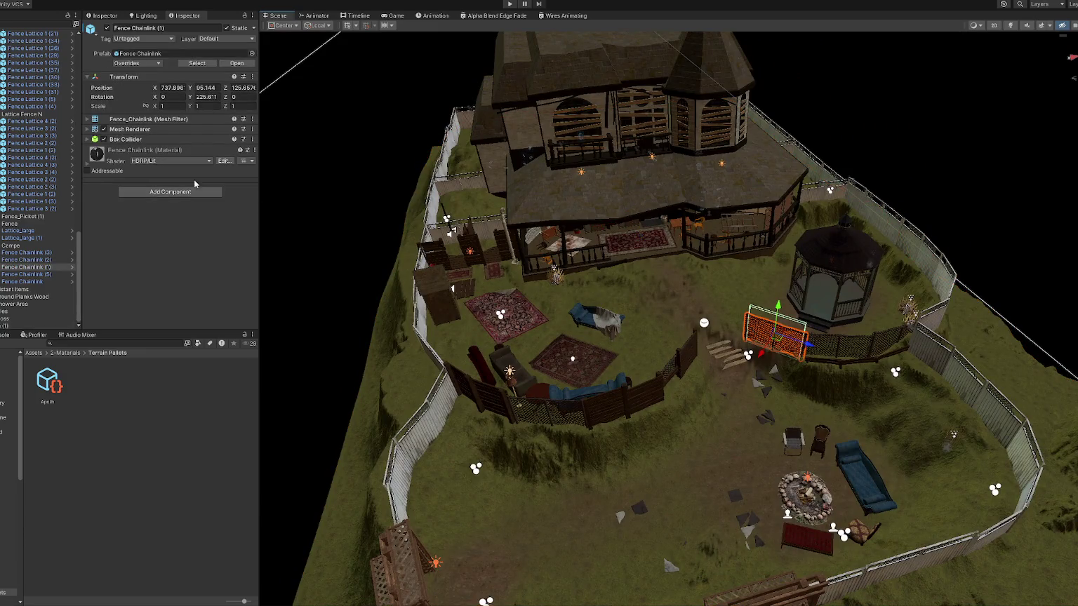
key("Delete")
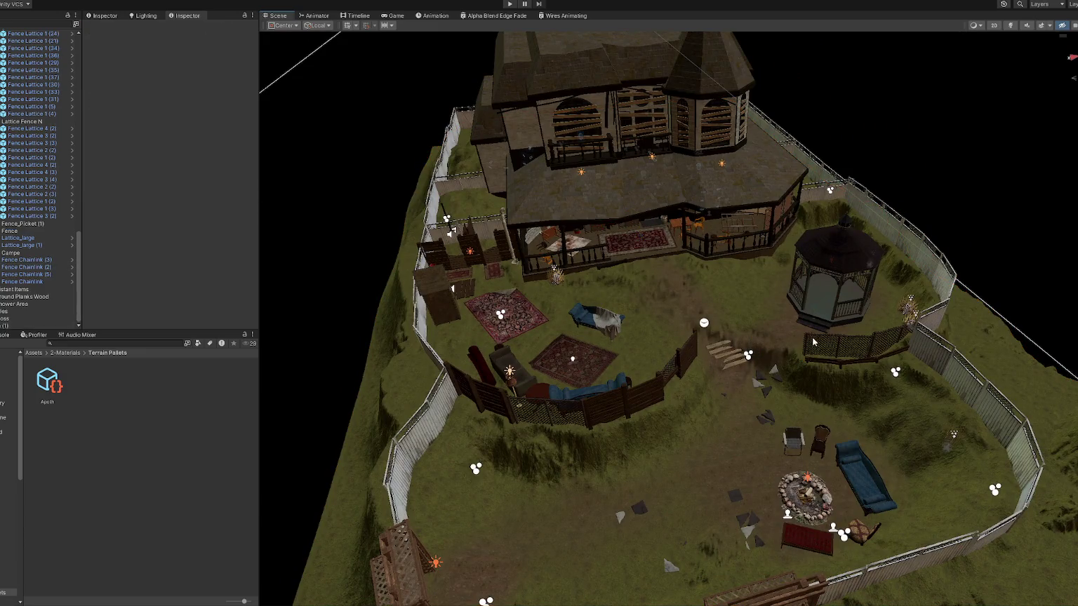
scroll(814, 342, "up", 5)
key("ctrl+z")
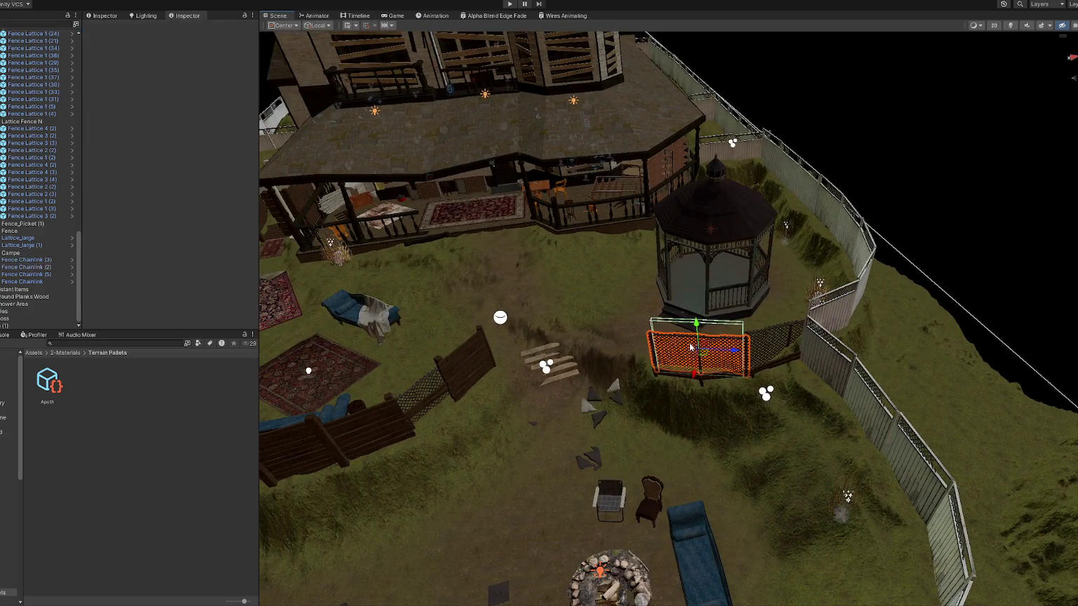
key("Delete")
scroll(689, 343, "up", 5)
Remove the chainlink panel near the steps, undoing a wrong deletion, then select the terrain.
left_click(845, 269)
left_click(834, 260)
key("Delete")
key("ctrl+z")
left_click(420, 286)
key("ctrl+z")
mouse_move(402, 285)
left_mouse_down()
mouse_move(372, 278)
mouse_move(539, 286)
left_mouse_up()
left_click(499, 277)
left_click(605, 331)
mouse_move(605, 331)
left_mouse_down()
mouse_move(595, 334)
mouse_move(633, 329)
mouse_move(566, 336)
left_mouse_up()
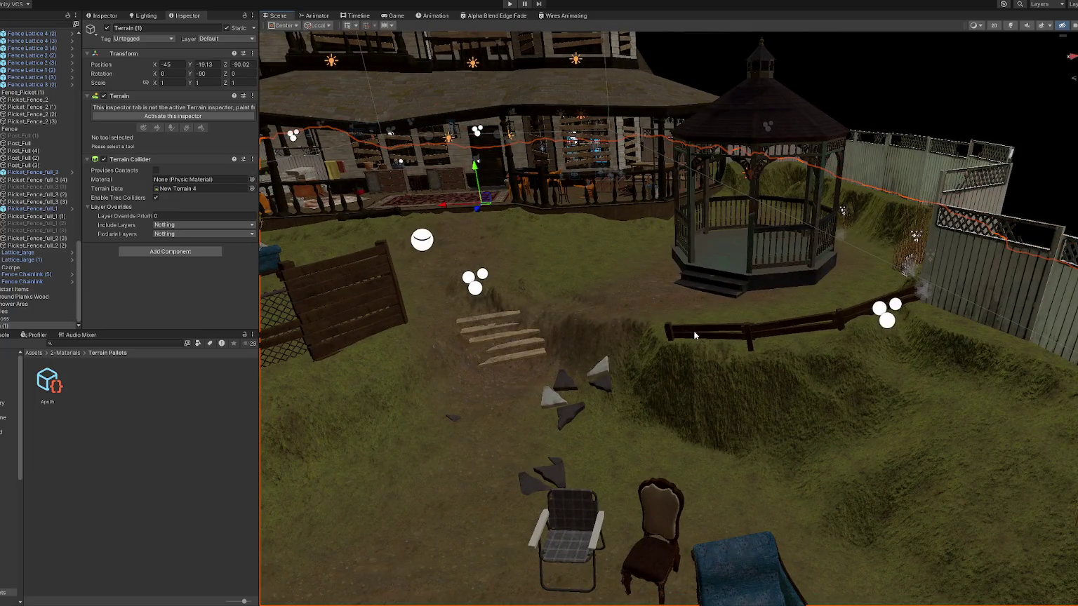
Activate terrain editing with Paint Texture and paint around the rugs and near the porch.
left_click(162, 116)
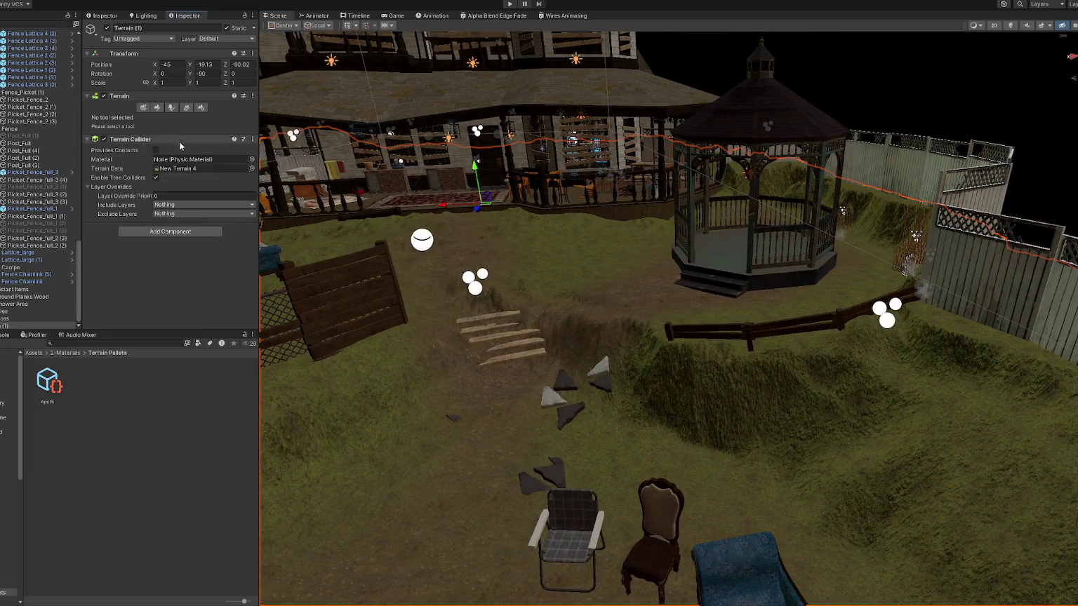
scroll(408, 240, "up", 1)
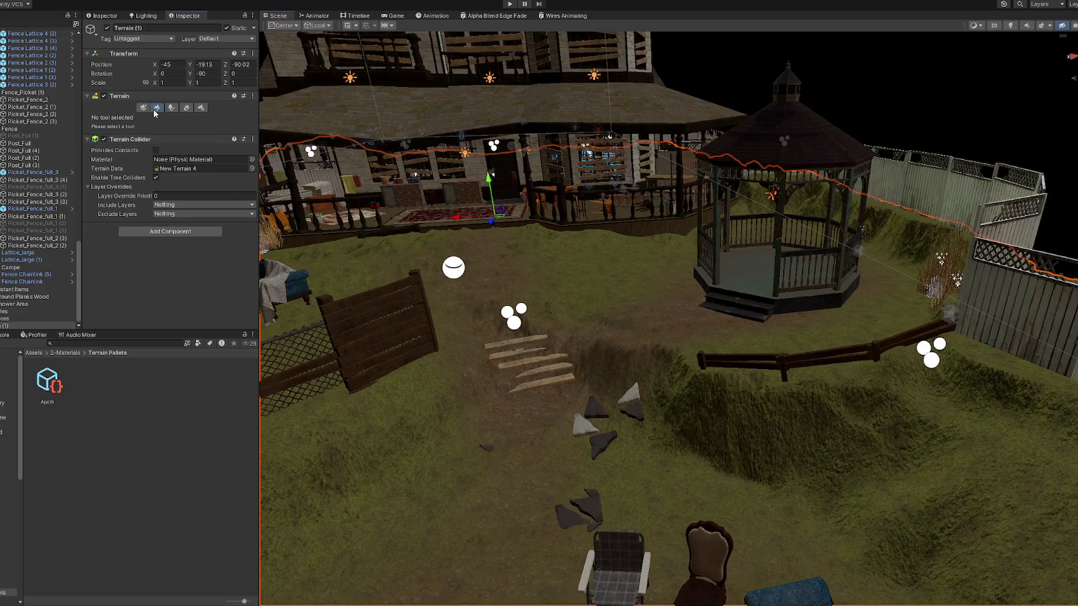
left_click(157, 108)
mouse_move(613, 372)
left_mouse_down()
mouse_move(602, 342)
mouse_move(672, 324)
left_mouse_up()
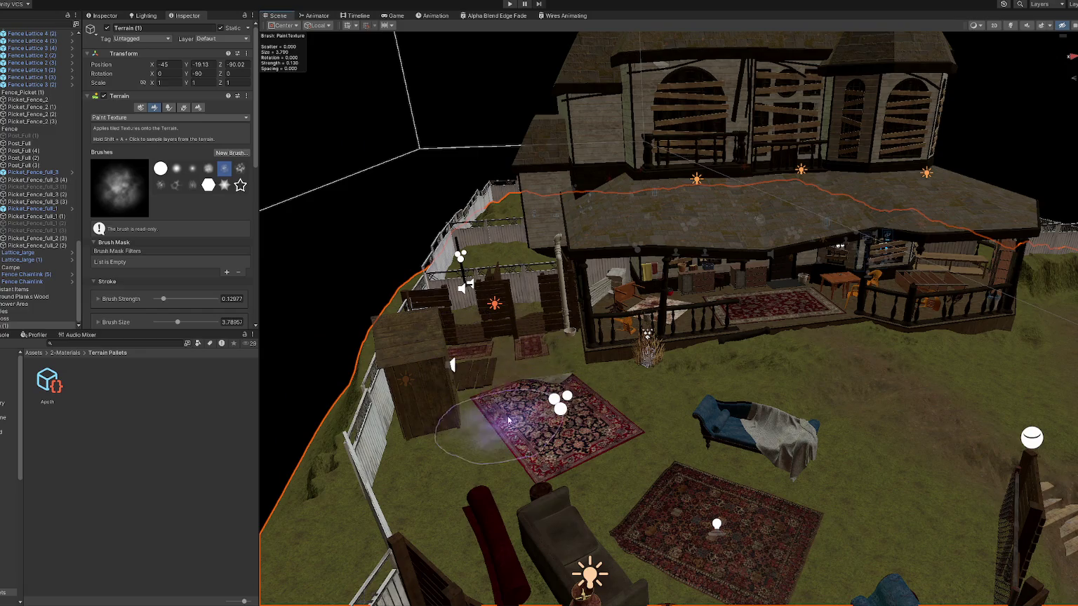
mouse_move(722, 517)
left_mouse_down()
mouse_move(692, 500)
mouse_move(734, 407)
left_mouse_up()
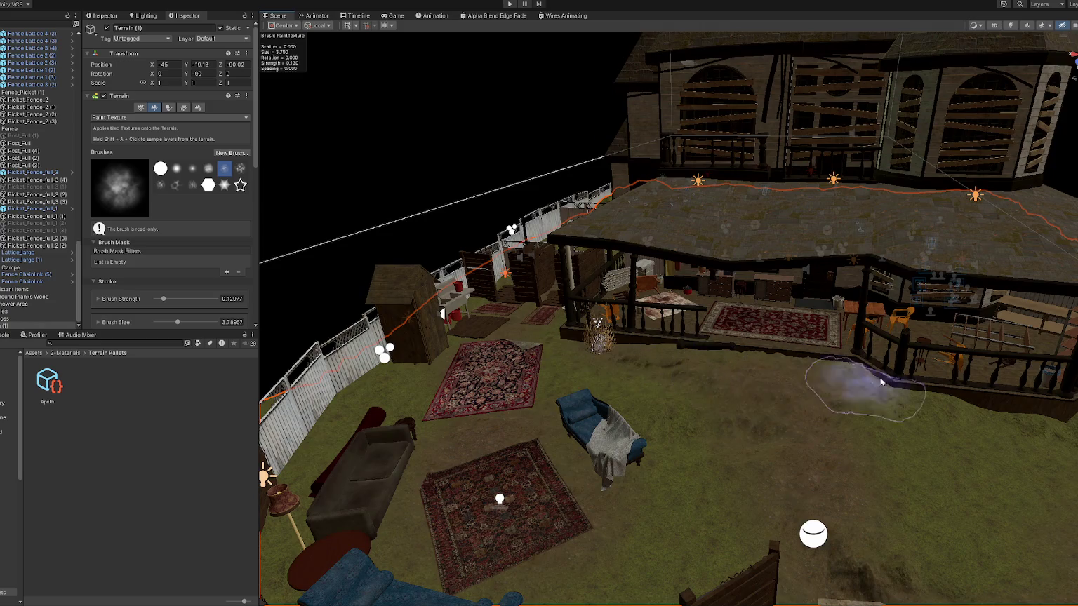
left_click_drag(881, 382, 782, 361)
Paint texture below the fence, across the lower yard, and near the campfire, couch and chairs.
mouse_move(573, 373)
left_mouse_down()
mouse_move(681, 444)
mouse_move(756, 414)
left_mouse_up()
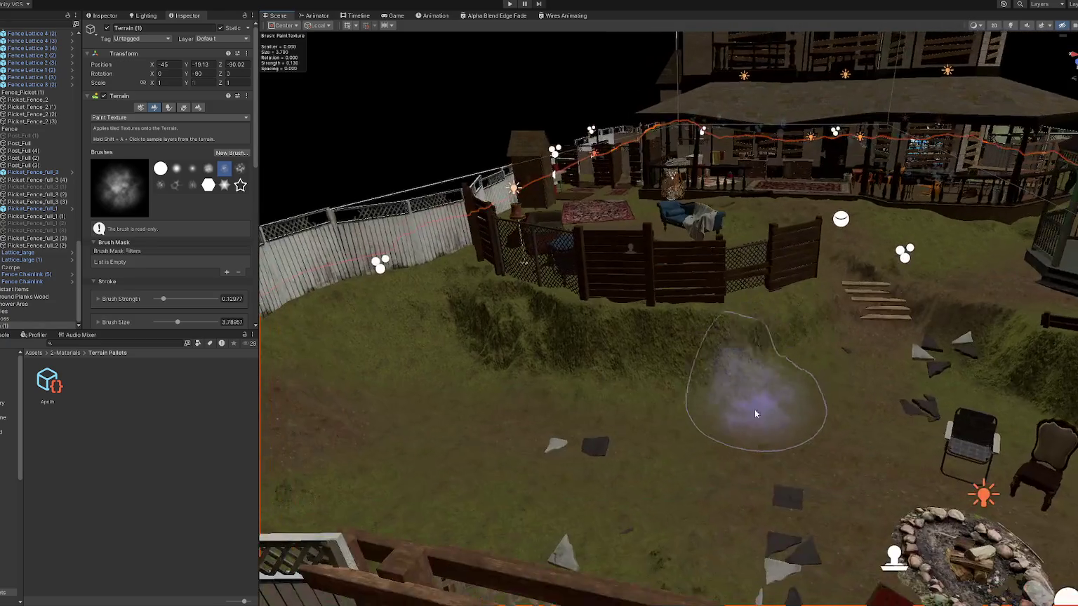
mouse_move(349, 421)
left_mouse_down()
mouse_move(621, 409)
mouse_move(577, 441)
mouse_move(398, 395)
left_mouse_up()
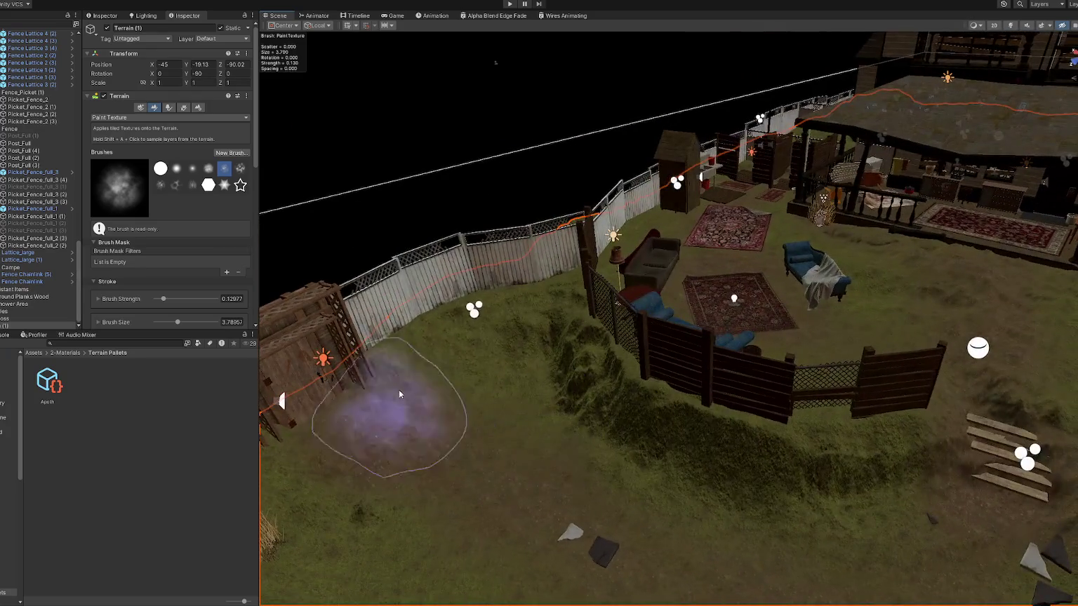
mouse_move(470, 456)
left_mouse_down()
mouse_move(614, 386)
mouse_move(395, 352)
left_mouse_up()
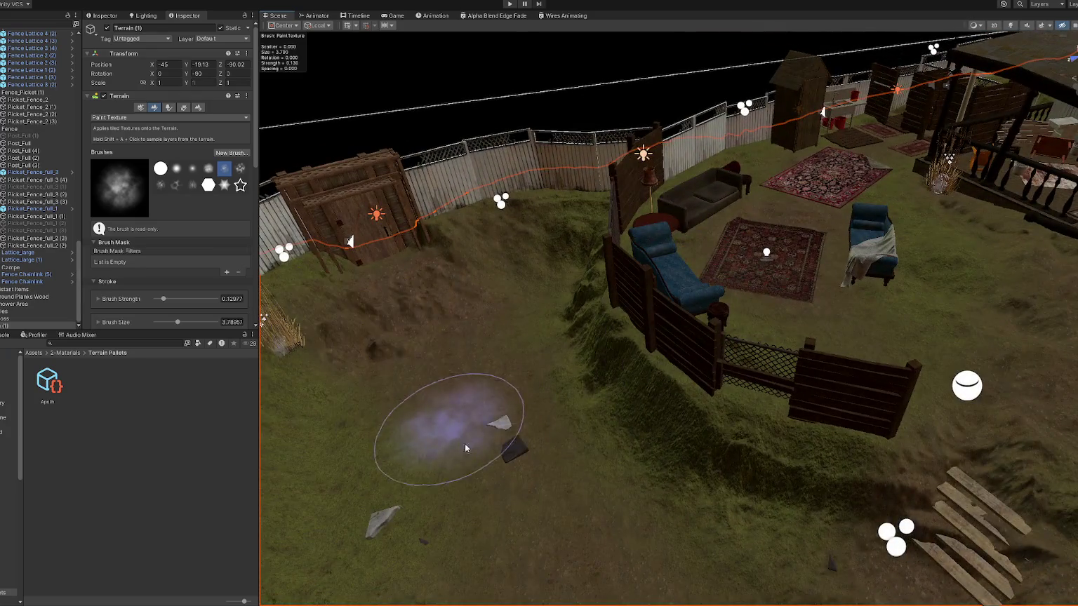
left_click_drag(464, 444, 481, 349)
mouse_move(794, 445)
left_mouse_down()
mouse_move(650, 445)
mouse_move(675, 490)
left_mouse_up()
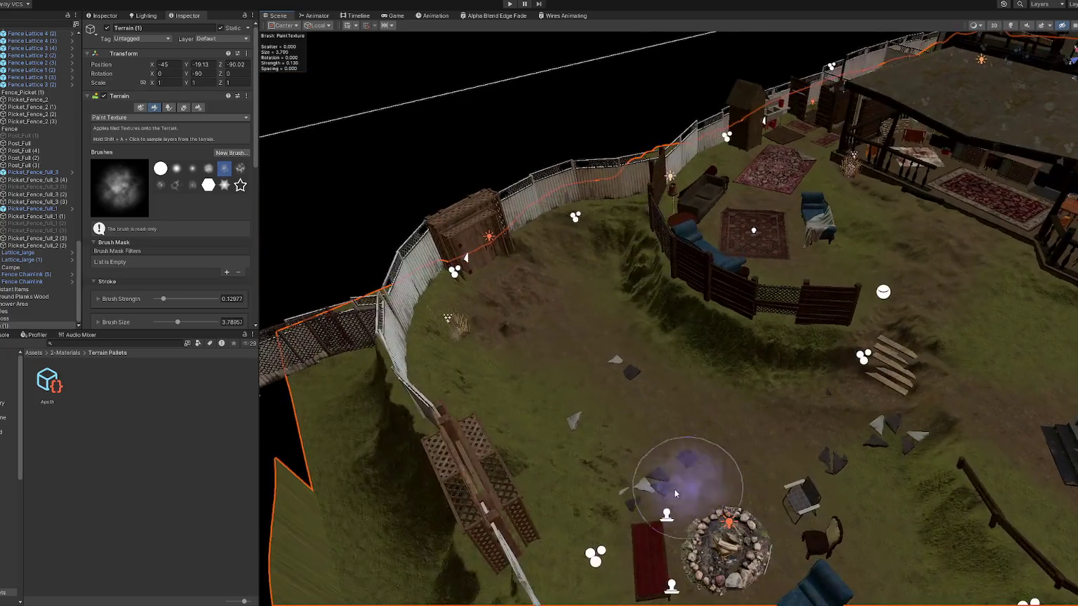
left_click_drag(535, 476, 479, 480)
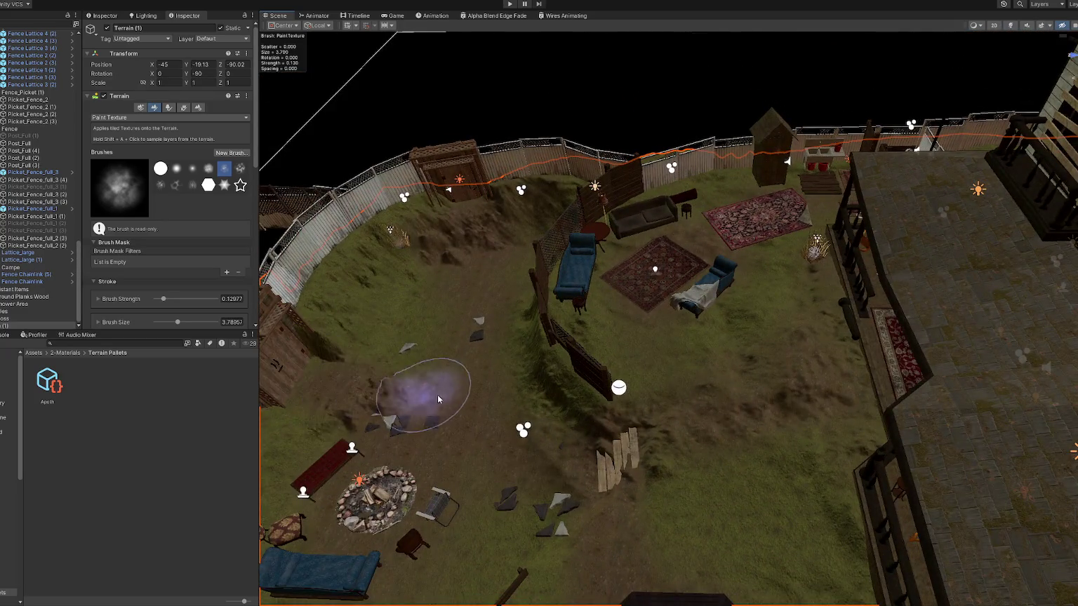
left_click_drag(437, 398, 525, 437)
mouse_move(386, 433)
left_mouse_down()
mouse_move(565, 373)
mouse_move(529, 418)
mouse_move(753, 457)
mouse_move(648, 427)
mouse_move(794, 397)
left_mouse_up()
mouse_move(578, 481)
left_mouse_down()
mouse_move(654, 452)
mouse_move(591, 465)
left_mouse_up()
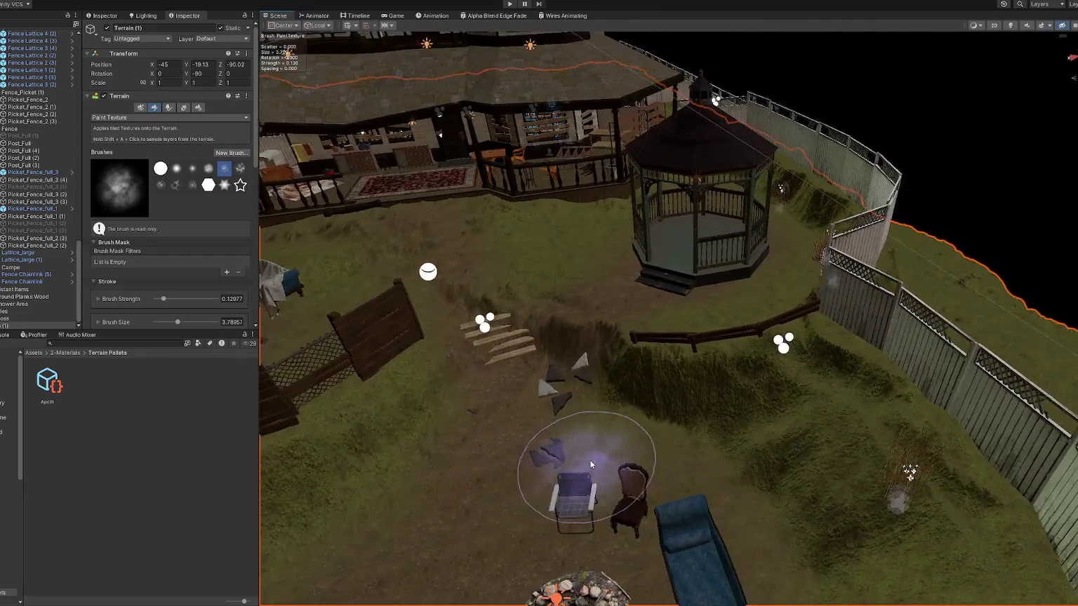
scroll(591, 465, "up", 3)
Switch the terrain tool to Set Height.
left_click(123, 117)
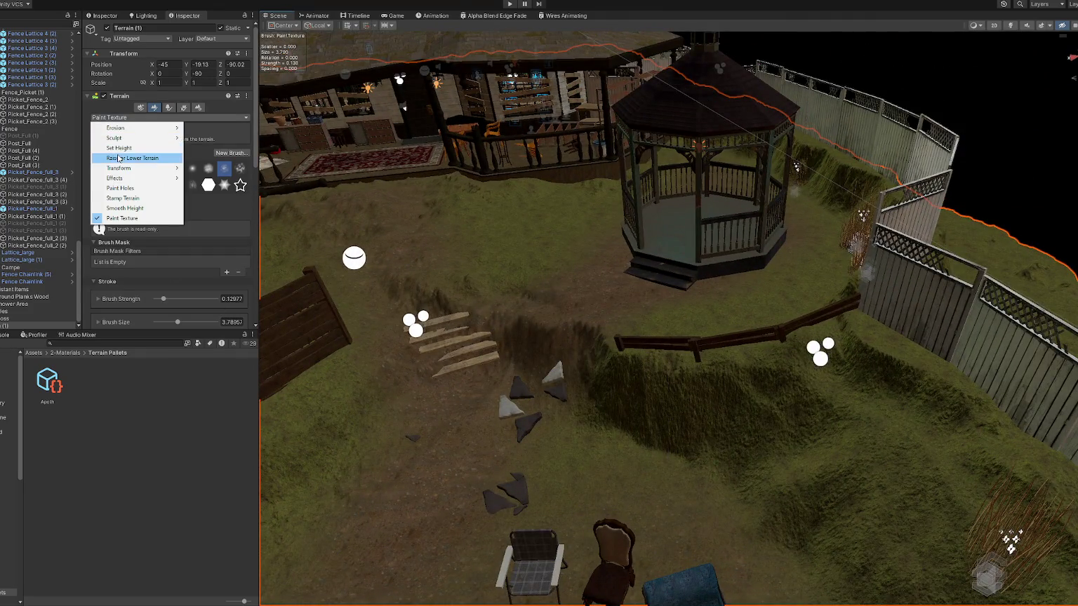
left_click(118, 147)
left_click_drag(398, 288, 689, 263)
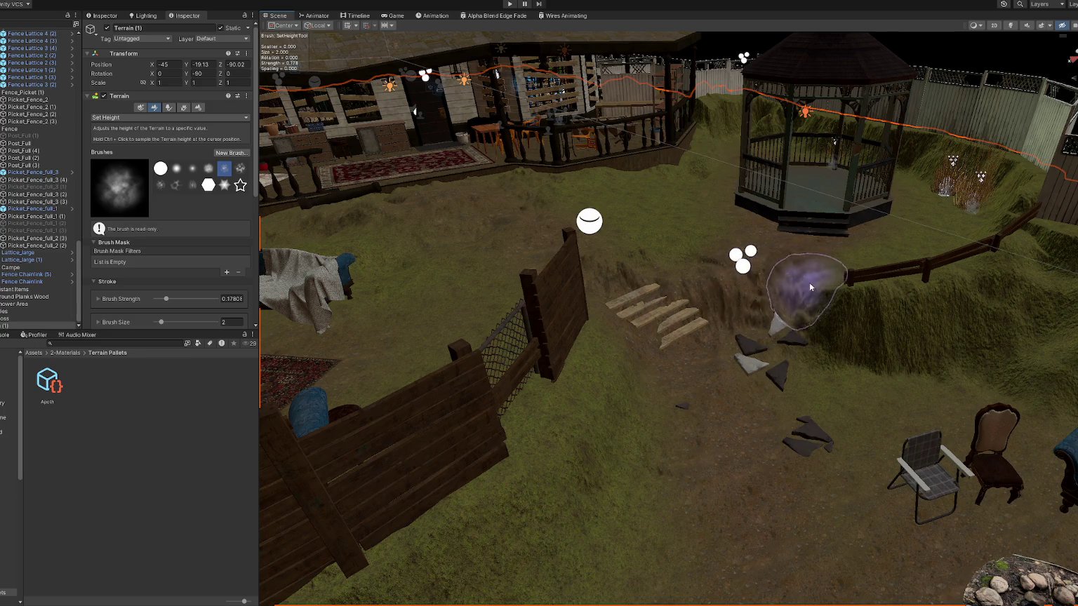
left_click_drag(794, 300, 705, 310)
Rotate the HM_Gazebo2 gazebo slightly around its vertical axis.
left_click(705, 310)
left_click_drag(708, 223, 709, 239)
key("e")
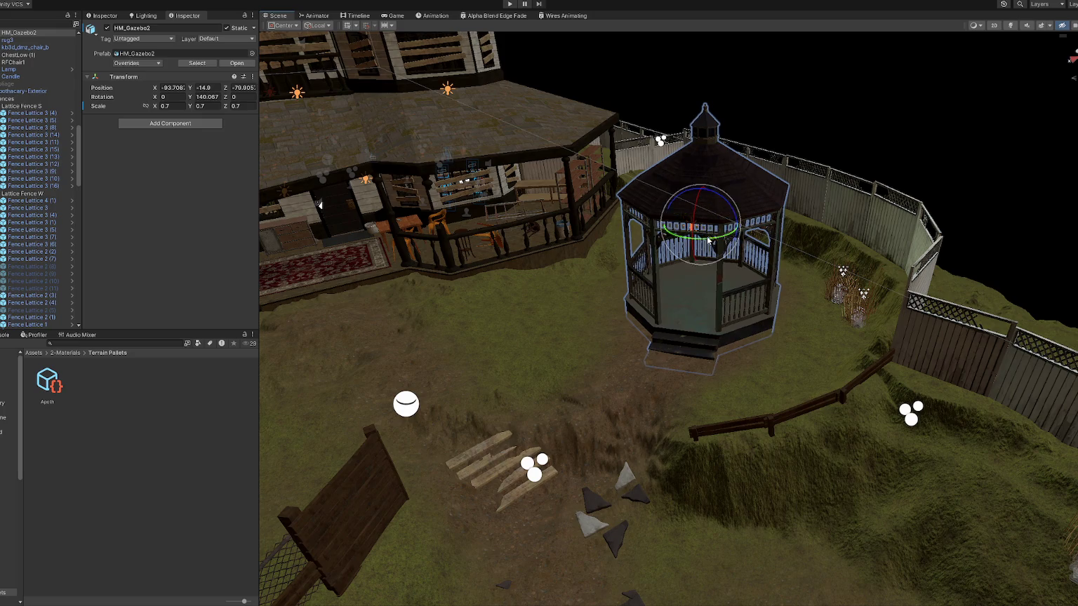
scroll(778, 276, "down", 3)
scroll(689, 370, "up", 2)
Level the dirt slope below the gazebo with Set Height strokes using the soft round brush.
left_click(689, 369)
scroll(721, 369, "up", 5)
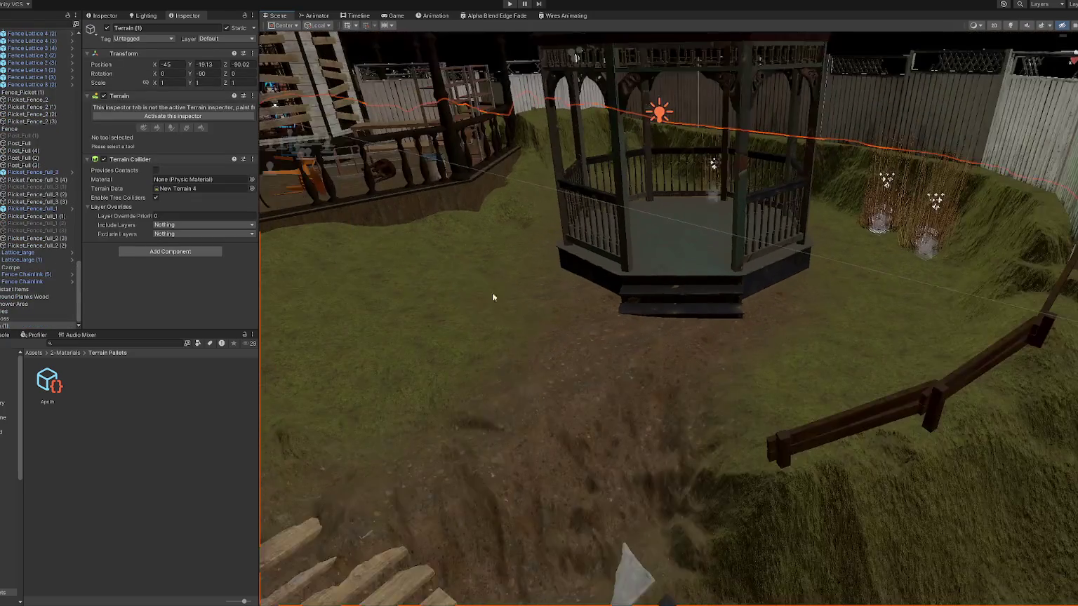
left_click(156, 126)
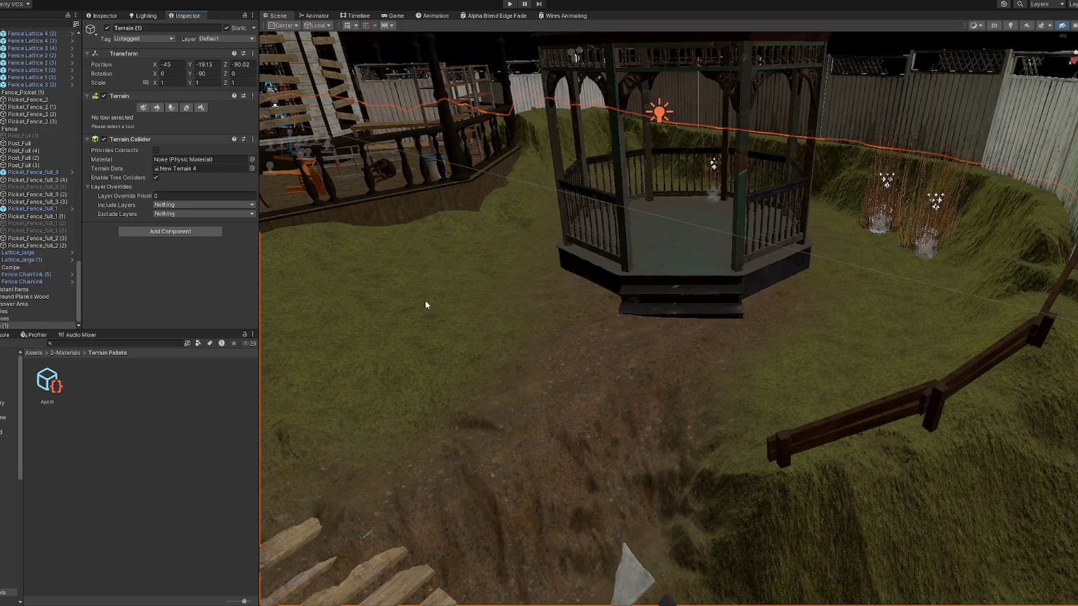
left_click(157, 108)
mouse_move(661, 414)
left_mouse_down()
mouse_move(701, 463)
mouse_move(702, 492)
left_mouse_up()
left_click(177, 169)
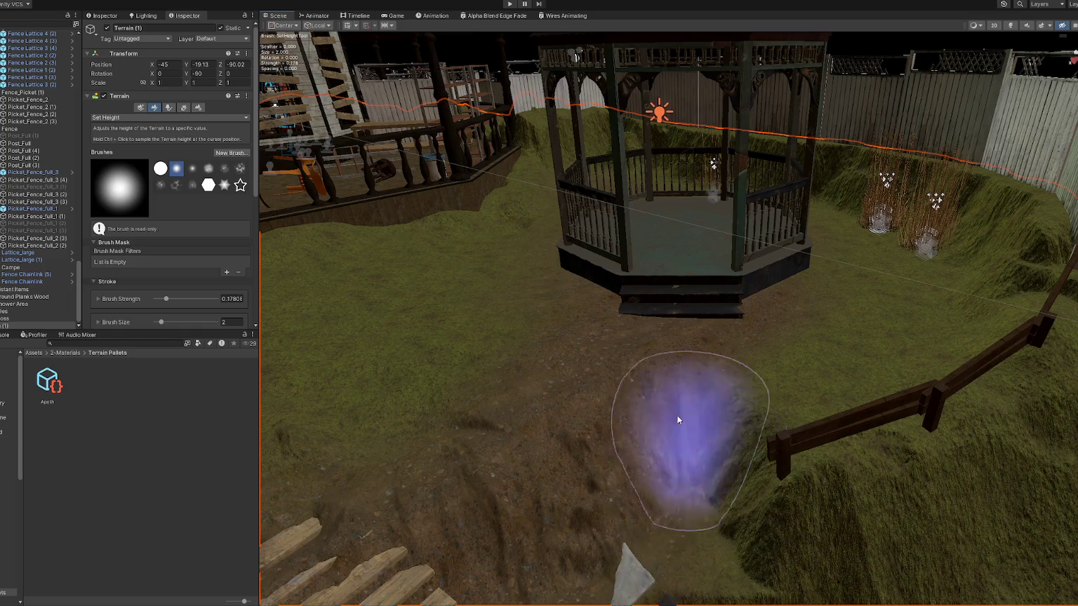
scroll(686, 358, "down", 3)
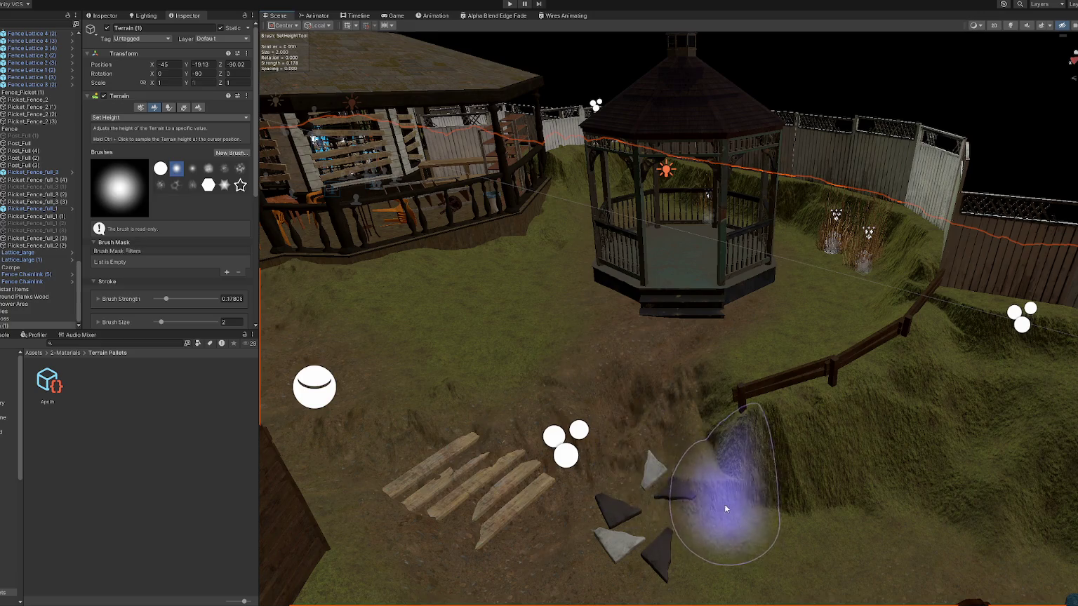
mouse_move(723, 544)
left_mouse_down()
mouse_move(673, 495)
mouse_move(688, 523)
mouse_move(665, 475)
mouse_move(685, 494)
mouse_move(652, 442)
mouse_move(681, 433)
mouse_move(669, 419)
left_mouse_up()
mouse_move(661, 372)
left_mouse_down()
mouse_move(645, 380)
mouse_move(653, 345)
mouse_move(729, 344)
mouse_move(667, 325)
mouse_move(741, 442)
mouse_move(685, 421)
mouse_move(679, 487)
mouse_move(733, 490)
mouse_move(712, 526)
mouse_move(722, 496)
mouse_move(683, 466)
mouse_move(673, 393)
left_mouse_up()
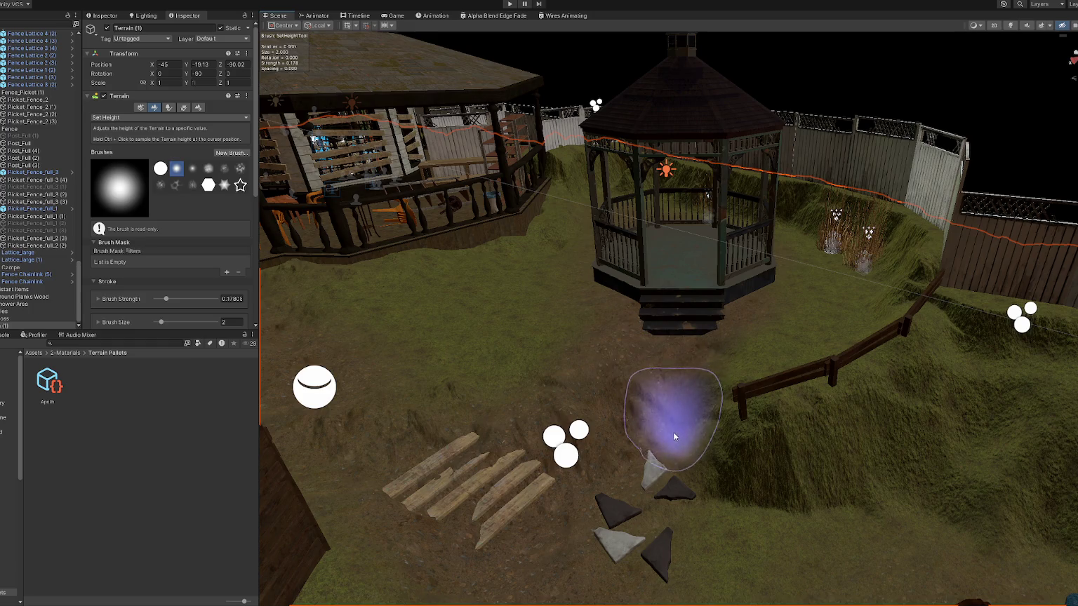
Choose Smooth Height with a Blur Radius of 96.
left_click(128, 117)
left_click(169, 184)
scroll(170, 183, "down", 5)
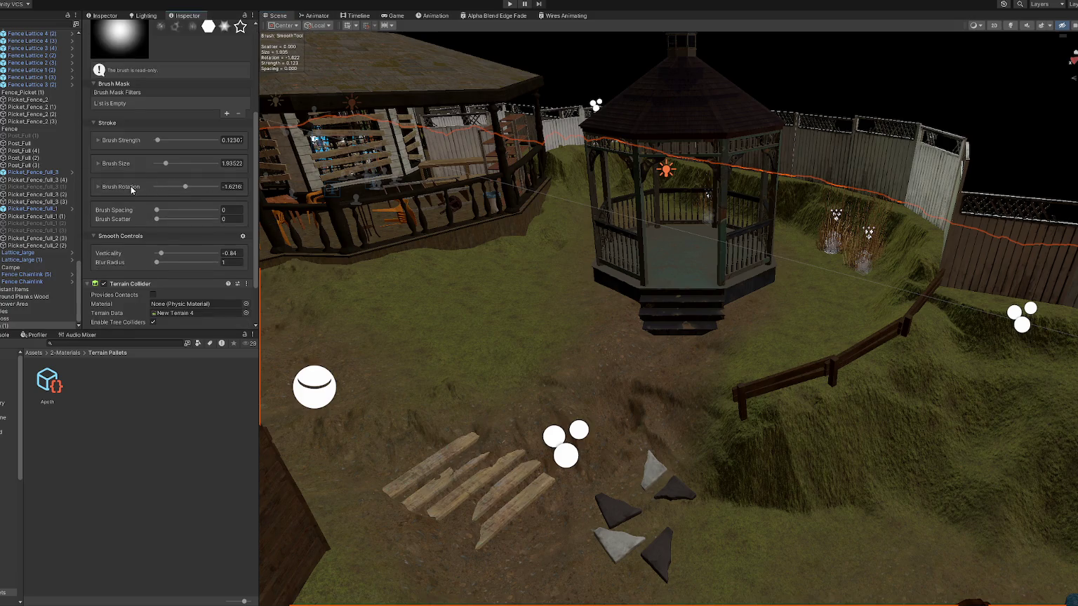
key("Return")
Smooth the dirt ground around the yard paths, the steps and the rocks.
mouse_move(517, 481)
left_mouse_down()
mouse_move(548, 505)
mouse_move(437, 408)
mouse_move(540, 414)
left_mouse_up()
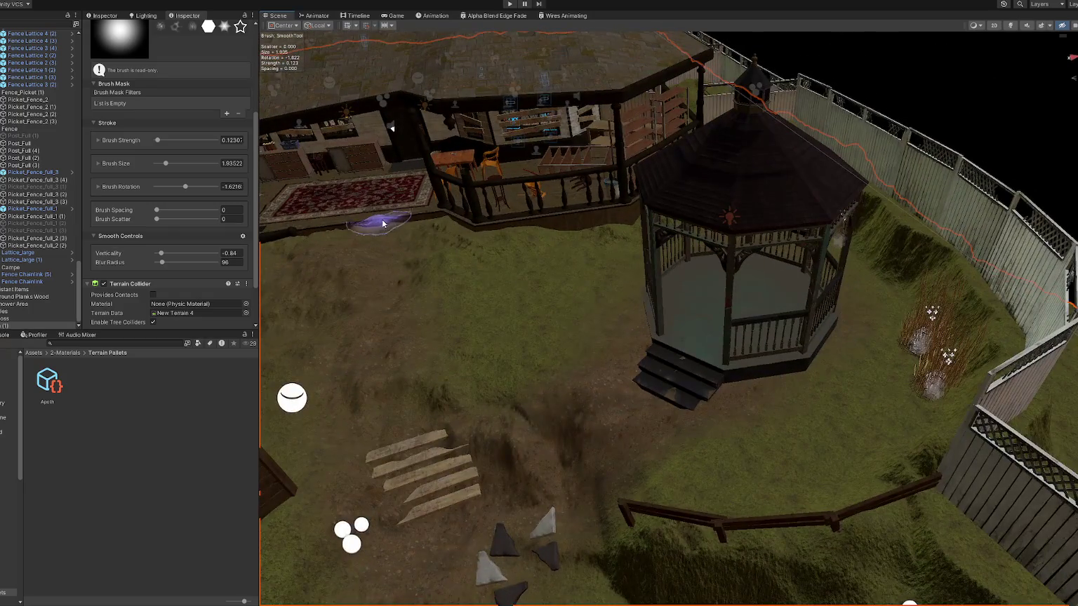
mouse_move(404, 385)
left_mouse_down()
mouse_move(421, 414)
mouse_move(572, 361)
mouse_move(508, 347)
left_mouse_up()
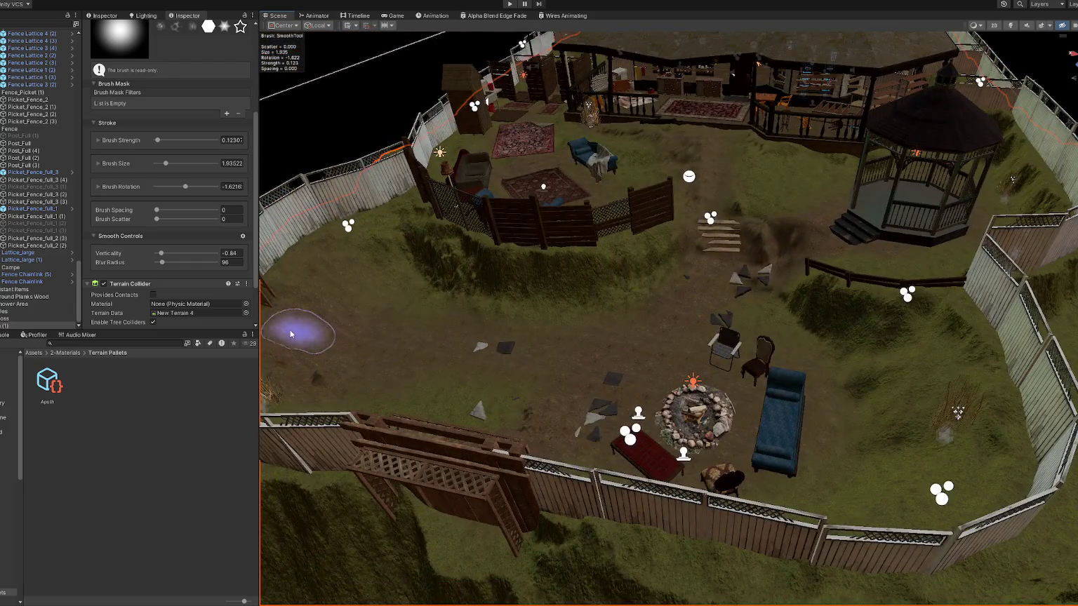
left_click_drag(297, 325, 450, 340)
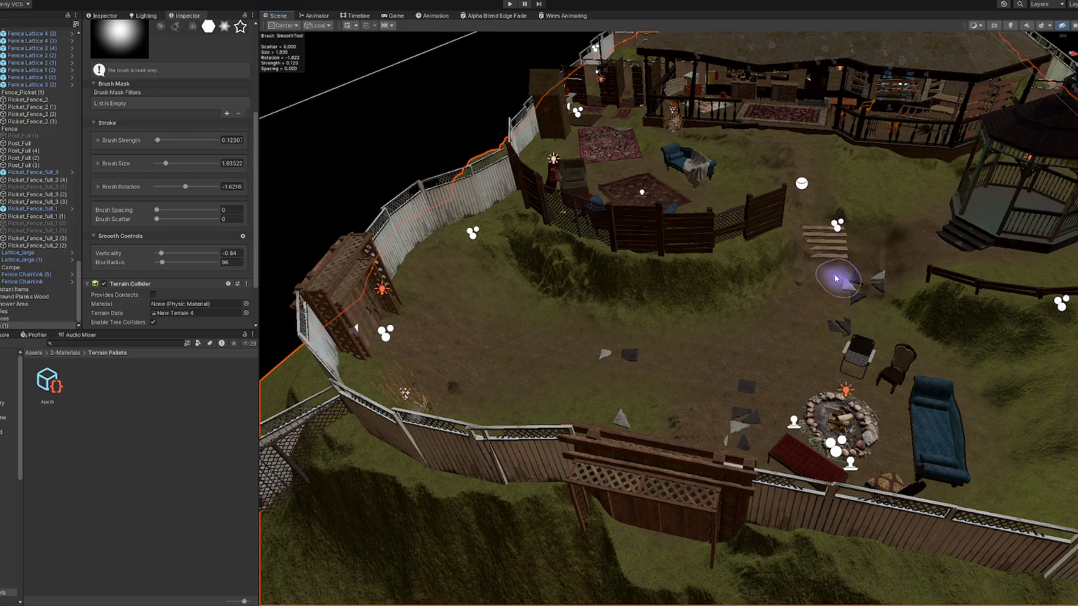
mouse_move(640, 430)
left_mouse_down()
mouse_move(677, 450)
mouse_move(456, 412)
left_mouse_up()
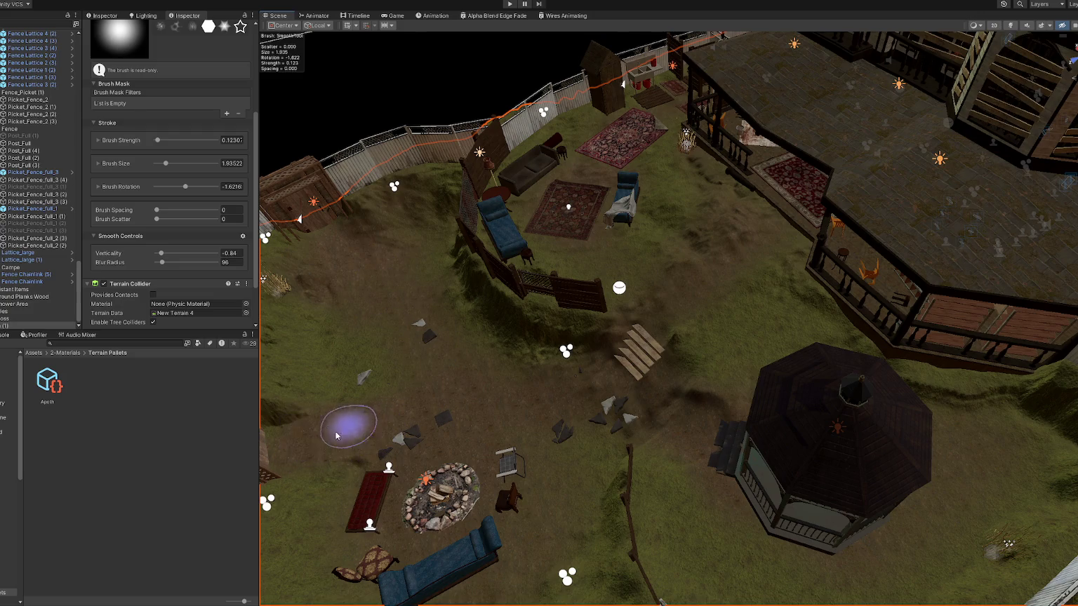
mouse_move(647, 338)
left_mouse_down()
mouse_move(706, 373)
mouse_move(812, 301)
left_mouse_up()
scroll(847, 337, "up", 10)
mouse_move(709, 303)
left_mouse_down()
mouse_move(686, 293)
mouse_move(660, 336)
left_mouse_up()
key("w")
left_click(156, 107)
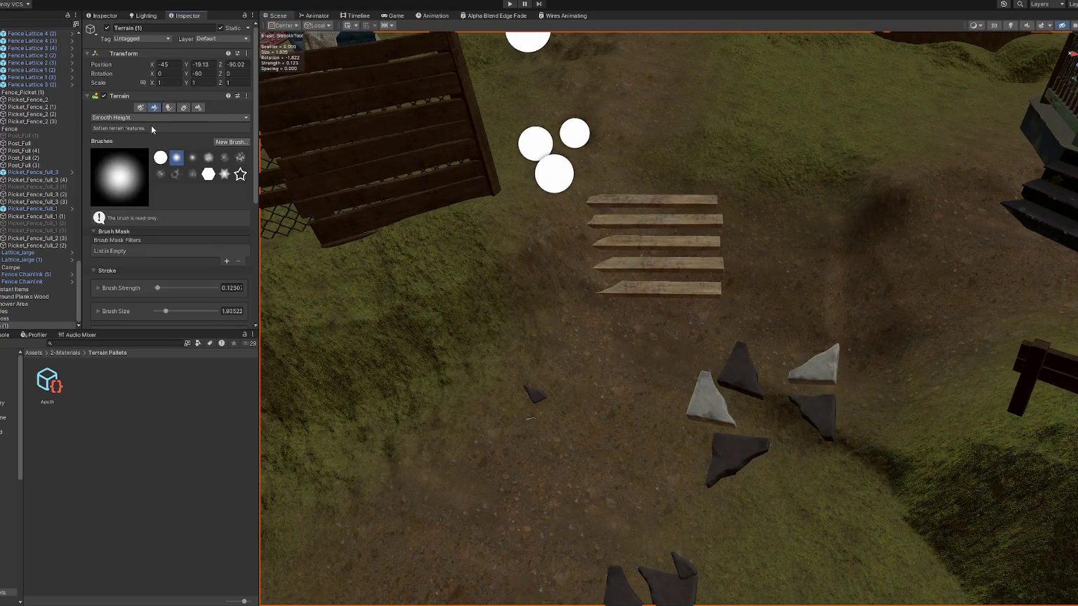
Select Raise or Lower Terrain with a brush strength of 0.01.
left_click(149, 117)
left_click(133, 158)
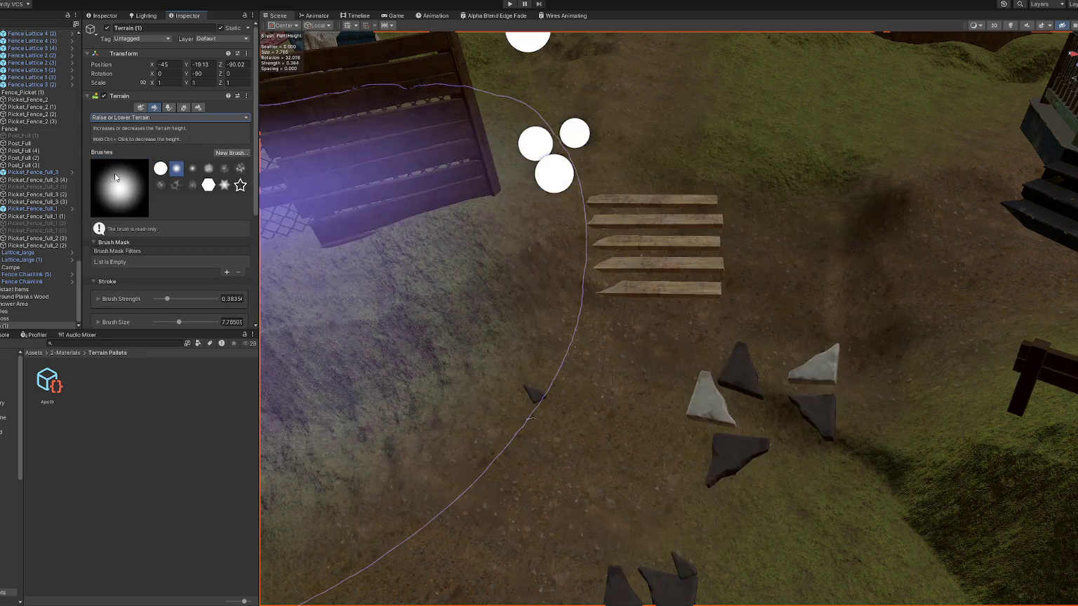
scroll(187, 281, "down", 4)
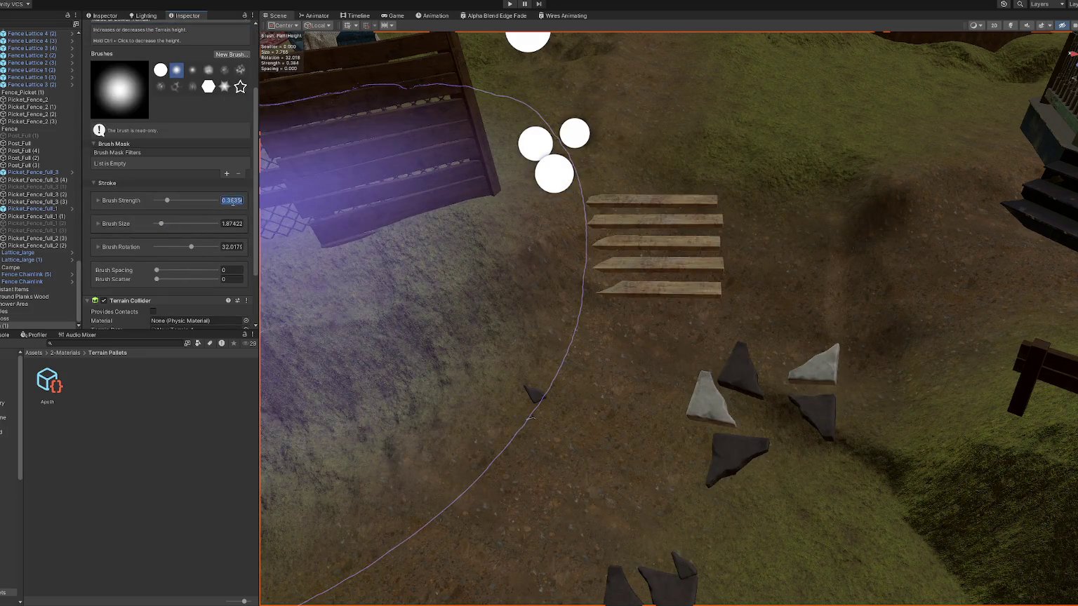
type("0.1")
key("Return")
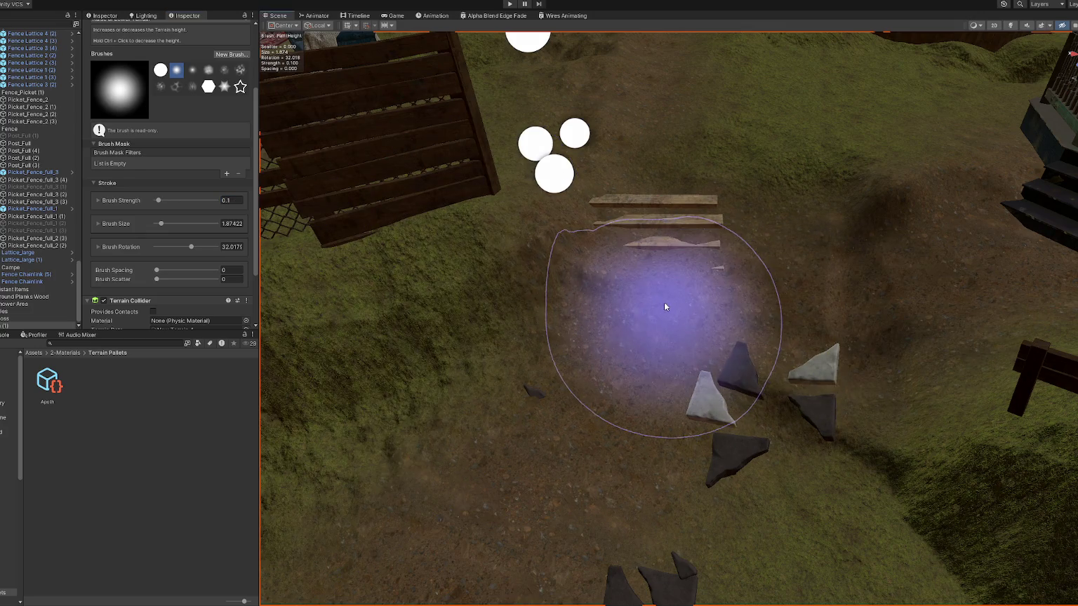
left_click(239, 201)
type(".01")
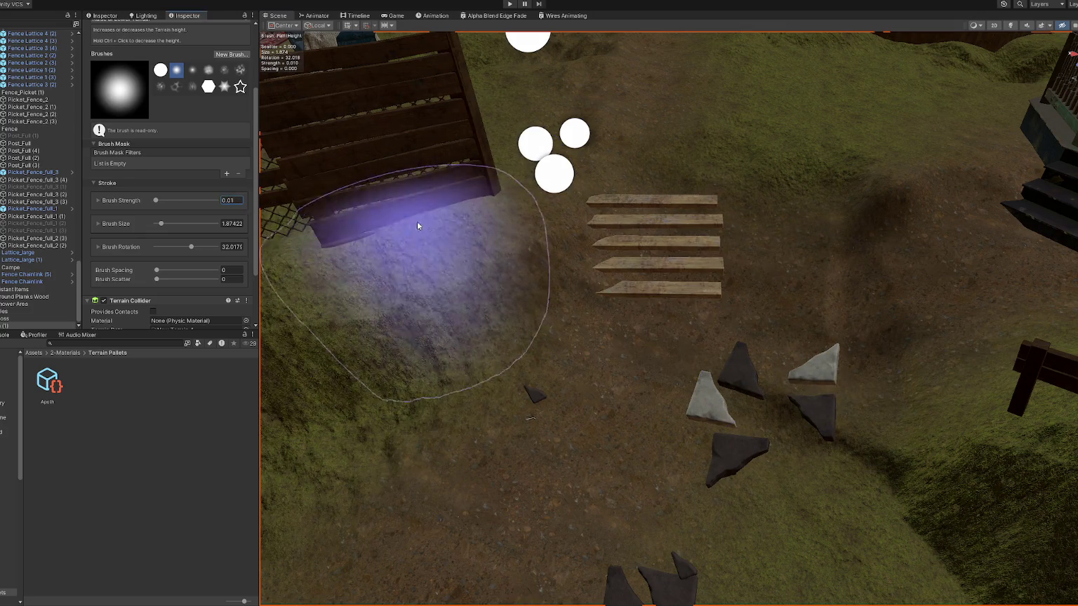
Raise terrain over the fence plank ends, with brush size reduced to 0.7, then zoom out.
mouse_move(674, 294)
left_mouse_down()
mouse_move(706, 284)
mouse_move(681, 197)
mouse_move(722, 241)
left_mouse_up()
mouse_move(809, 258)
left_mouse_down()
mouse_move(765, 264)
mouse_move(842, 289)
mouse_move(799, 255)
mouse_move(670, 247)
mouse_move(666, 221)
left_mouse_up()
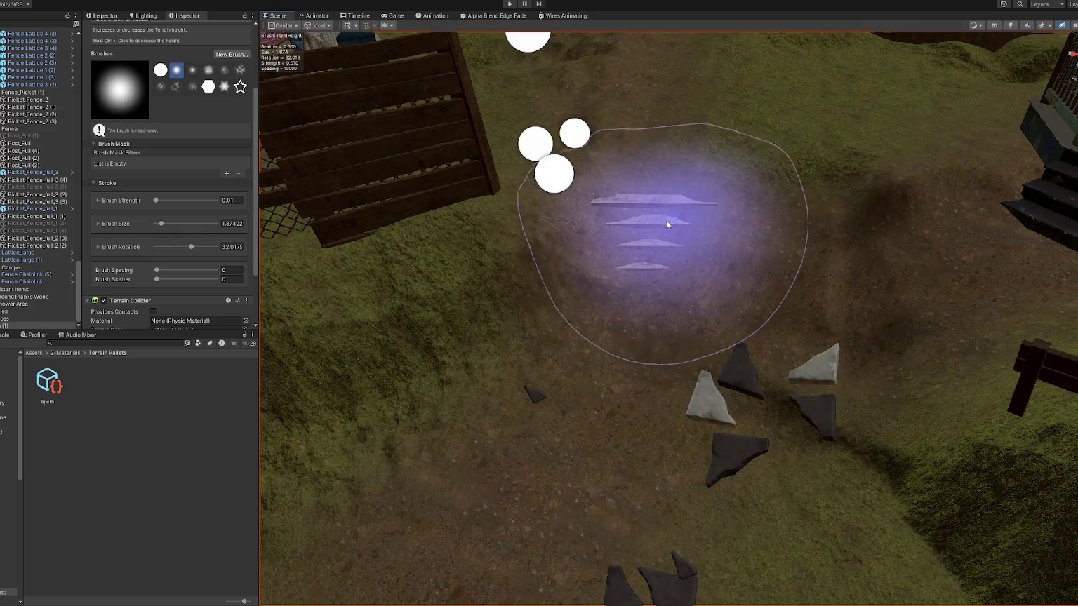
left_click(231, 201)
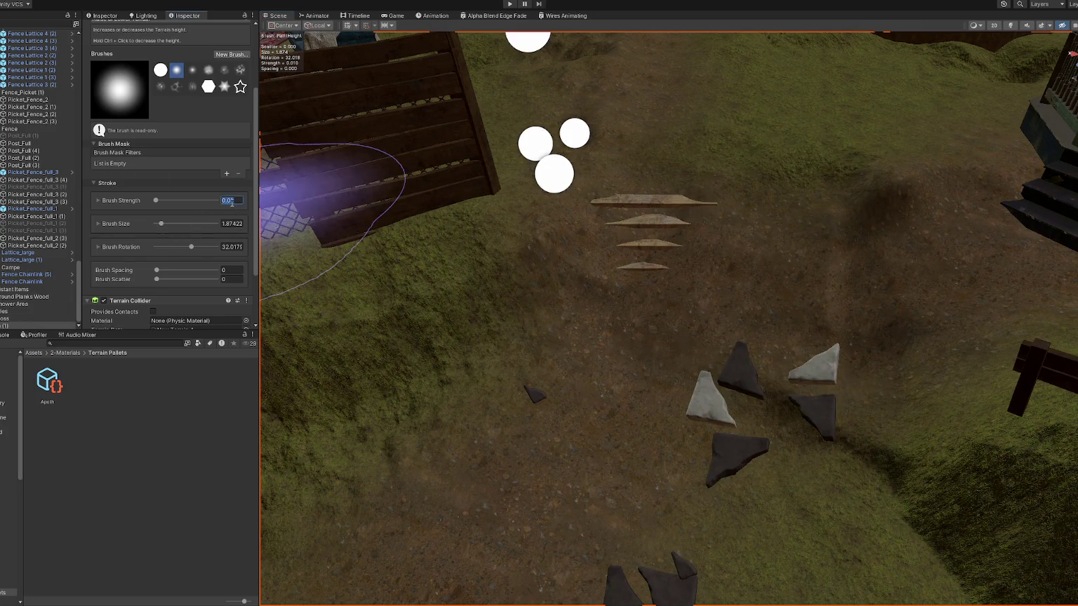
type("0.7")
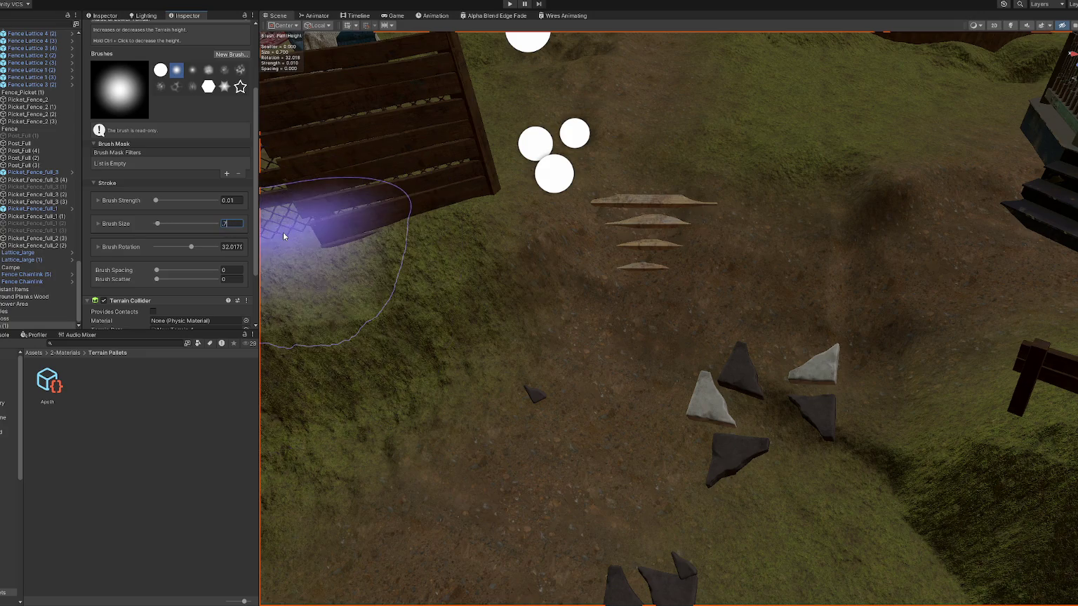
mouse_move(621, 291)
left_mouse_down()
mouse_move(657, 254)
mouse_move(636, 254)
mouse_move(627, 293)
left_mouse_up()
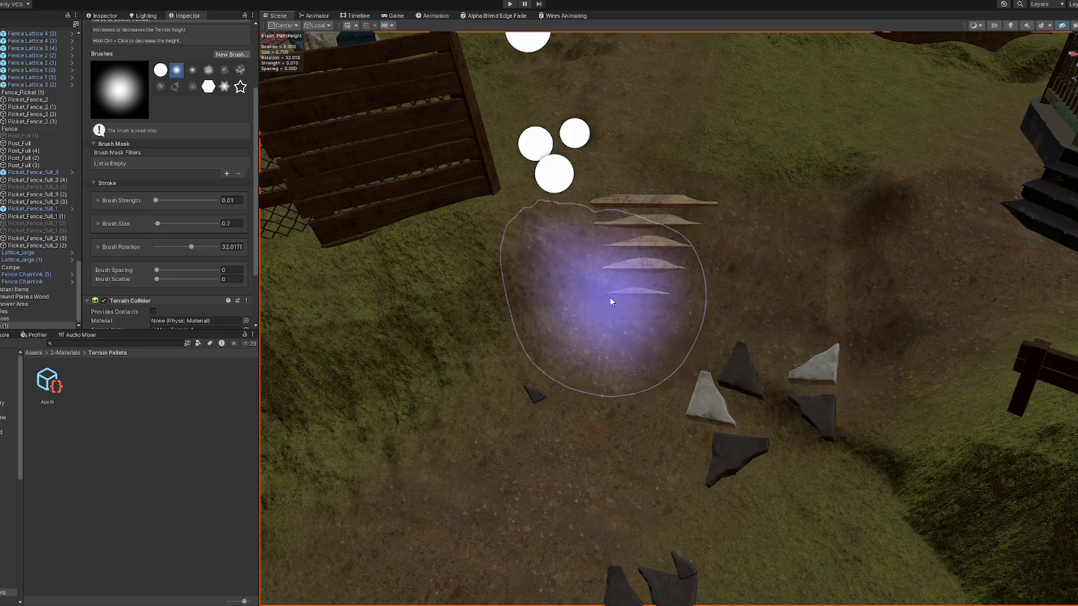
scroll(656, 241, "down", 5)
scroll(656, 244, "down", 5)
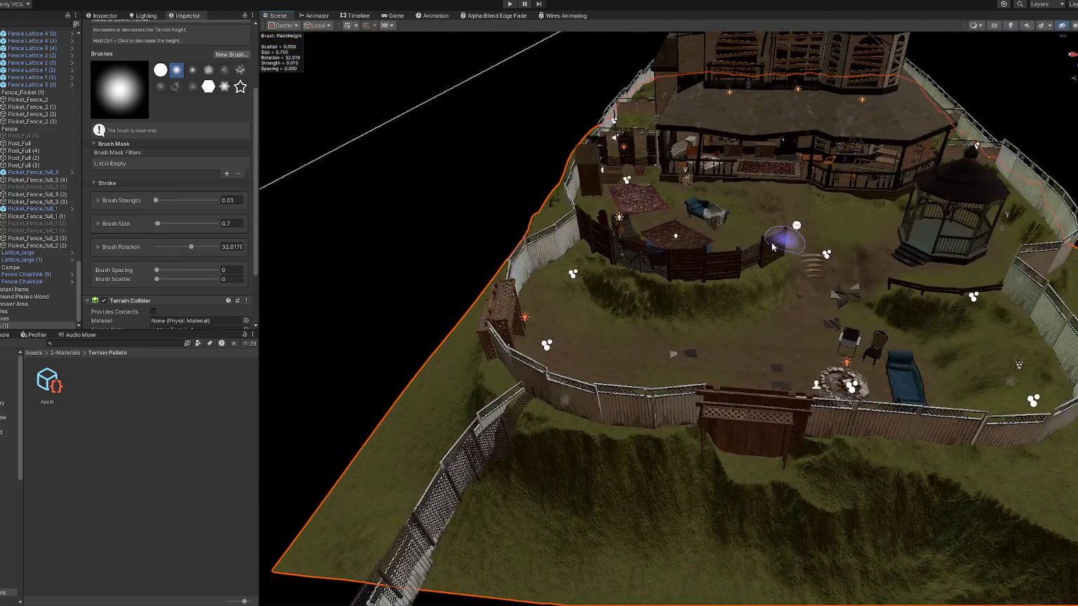
mouse_move(772, 246)
left_mouse_down()
mouse_move(775, 282)
mouse_move(794, 253)
mouse_move(815, 250)
mouse_move(705, 284)
mouse_move(584, 286)
left_mouse_up()
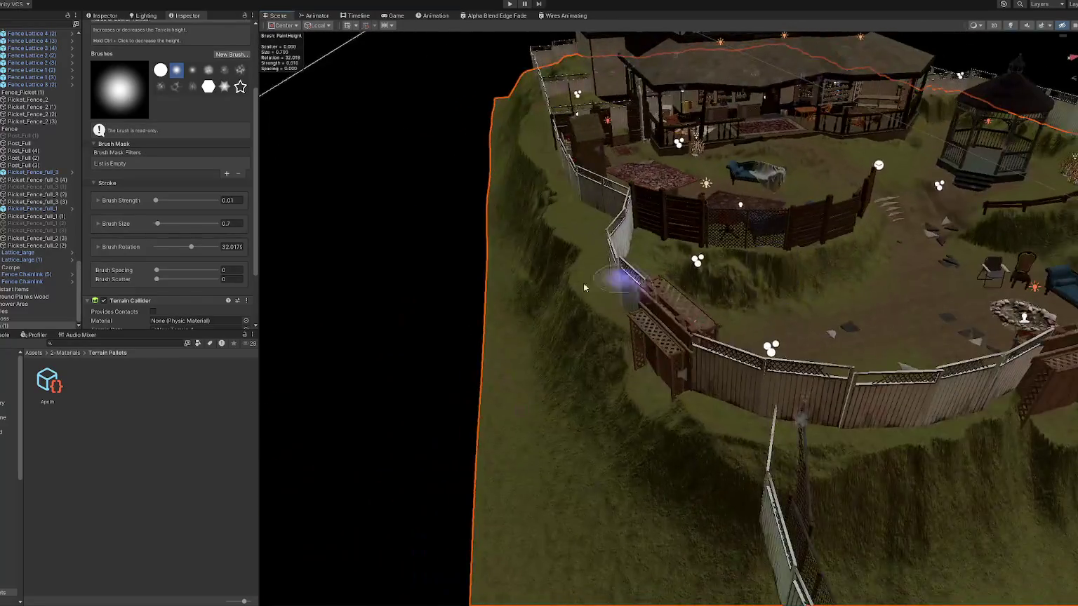
scroll(46, 249, "up", 5)
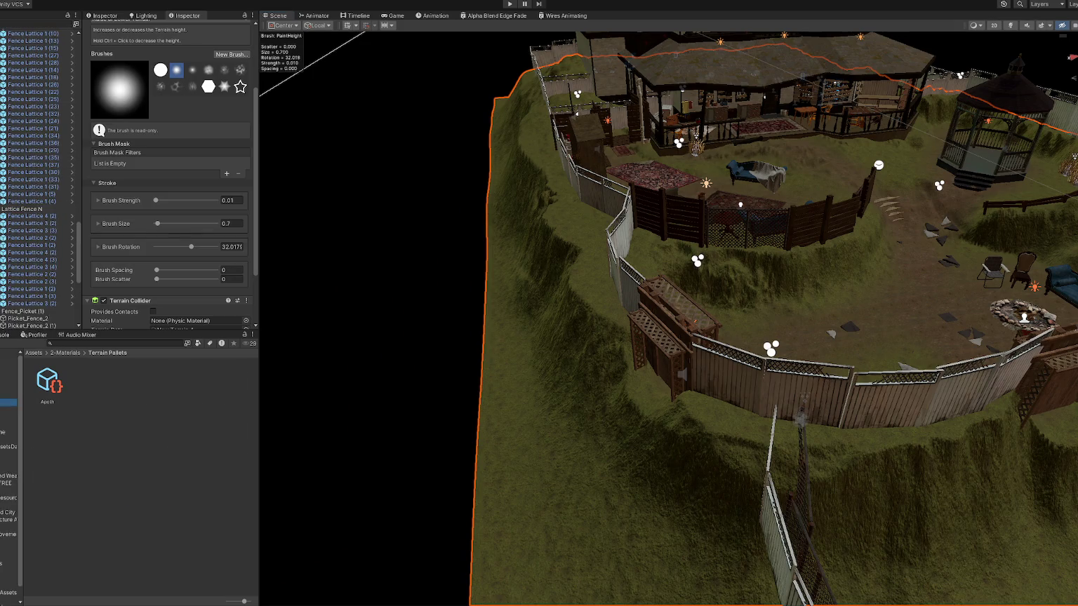
Open the Home scene from 6-Scenes additively alongside the current scene.
left_click(9, 410)
right_click(185, 442)
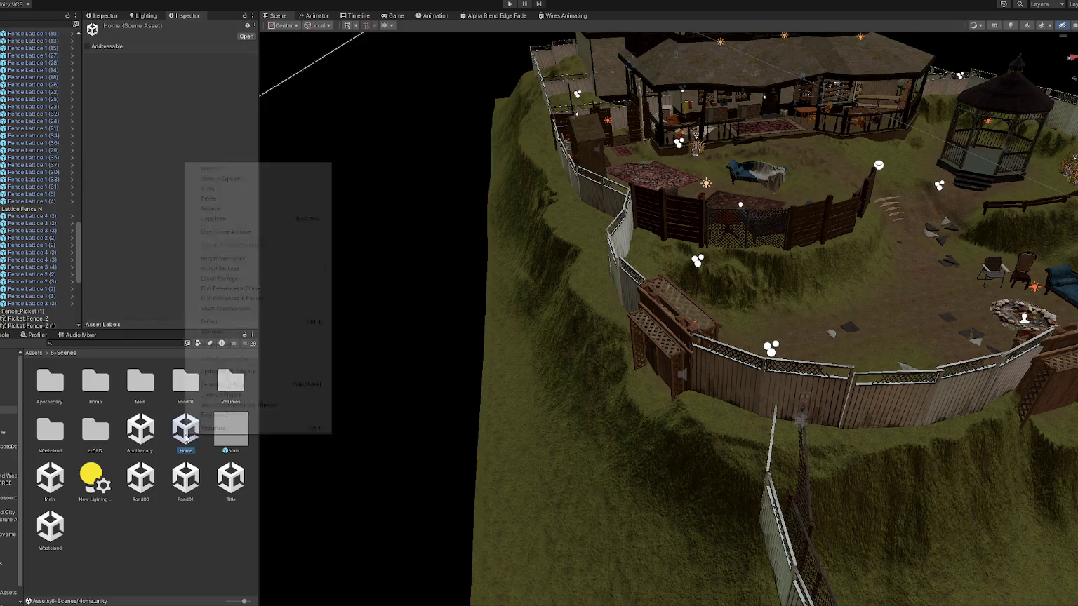
left_click(274, 232)
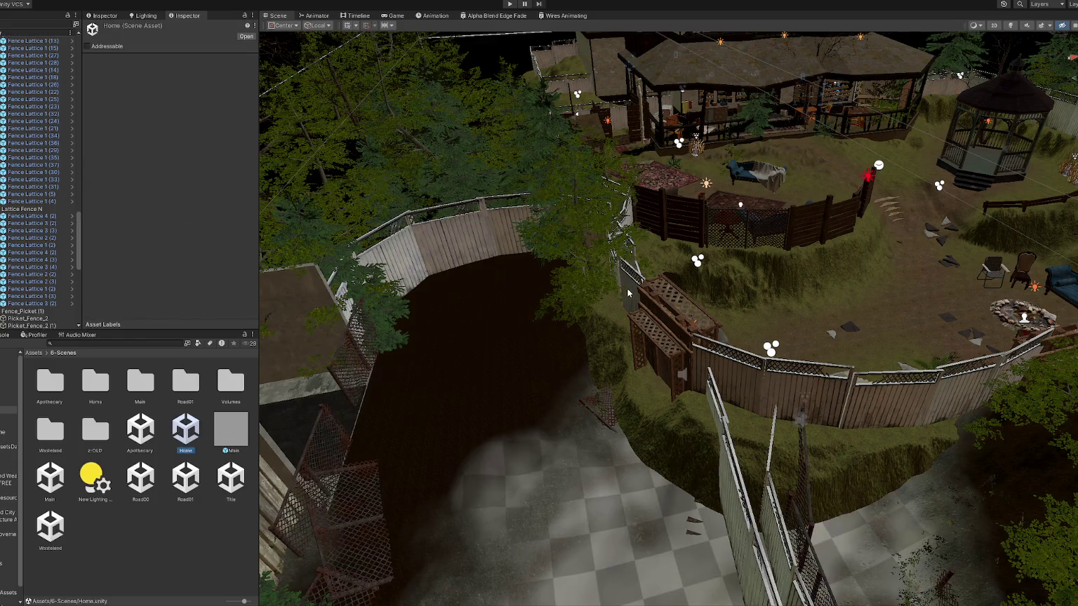
mouse_move(556, 281)
left_mouse_down()
mouse_move(664, 311)
mouse_move(711, 355)
mouse_move(667, 367)
mouse_move(309, 309)
left_mouse_up()
scroll(618, 372, "down", 5)
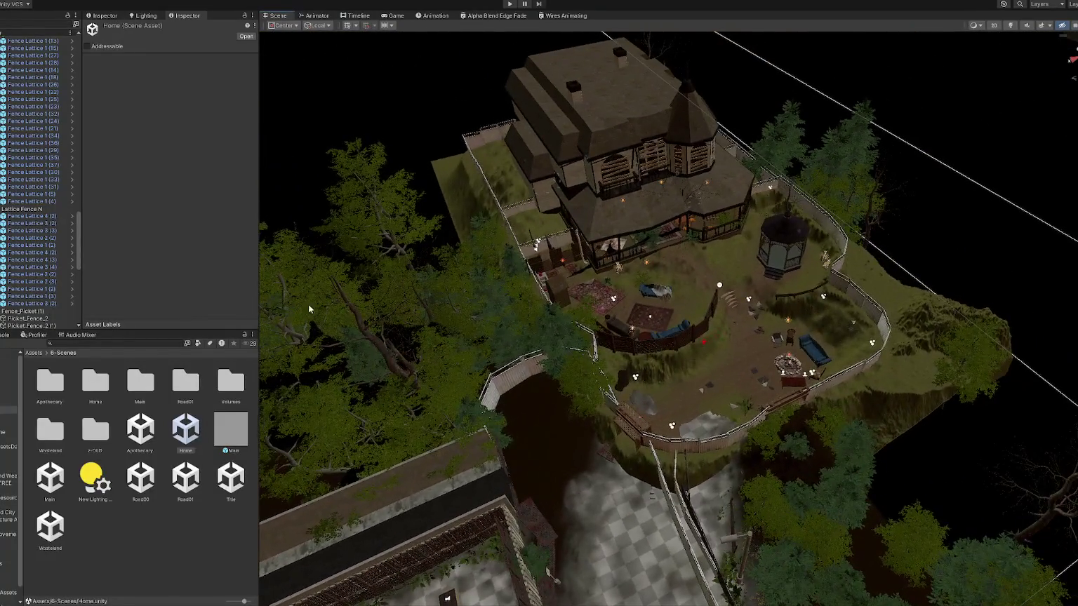
scroll(64, 244, "down", 5)
scroll(18, 224, "up", 15)
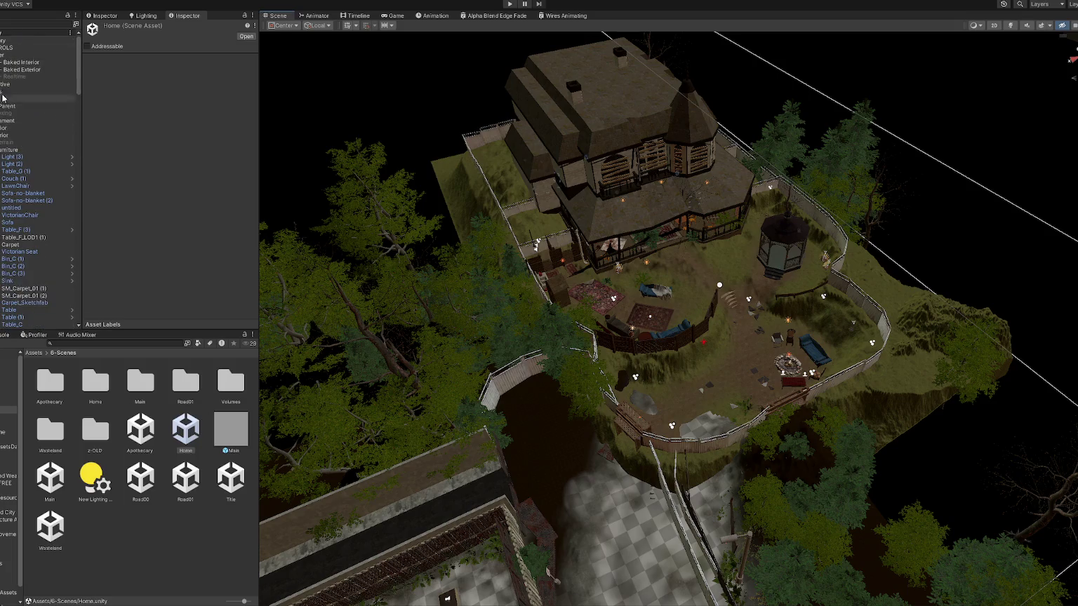
Move the selected Apothecary exterior pieces into place relative to the Home scene.
left_click(21, 40)
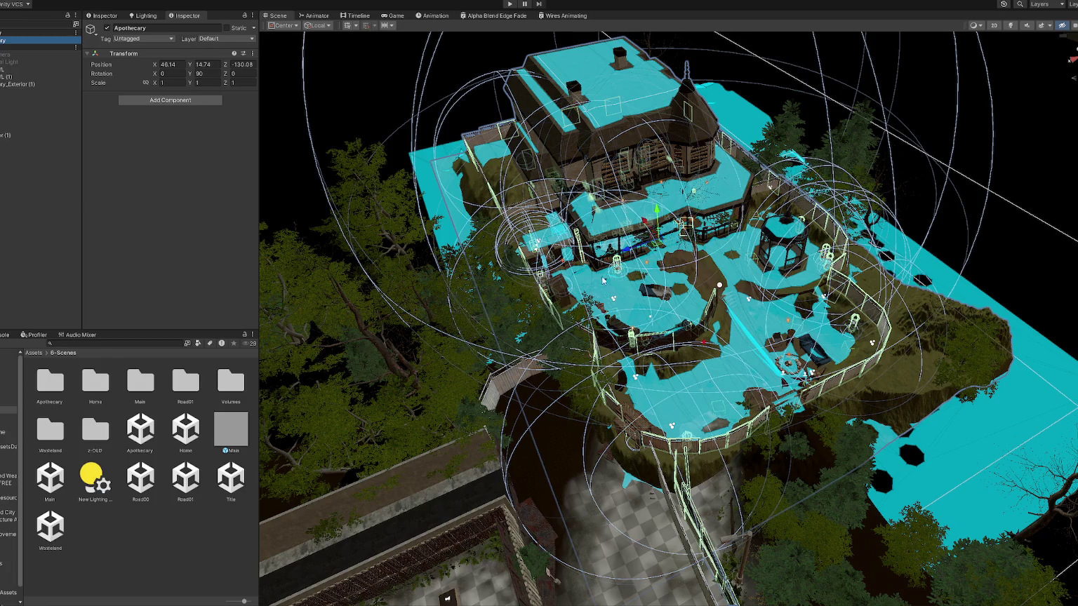
left_click_drag(640, 254, 705, 227)
key("ctrl+z")
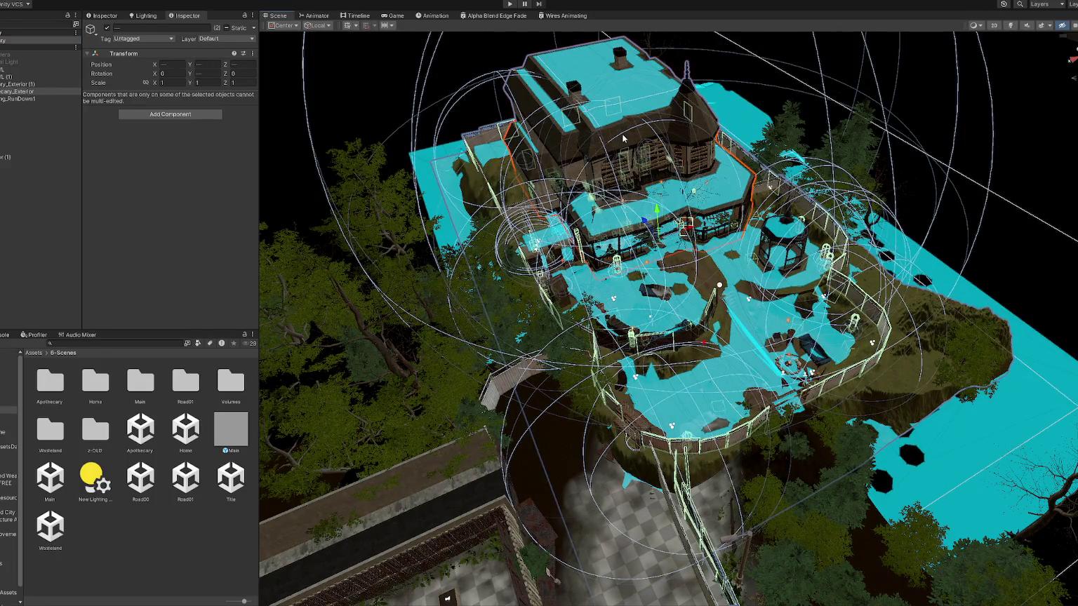
left_click(21, 83)
left_click(30, 42, "ctrl")
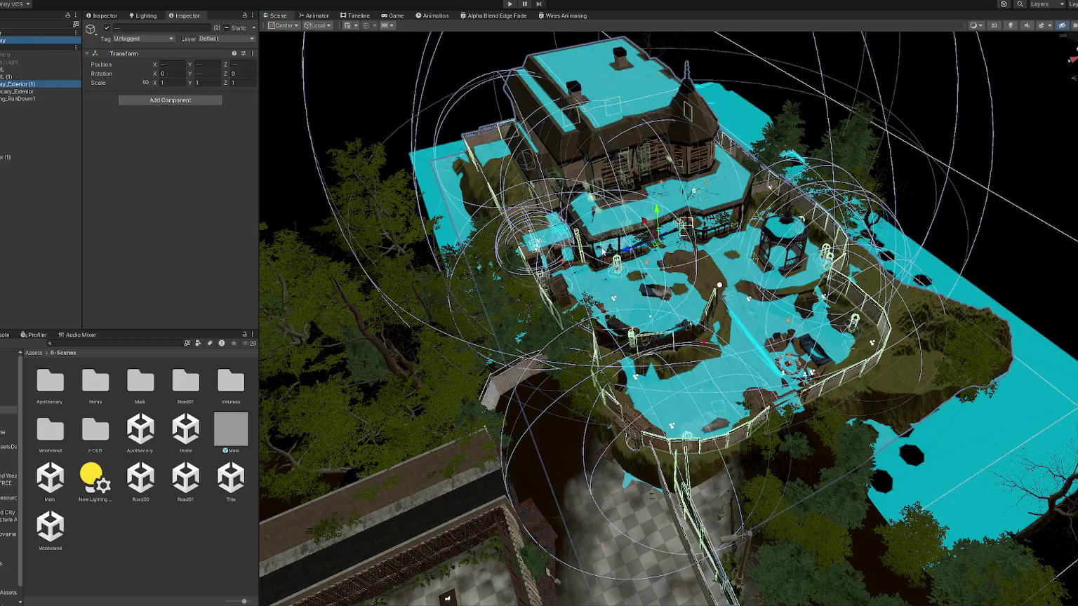
mouse_move(625, 250)
left_mouse_down()
mouse_move(687, 194)
mouse_move(679, 184)
mouse_move(670, 204)
left_mouse_up()
scroll(670, 204, "down", 3)
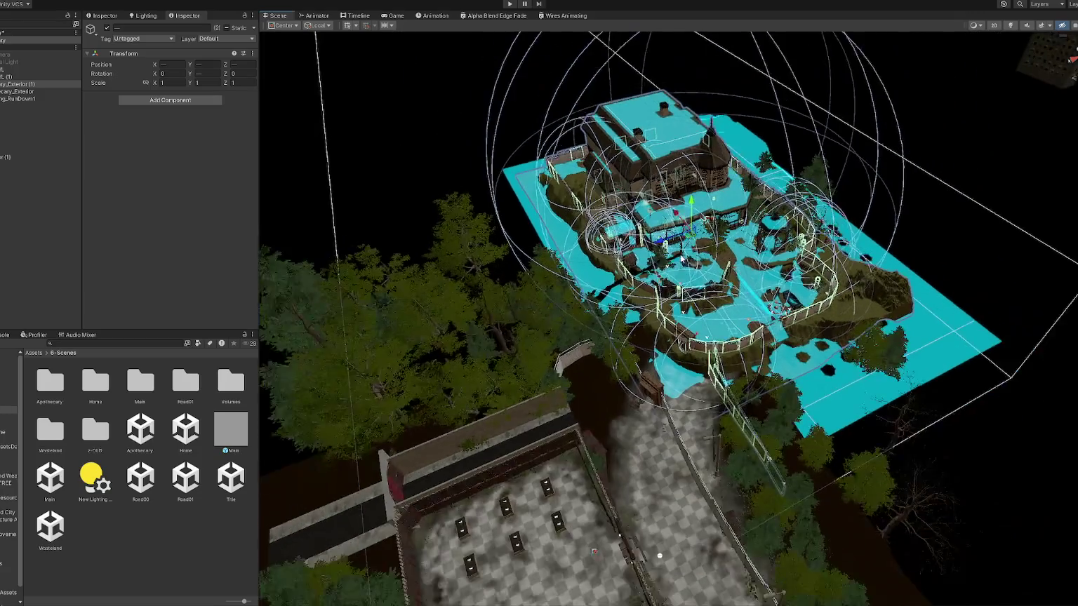
scroll(687, 256, "down", 2)
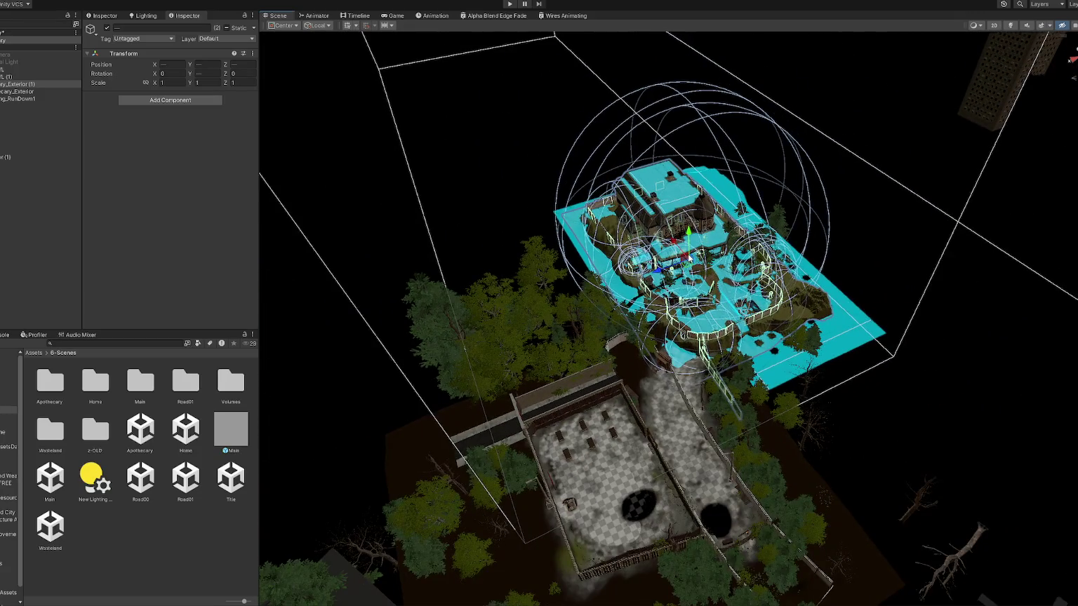
scroll(689, 258, "up", 3)
mouse_move(692, 210)
left_mouse_down()
mouse_move(678, 232)
mouse_move(700, 216)
mouse_move(699, 252)
left_mouse_up()
scroll(700, 252, "up", 2)
Place Back Door (1) in the fence opening at about X -21.84, Z -24.23.
left_click(650, 407)
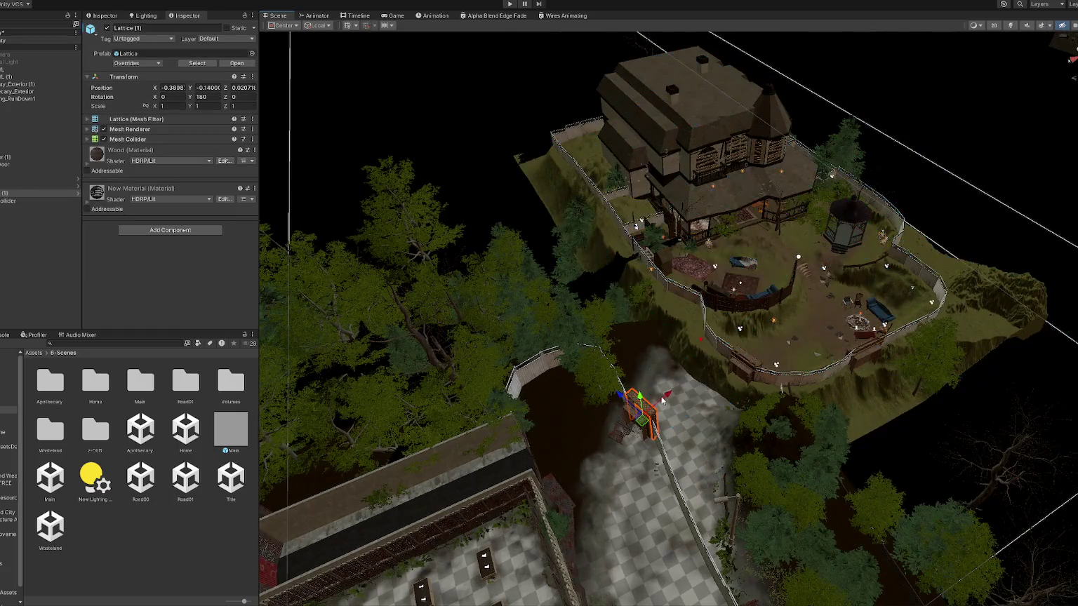
key("Up")
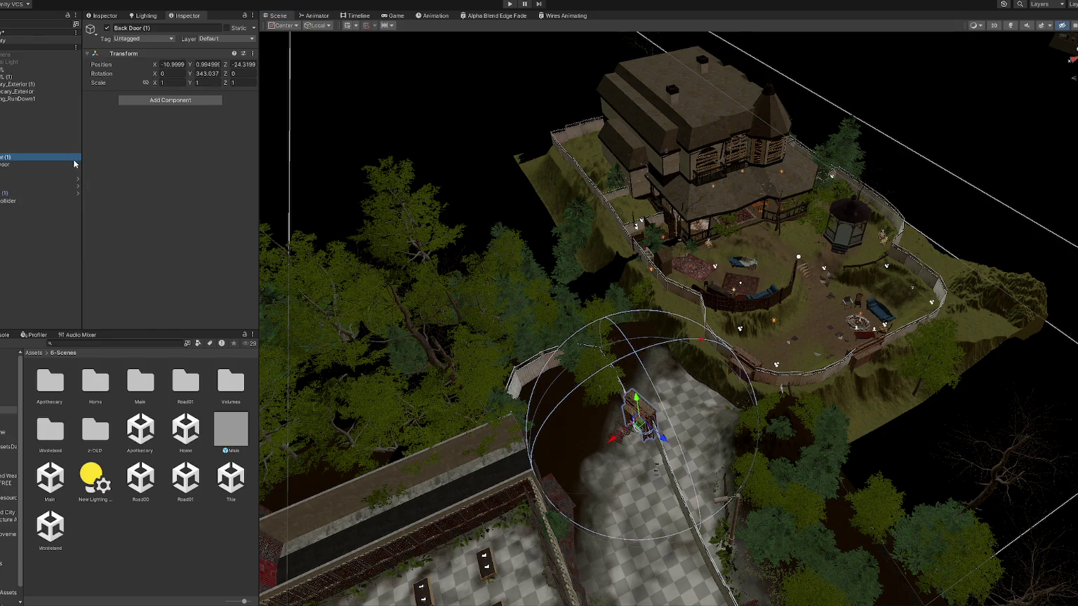
mouse_move(613, 440)
left_mouse_down()
mouse_move(702, 387)
mouse_move(759, 384)
mouse_move(747, 369)
left_mouse_up()
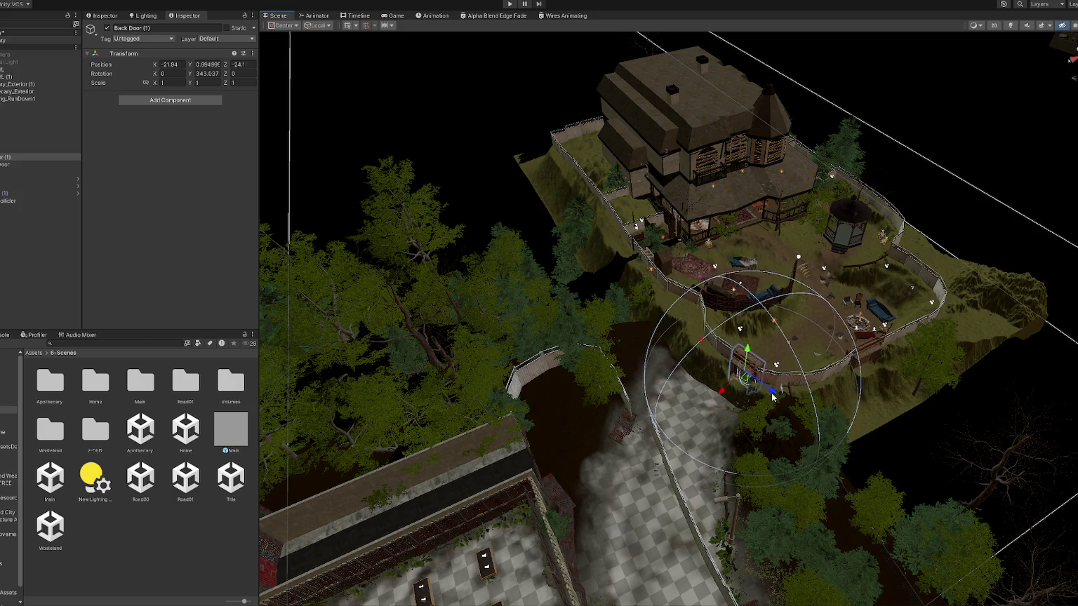
key("f")
mouse_move(665, 339)
left_mouse_down()
mouse_move(655, 342)
mouse_move(704, 343)
mouse_move(648, 337)
left_mouse_up()
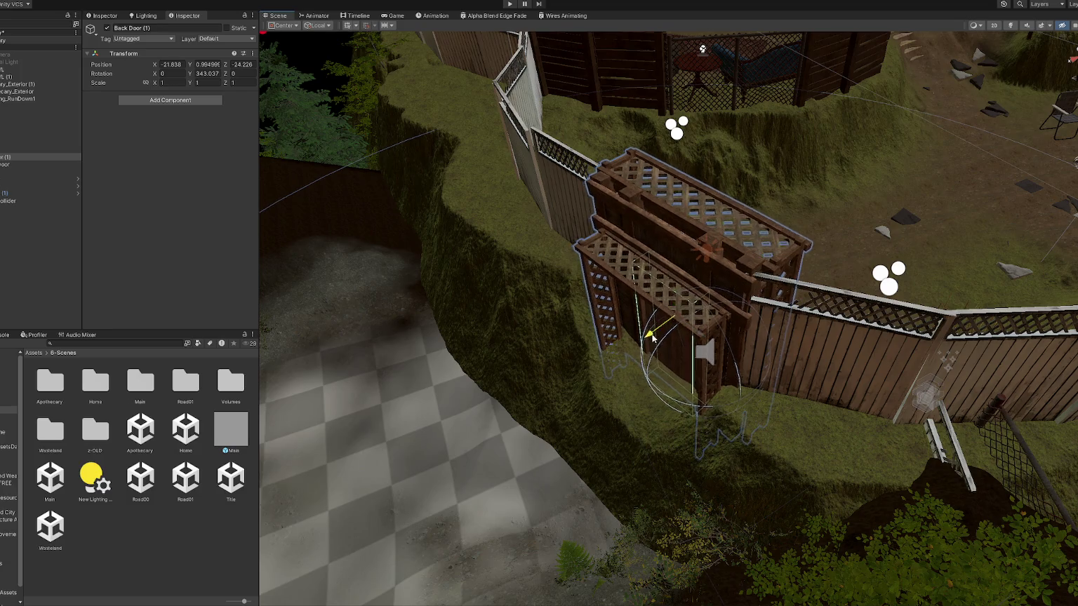
scroll(632, 281, "down", 10)
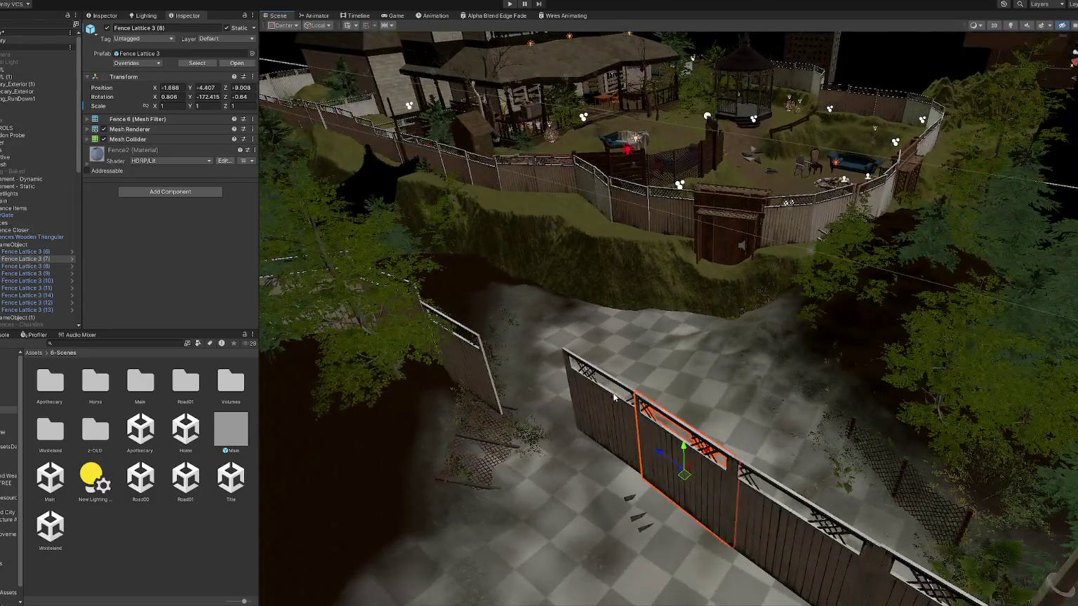
Move Fence Lattice 3 (7) toward the path and turn it about 60 degrees.
left_click(639, 397)
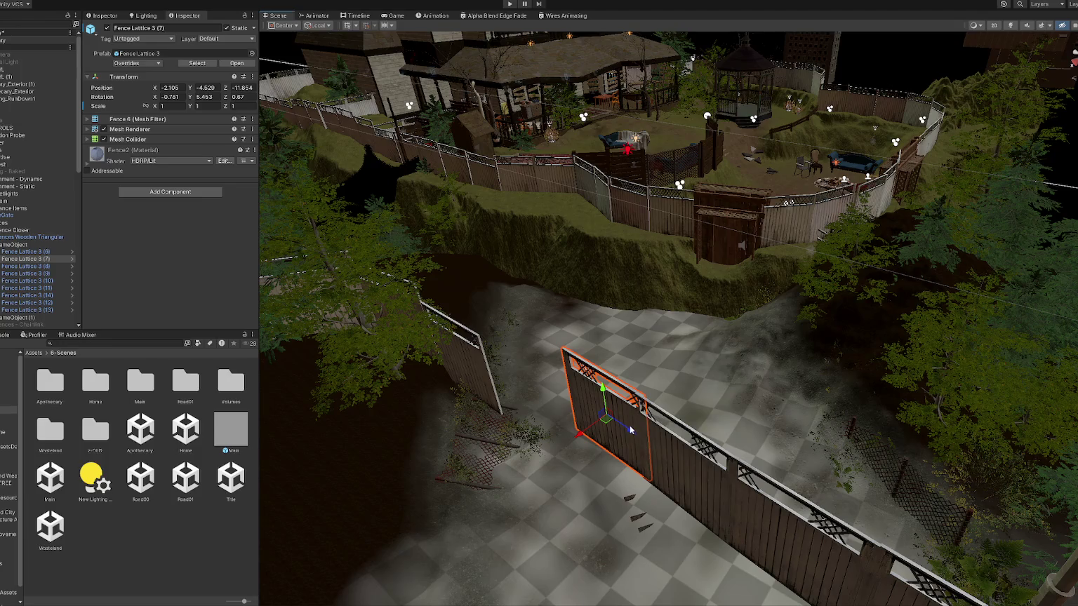
left_click_drag(630, 429, 555, 389)
key("e")
mouse_move(583, 351)
left_mouse_down()
mouse_move(628, 337)
mouse_move(561, 399)
mouse_move(563, 370)
left_mouse_up()
key("w")
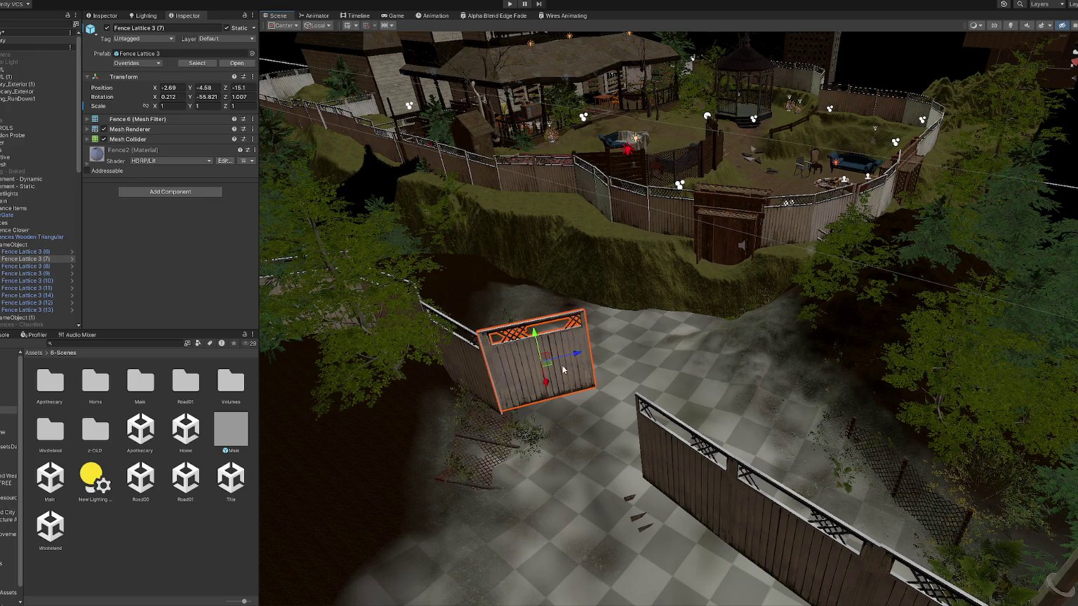
Turn Fence Lattice 3 (8) about 90 degrees and slide it right into line.
left_click(670, 477)
key("e")
left_click_drag(685, 500, 643, 502)
key("w")
mouse_move(719, 469)
left_mouse_down()
mouse_move(818, 438)
mouse_move(847, 447)
mouse_move(757, 253)
mouse_move(814, 263)
left_mouse_up()
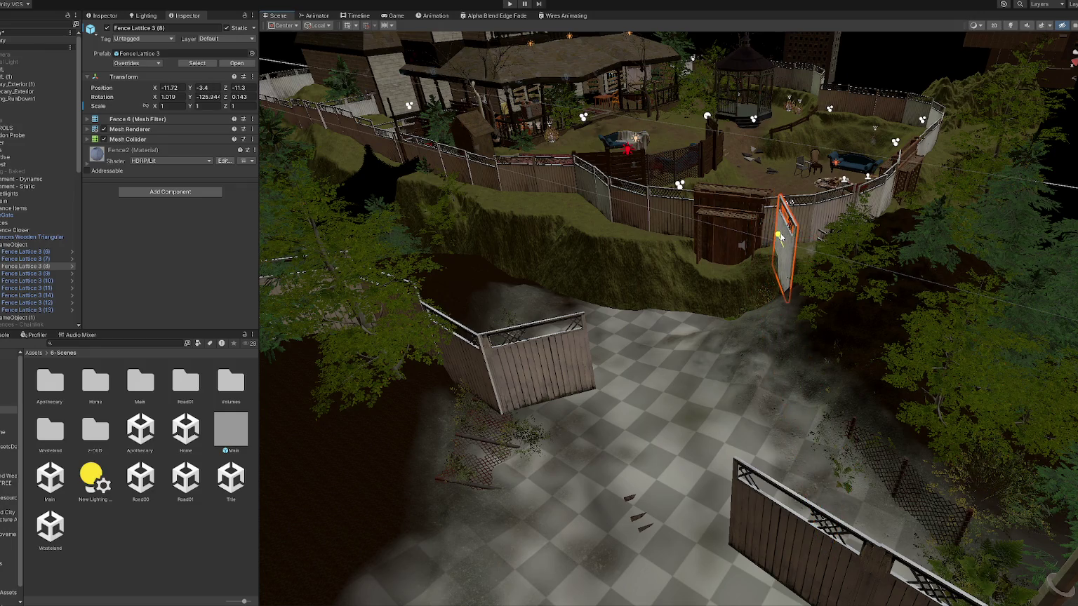
left_click_drag(821, 245, 809, 244)
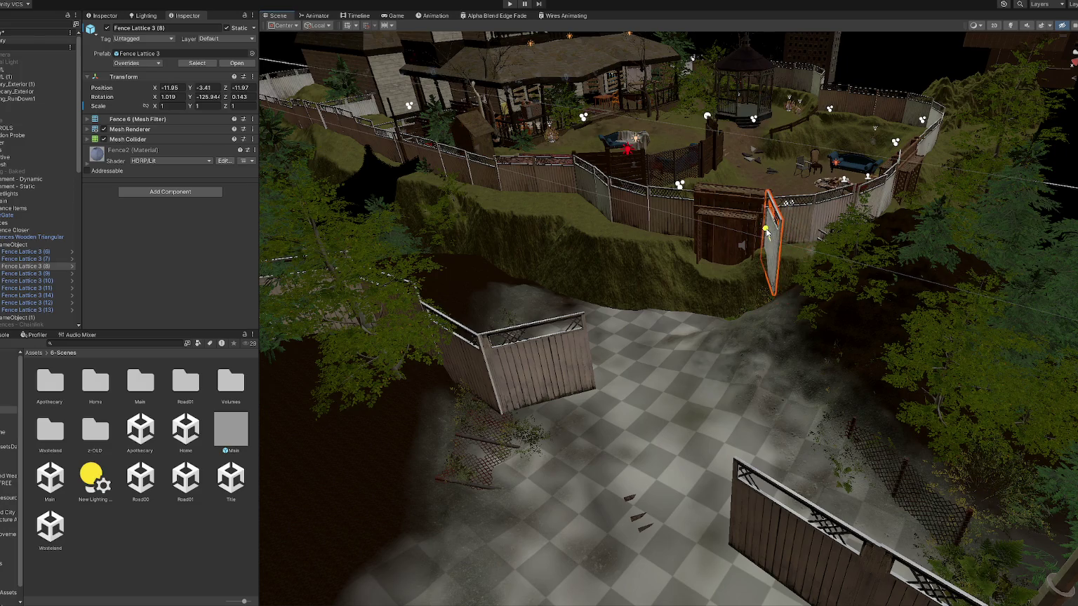
mouse_move(796, 258)
left_mouse_down()
mouse_move(676, 253)
mouse_move(625, 300)
mouse_move(645, 316)
left_mouse_up()
Duplicate the fence panel, then select and frame panel (7).
key("ctrl+d")
key("ctrl+d")
key("e")
mouse_move(717, 296)
left_mouse_down()
mouse_move(734, 310)
mouse_move(611, 295)
mouse_move(675, 384)
left_mouse_up()
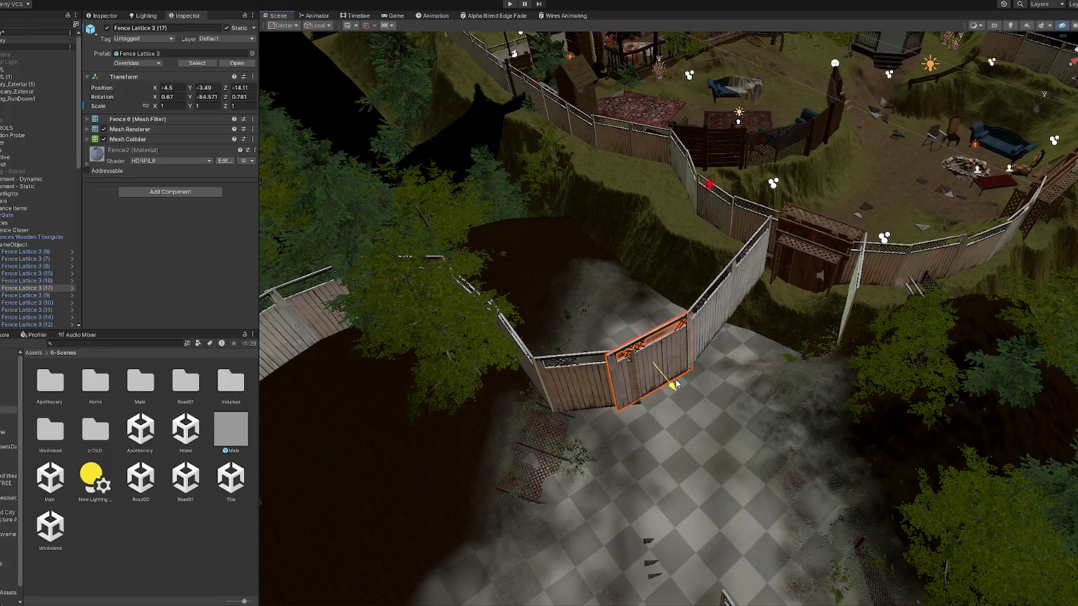
left_click(593, 383)
key("e")
key("f")
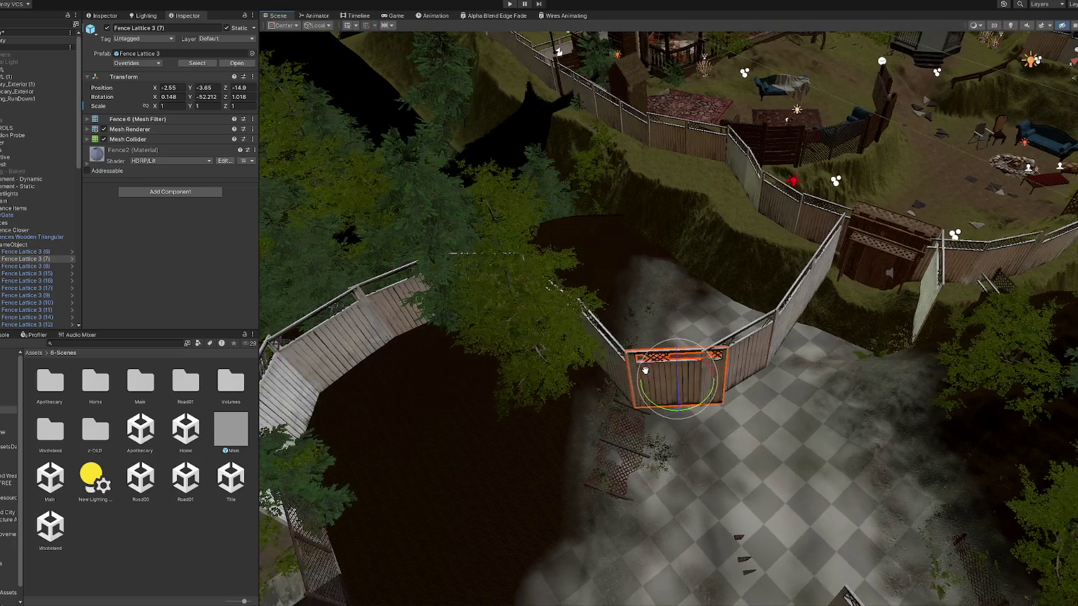
Nudge Fence Lattice 3 (6) into line and reposition the middle panel (7).
left_click(612, 366)
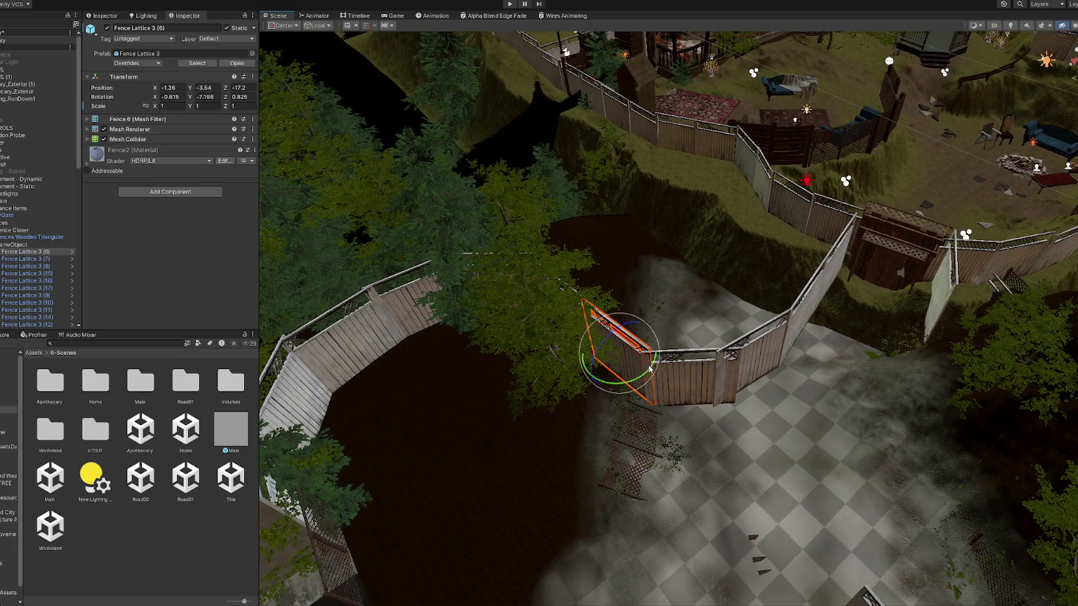
key("f")
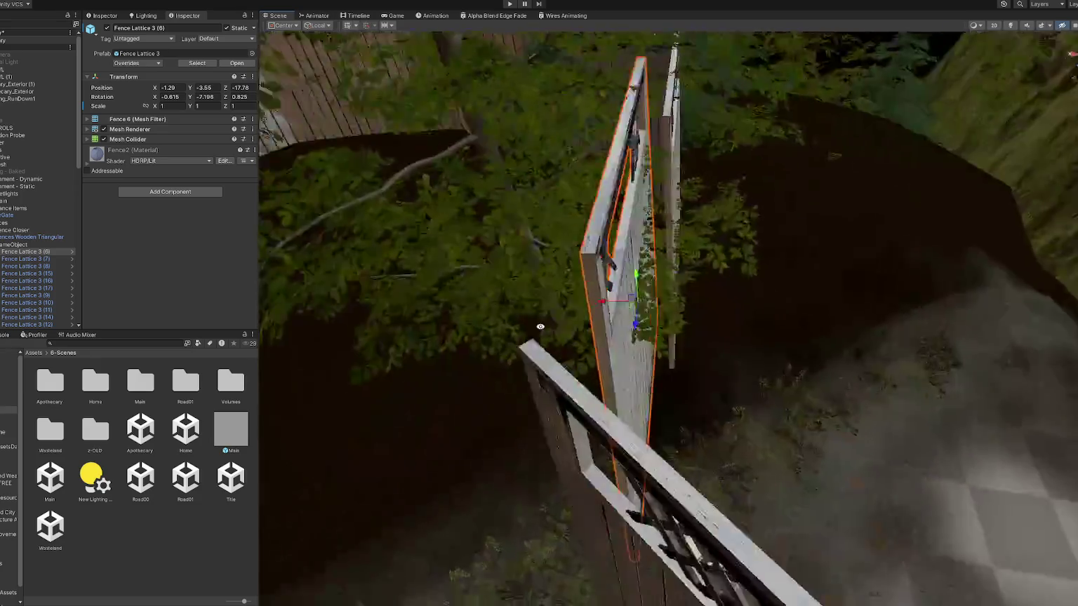
left_click_drag(628, 290, 649, 289)
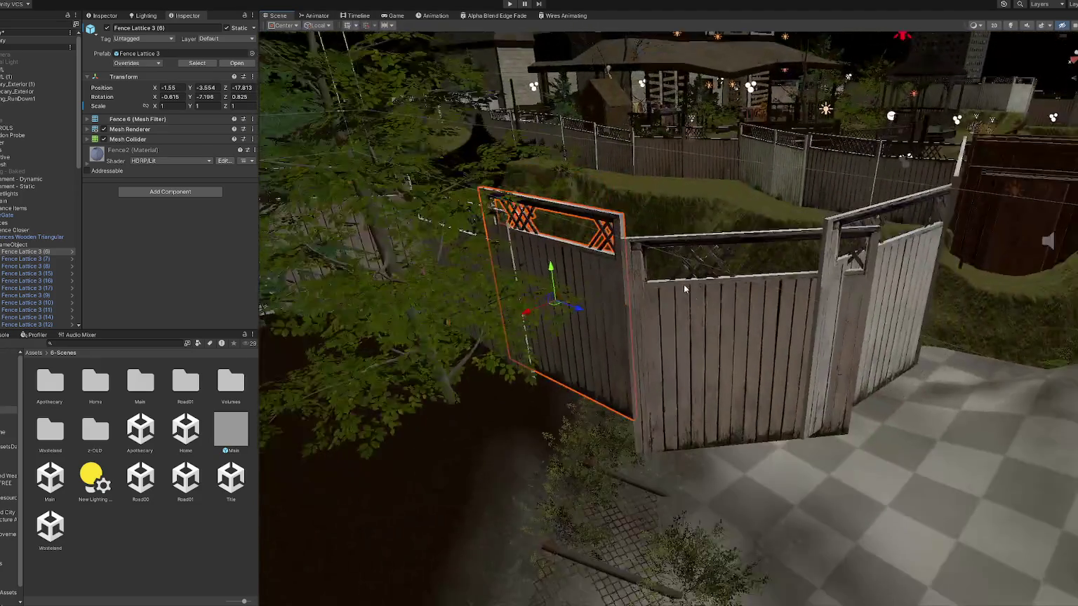
left_click(685, 289)
mouse_move(751, 354)
left_mouse_down()
mouse_move(742, 323)
mouse_move(755, 379)
mouse_move(702, 347)
mouse_move(663, 266)
left_mouse_up()
key("w")
Turn Fence Lattice 3 (17) about 7° and set (15) to -92.7° Y near X -10.82.
left_click(755, 379)
key("e")
mouse_move(679, 355)
left_mouse_down()
mouse_move(675, 327)
mouse_move(674, 345)
mouse_move(772, 309)
left_mouse_up()
left_click(772, 309)
left_click(857, 304)
mouse_move(881, 313)
left_mouse_down()
mouse_move(848, 308)
mouse_move(877, 288)
mouse_move(863, 295)
left_mouse_up()
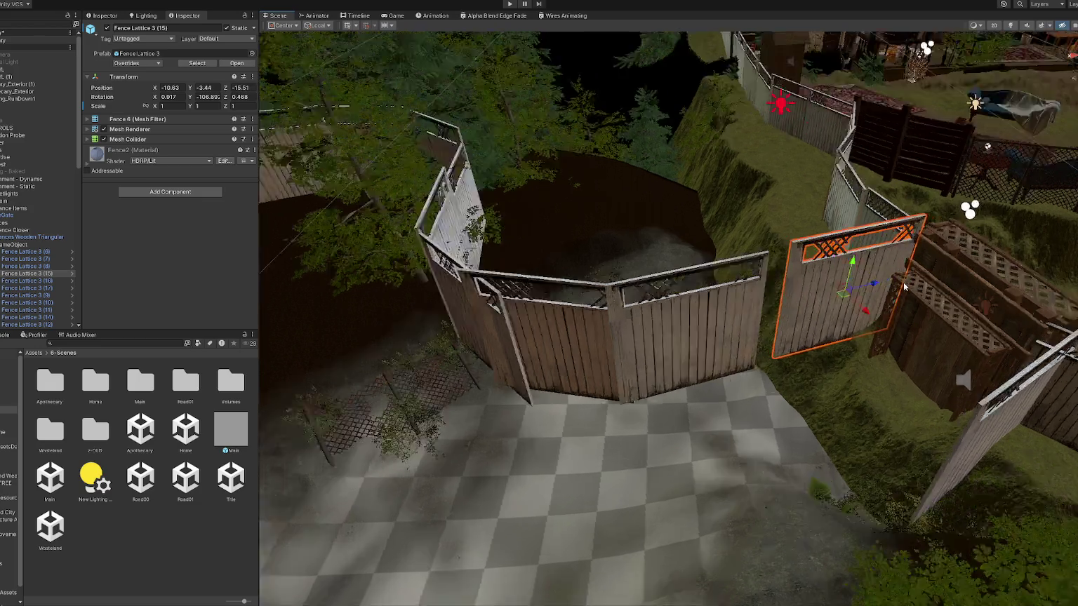
key("f")
mouse_move(996, 295)
left_mouse_down()
mouse_move(612, 326)
mouse_move(640, 313)
mouse_move(642, 330)
mouse_move(621, 313)
mouse_move(665, 313)
mouse_move(651, 303)
mouse_move(651, 313)
left_mouse_up()
key("e")
key("w")
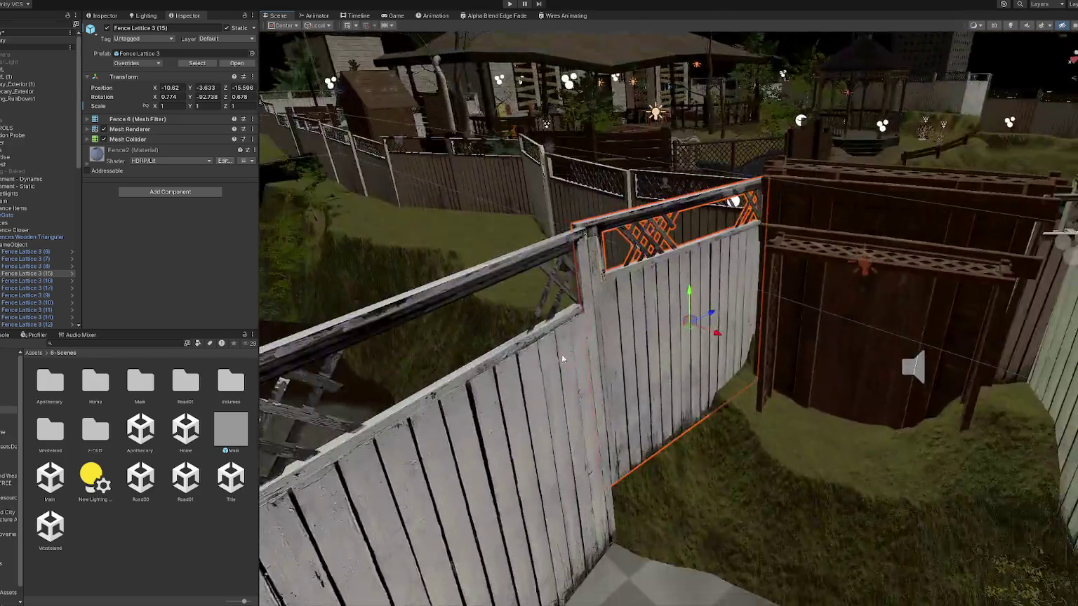
Slide Fence Lattice 3 (16) along its depth axis, then frame Fence Lattice 3 (17).
left_click_drag(562, 358, 478, 392)
left_click(477, 392)
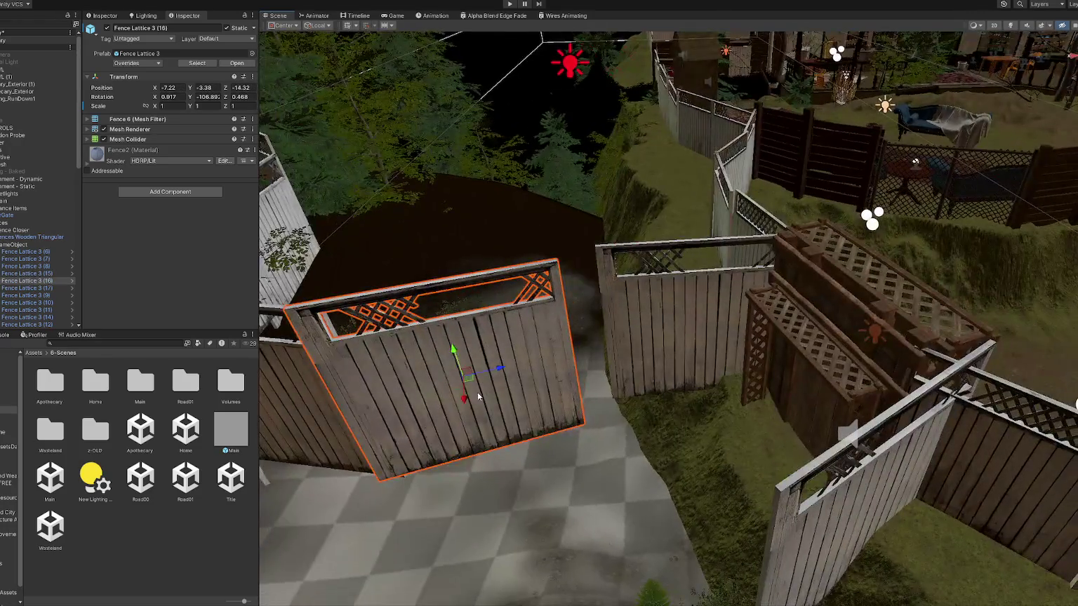
mouse_move(495, 344)
left_mouse_down()
mouse_move(546, 341)
mouse_move(517, 347)
mouse_move(515, 361)
mouse_move(529, 358)
left_mouse_up()
left_click(548, 330)
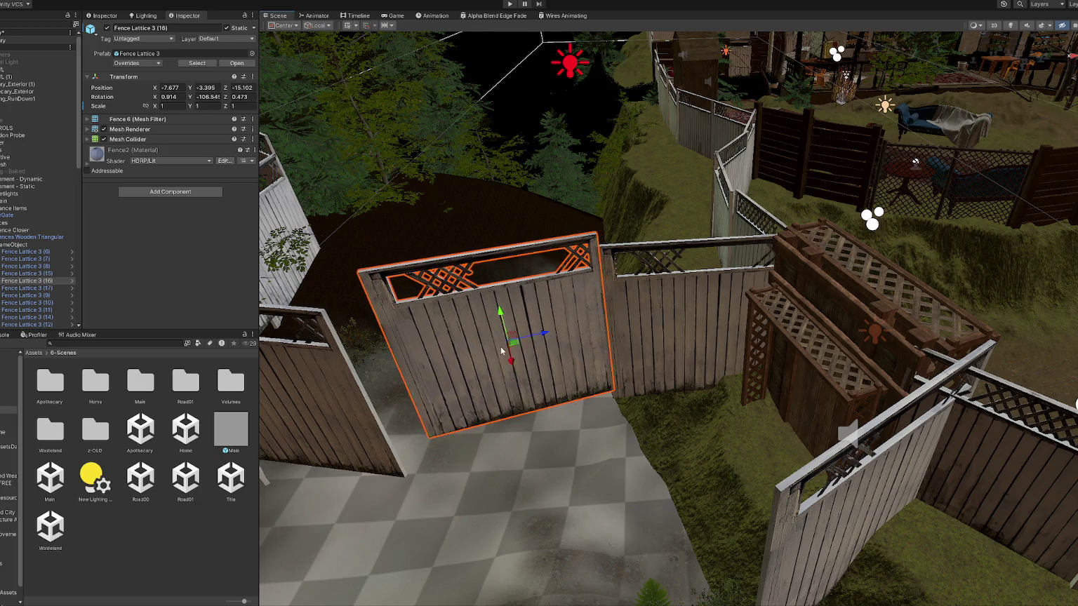
key("f")
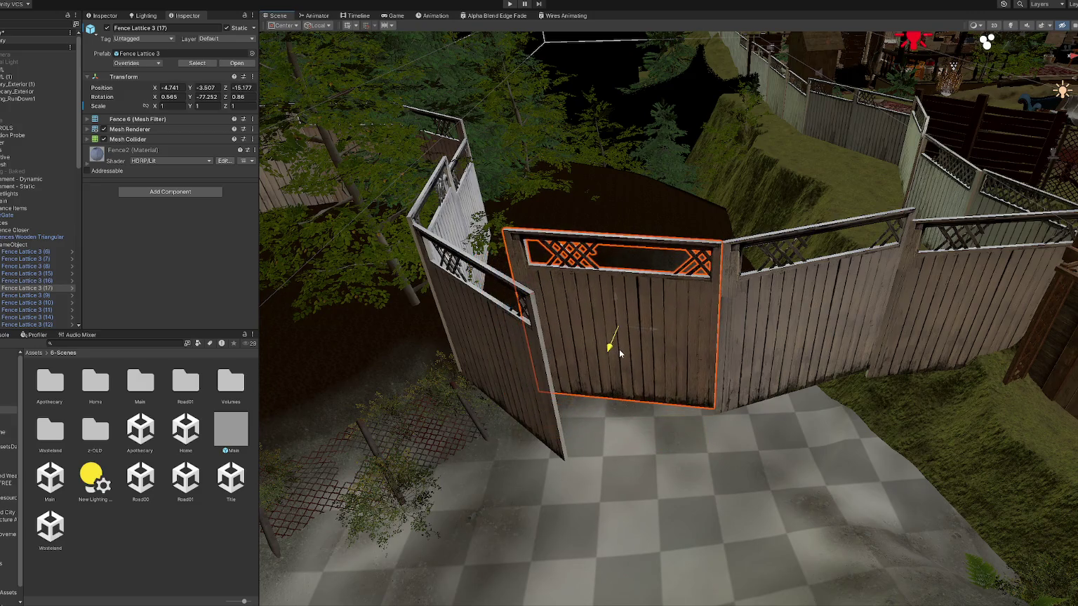
Delete Fence Lattice 3 (7), then turn Fence Lattice 3 (6) edge-on into the fence corner.
left_click(523, 363)
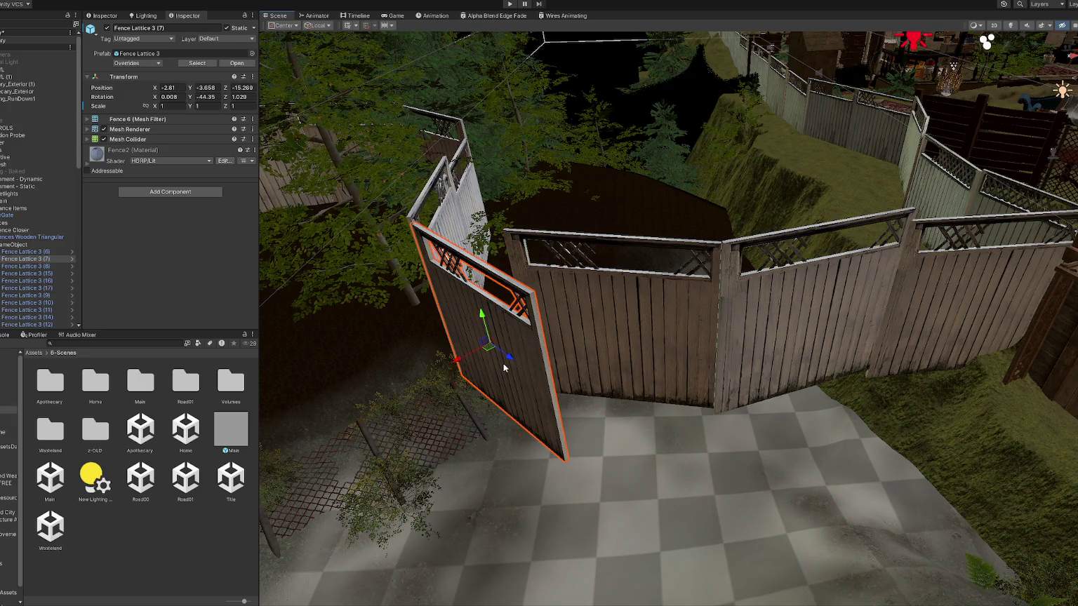
key("Delete")
left_click(469, 328)
mouse_move(464, 275)
left_mouse_down()
mouse_move(487, 266)
mouse_move(467, 275)
mouse_move(492, 294)
left_mouse_up()
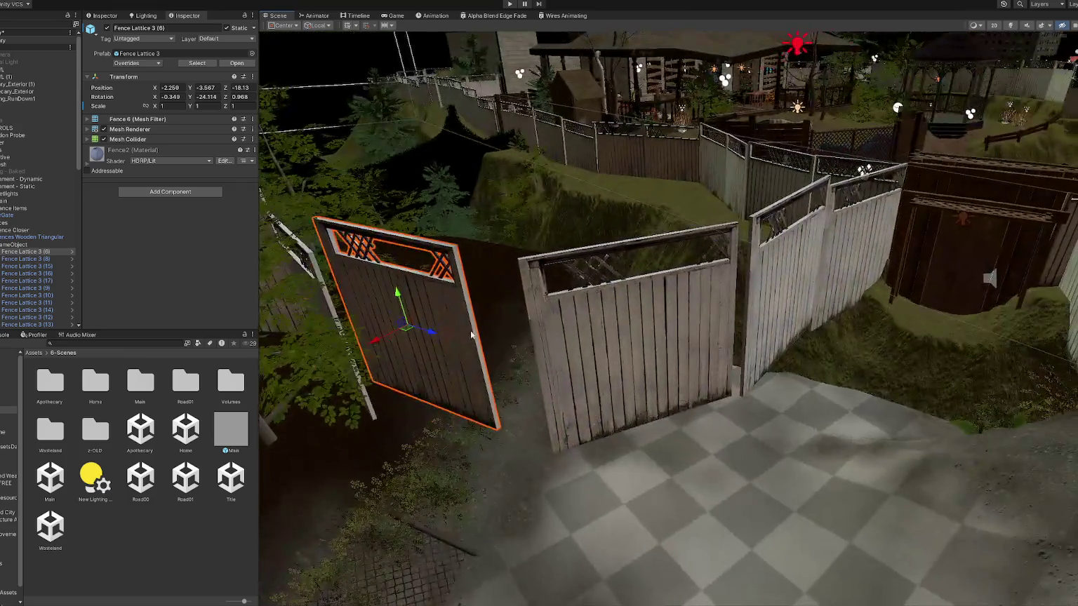
left_click_drag(422, 330, 488, 344)
Shift Fence Lattice 3 (6) with the right panel, then view thin panels (9) and (10).
left_click(561, 315, "shift")
left_click_drag(570, 314, 619, 321)
mouse_move(554, 337)
left_mouse_down()
mouse_move(565, 298)
mouse_move(683, 330)
left_mouse_up()
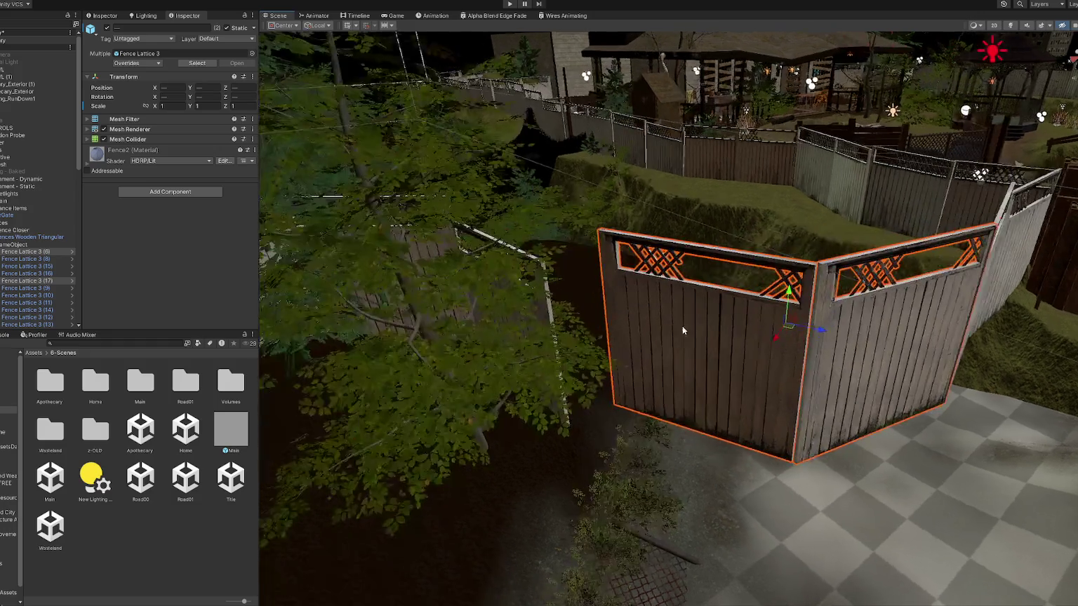
left_click(549, 312)
mouse_move(549, 312)
left_mouse_down()
mouse_move(528, 316)
mouse_move(615, 309)
mouse_move(552, 300)
mouse_move(589, 298)
left_mouse_up()
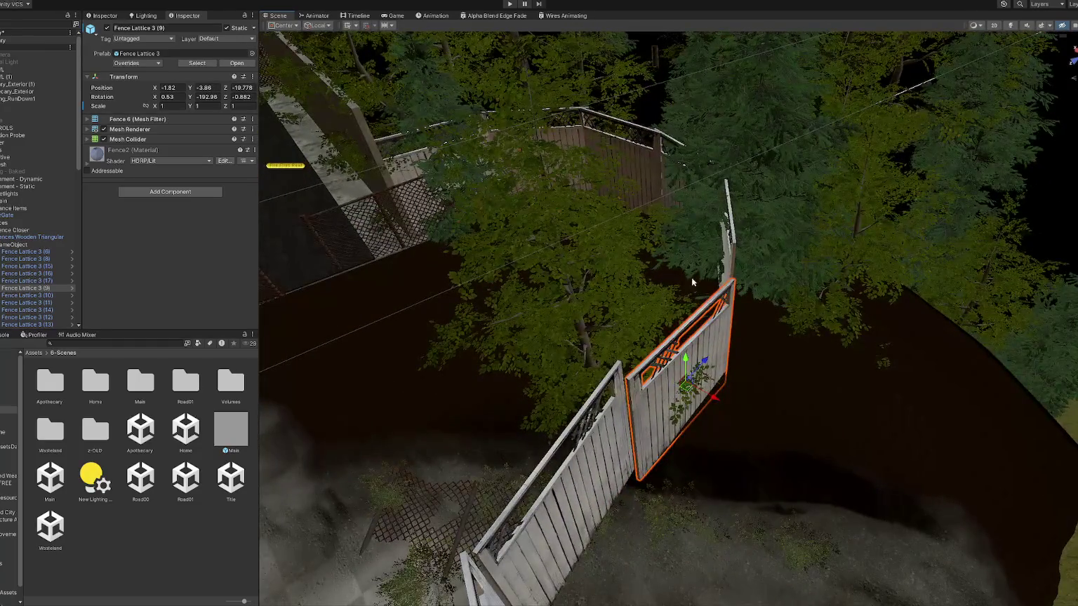
left_click(727, 267)
mouse_move(727, 267)
left_mouse_down()
mouse_move(888, 313)
mouse_move(634, 370)
left_mouse_up()
Slide Fence Lattice 3 (10) in line with the railing and turn (11) slightly to match.
mouse_move(586, 310)
left_mouse_down()
mouse_move(608, 317)
mouse_move(671, 290)
left_mouse_up()
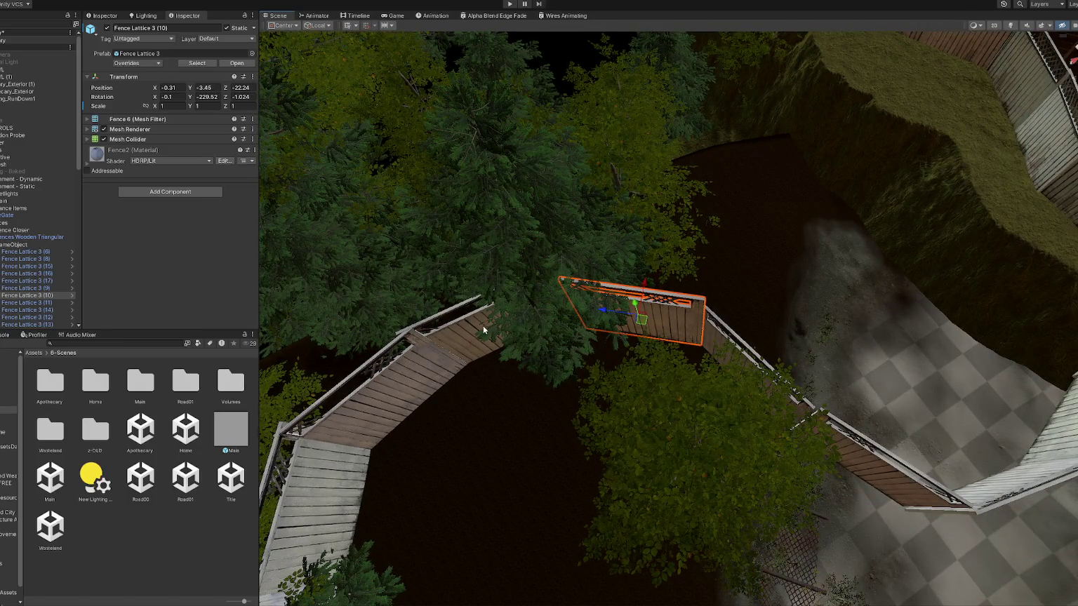
left_click(502, 317)
key("e")
mouse_move(484, 317)
left_mouse_down()
mouse_move(522, 364)
mouse_move(489, 346)
left_mouse_up()
Rotate Fence Lattice 3 (13) slightly to align with the railing.
left_click(496, 364)
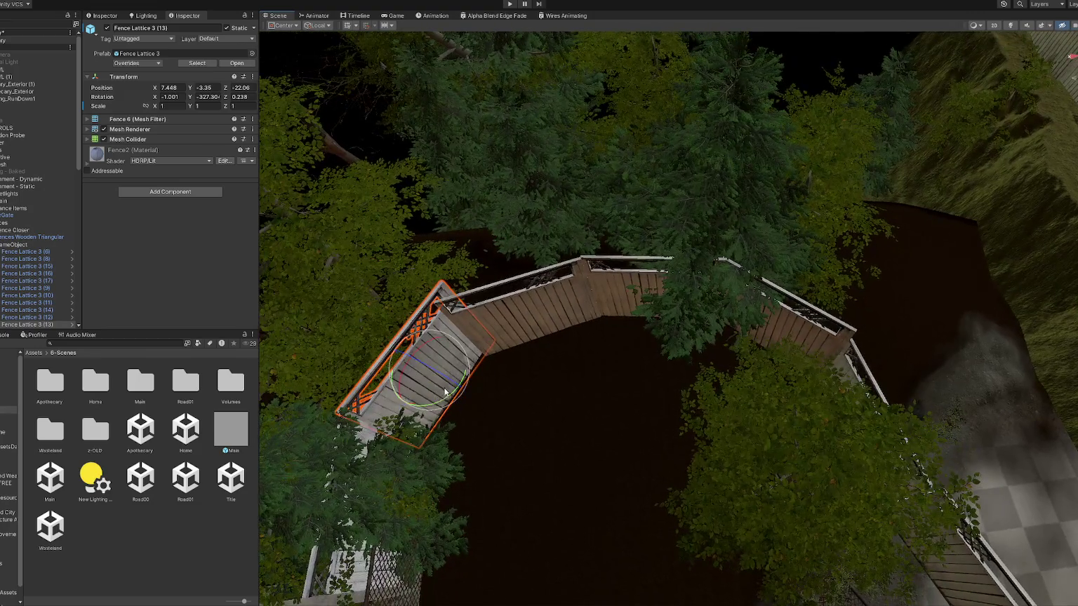
left_click(442, 401)
key("e")
left_click_drag(442, 400, 427, 366)
key("w")
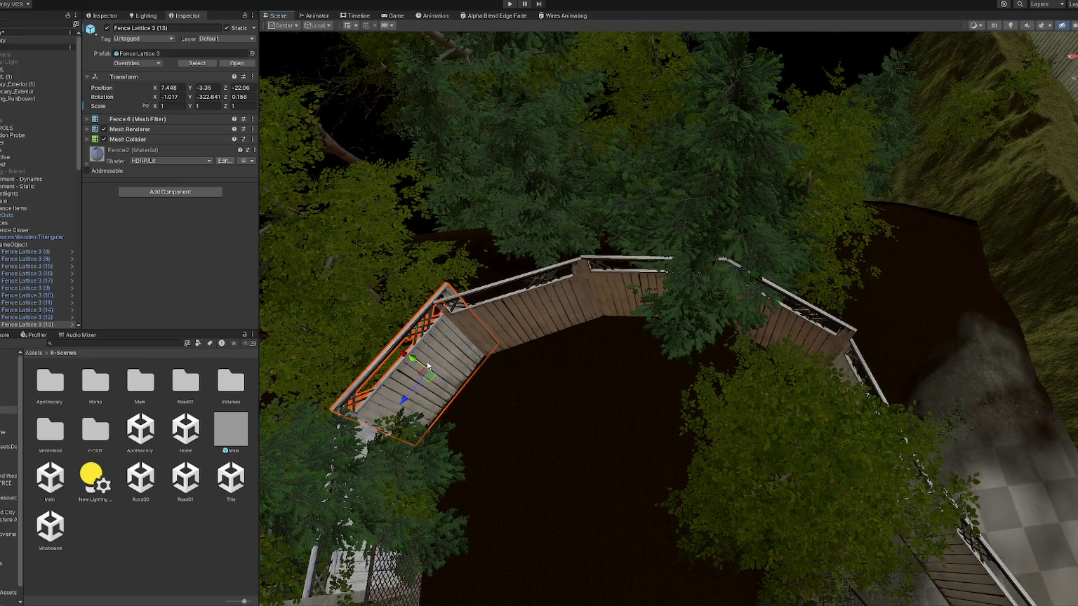
Rotate and nudge Fence Lattice 3 (14) so it follows the railing.
left_click(484, 319)
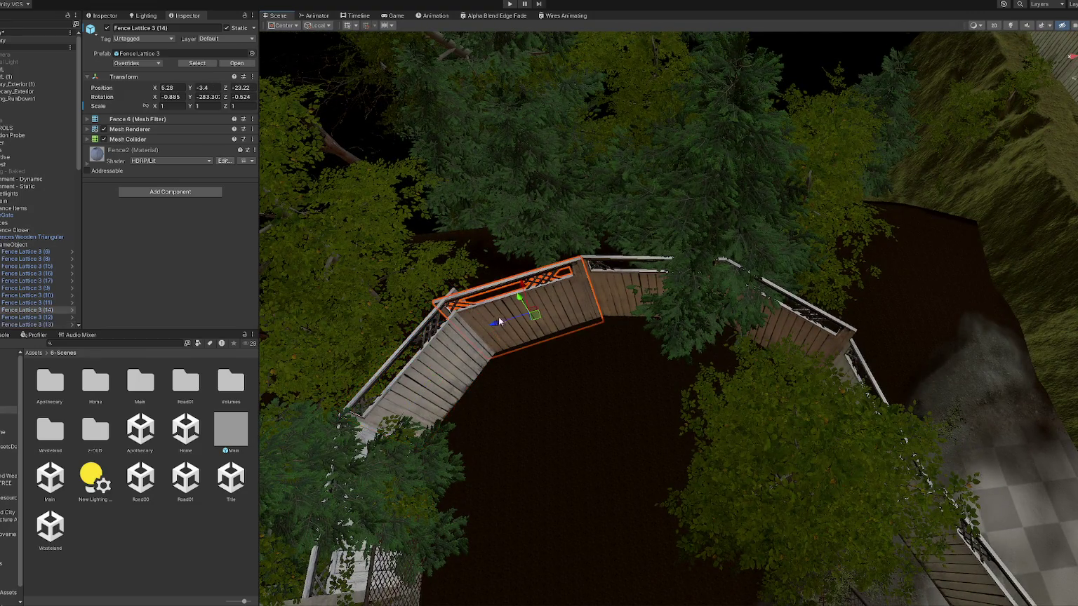
left_click_drag(533, 343, 525, 346)
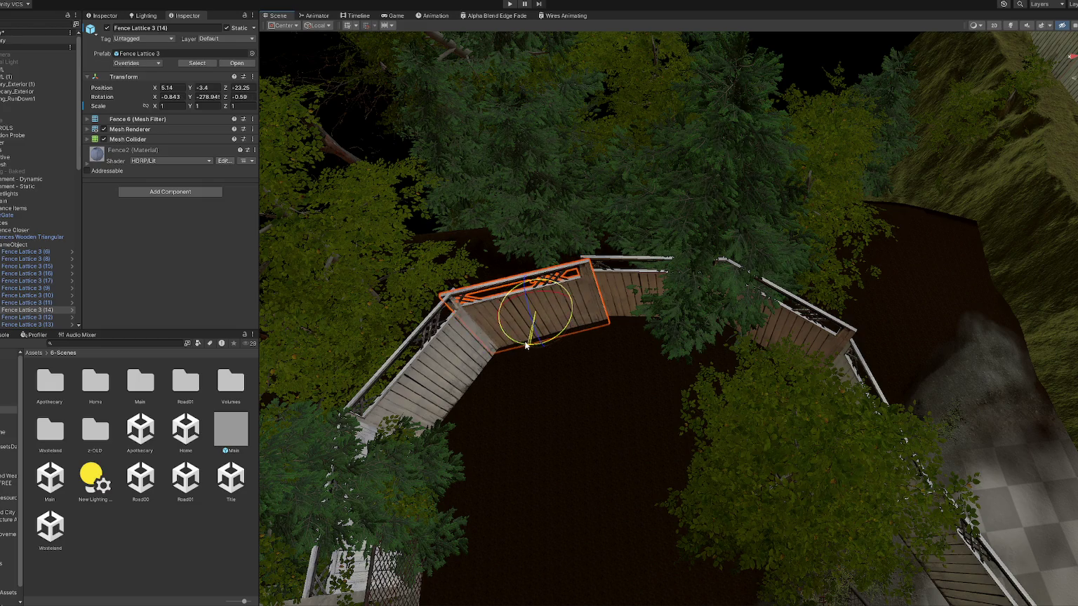
left_click_drag(540, 294, 572, 291)
mouse_move(498, 318)
left_mouse_down()
mouse_move(530, 324)
mouse_move(533, 338)
mouse_move(506, 314)
mouse_move(625, 397)
mouse_move(706, 426)
mouse_move(535, 261)
mouse_move(498, 258)
mouse_move(620, 305)
mouse_move(590, 277)
left_mouse_up()
Move Fence Lattice 3 (9) across to the far gap in the fence.
left_click(582, 406)
mouse_move(580, 391)
left_mouse_down()
mouse_move(579, 308)
mouse_move(563, 351)
left_mouse_up()
key("e")
mouse_move(565, 312)
left_mouse_down()
mouse_move(467, 249)
mouse_move(623, 284)
mouse_move(606, 277)
mouse_move(652, 252)
mouse_move(632, 219)
left_mouse_up()
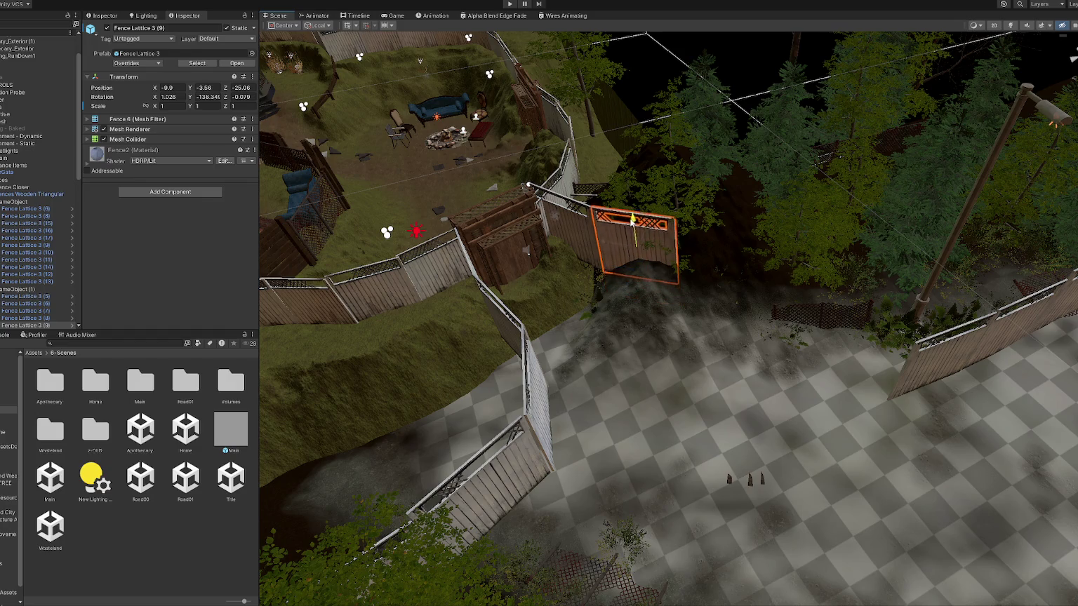
mouse_move(928, 358)
left_mouse_down()
mouse_move(955, 396)
mouse_move(940, 370)
left_mouse_up()
key("e")
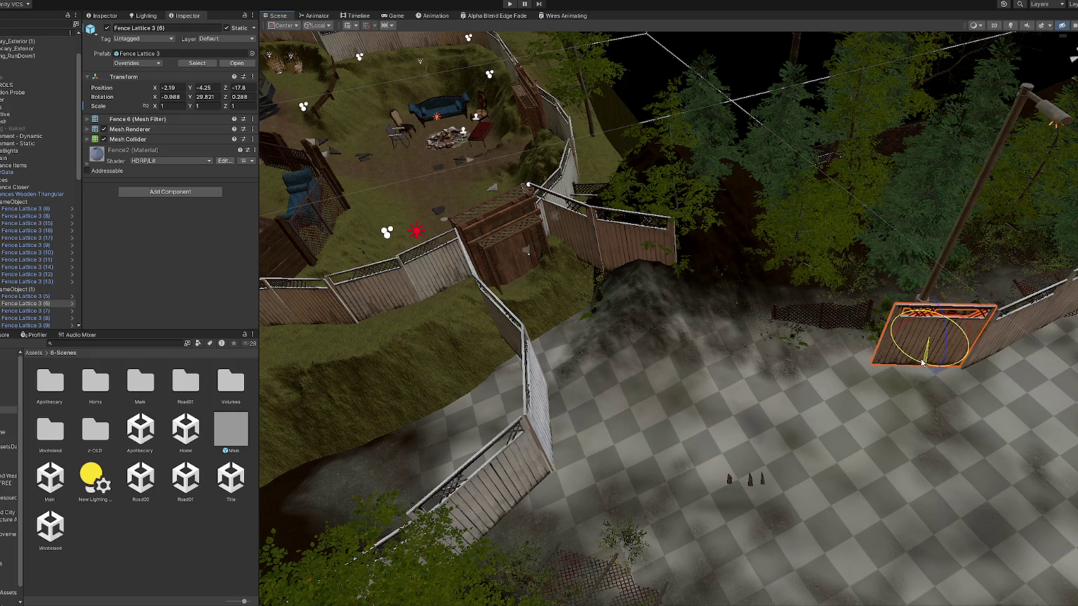
Duplicate Fence Lattice 3 (9) and rotate the copy to fit the fence line.
left_click(659, 264)
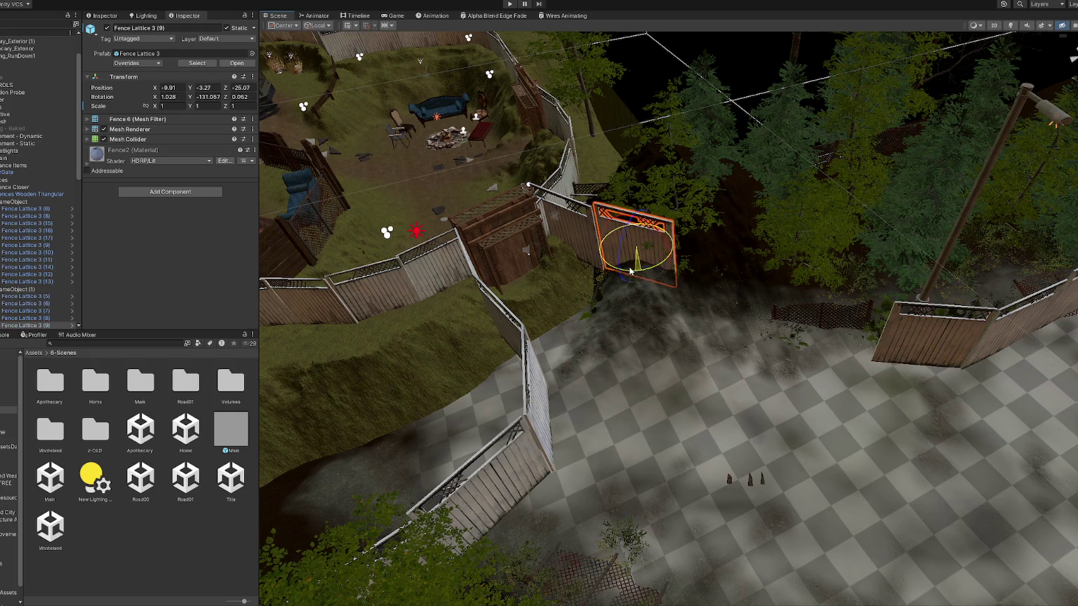
mouse_move(633, 254)
left_mouse_down()
mouse_move(647, 235)
mouse_move(660, 260)
mouse_move(759, 291)
mouse_move(849, 288)
mouse_move(680, 279)
left_mouse_up()
key("ctrl+d")
key("ctrl+d")
key("e")
left_click_drag(635, 332, 656, 334)
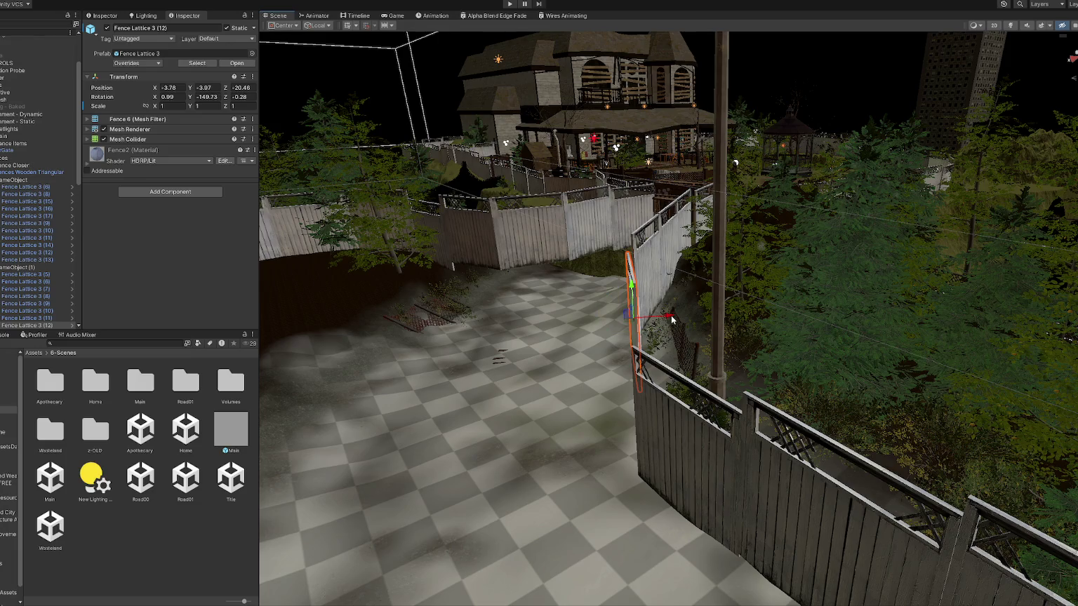
left_click_drag(645, 336, 713, 372)
key("w")
Shift Fence Lattice 3 (6) left into the fence line and nudge Fence Lattice 3 (12).
left_click(722, 377)
left_click_drag(677, 405, 673, 406)
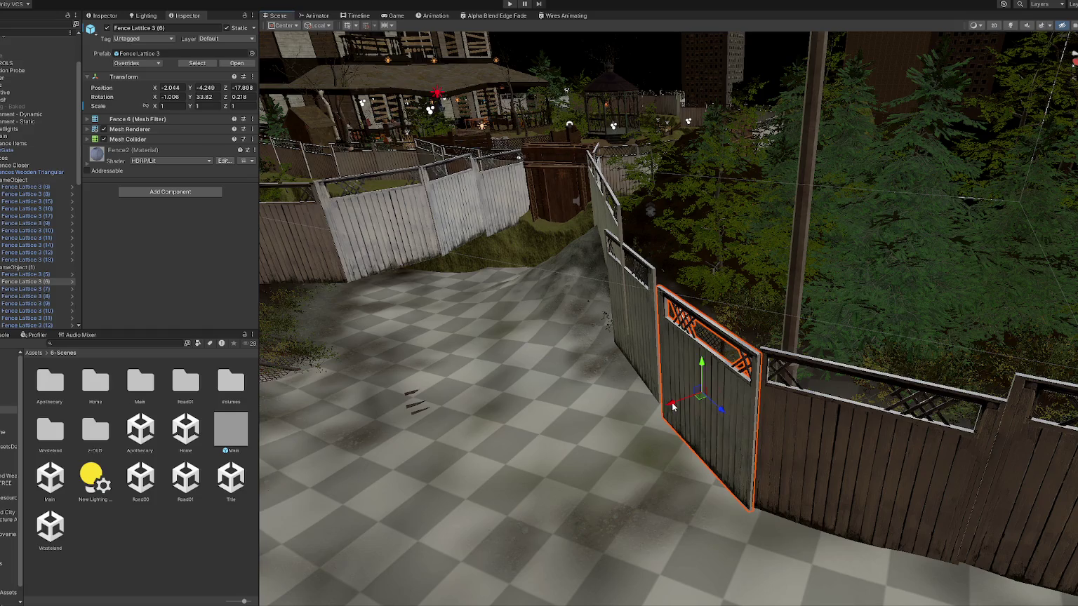
left_click(646, 362)
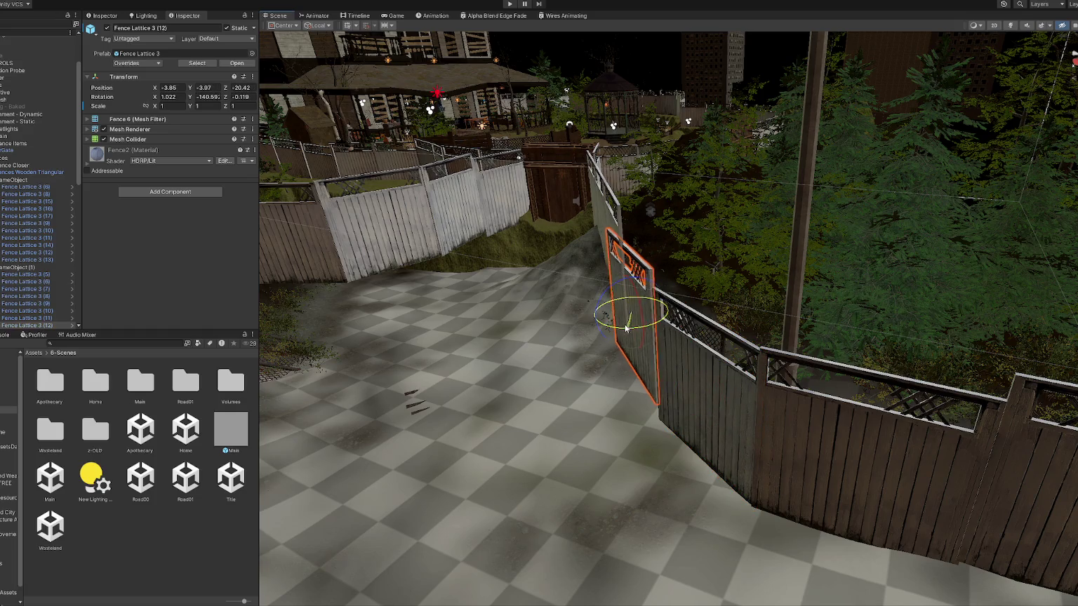
left_click_drag(629, 312, 631, 313)
key("f")
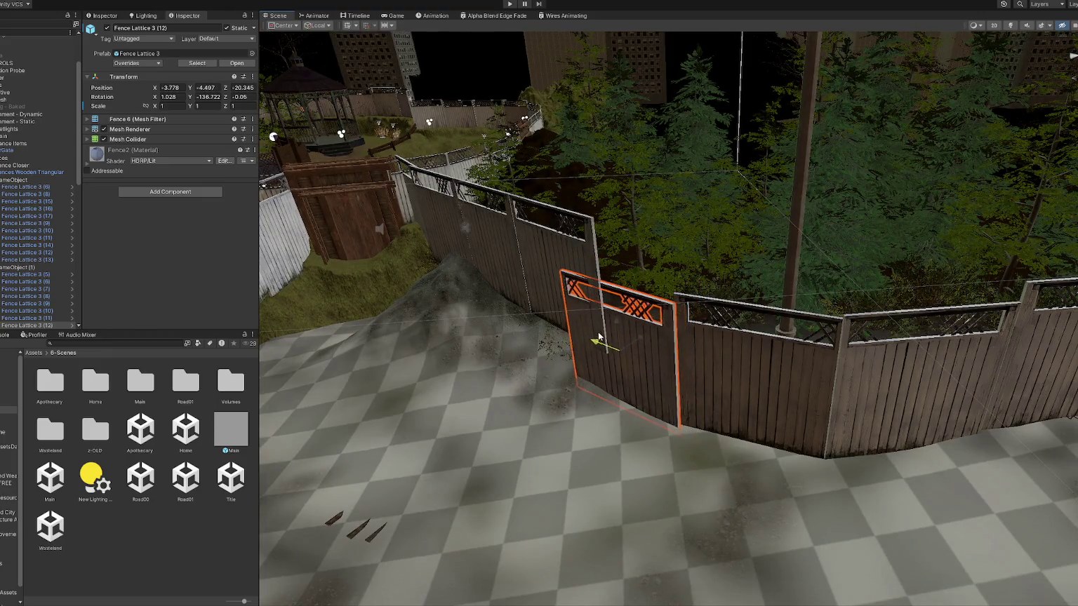
left_click(626, 326)
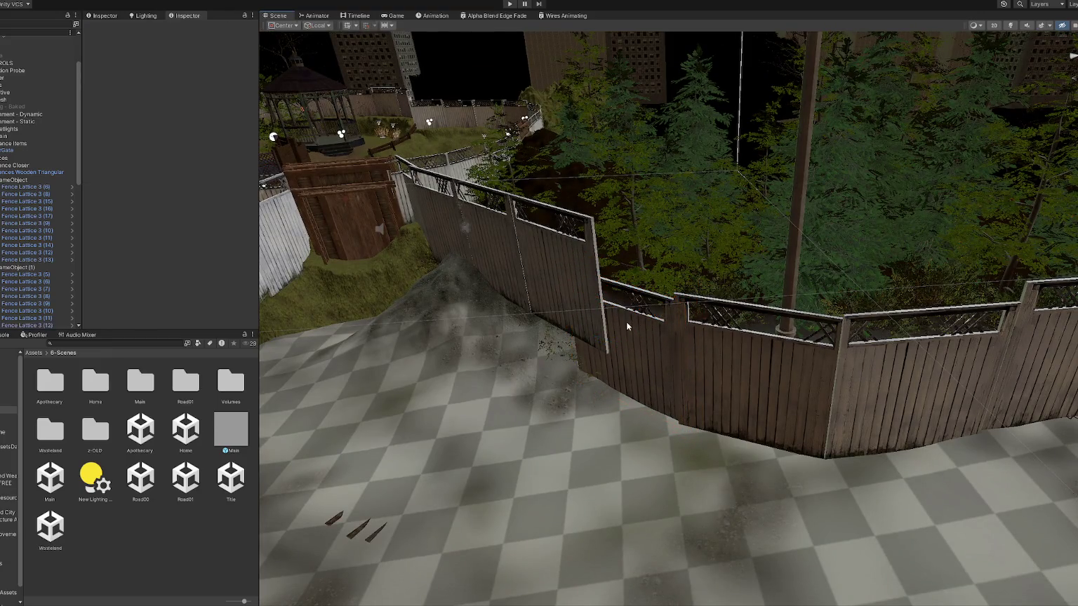
left_click(625, 323)
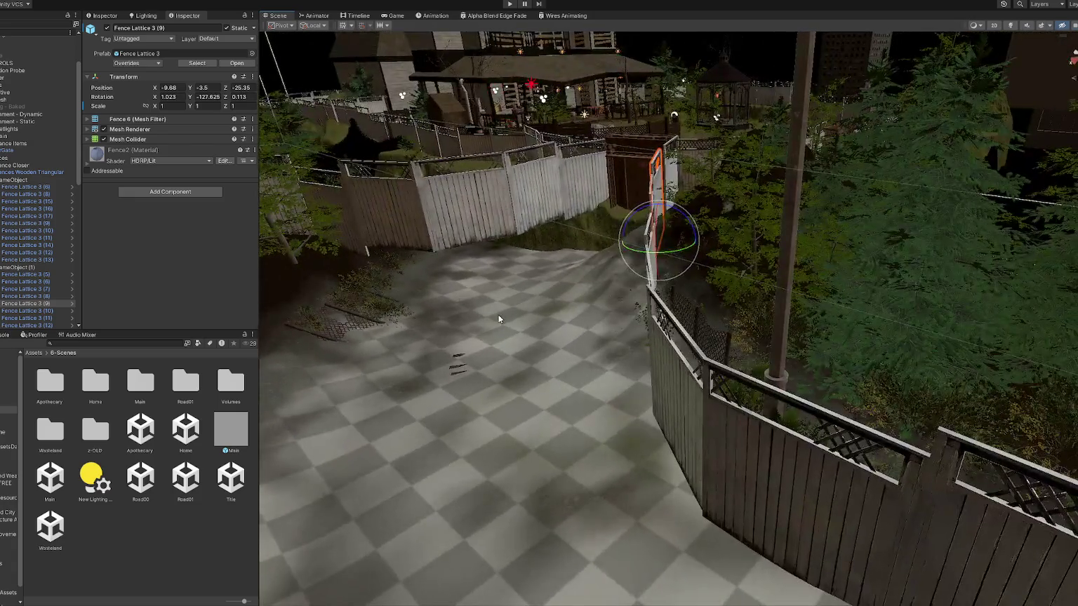
Set the terrain's Paint Terrain tool to Set Height with brush size about 9.48.
left_click(498, 314)
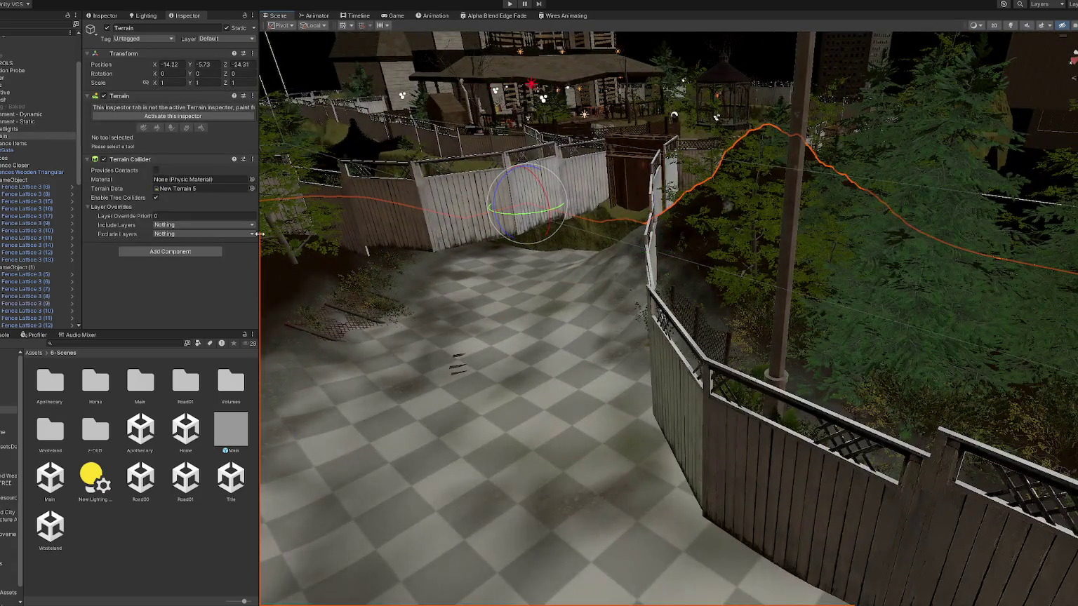
left_click(160, 117)
left_click(155, 107)
left_click(161, 118)
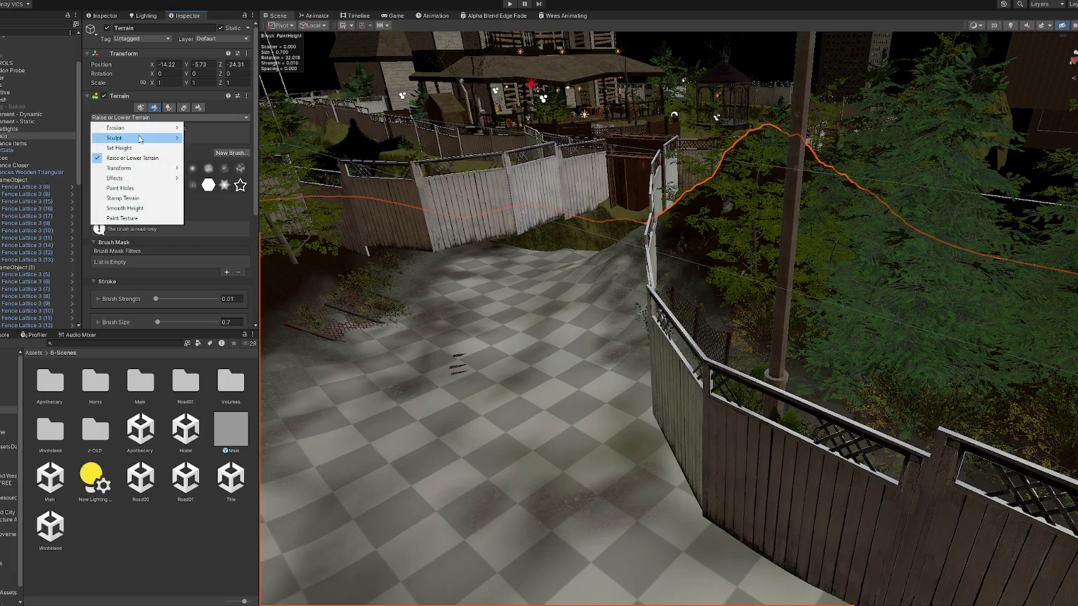
left_click(138, 147)
scroll(464, 401, "up", 5)
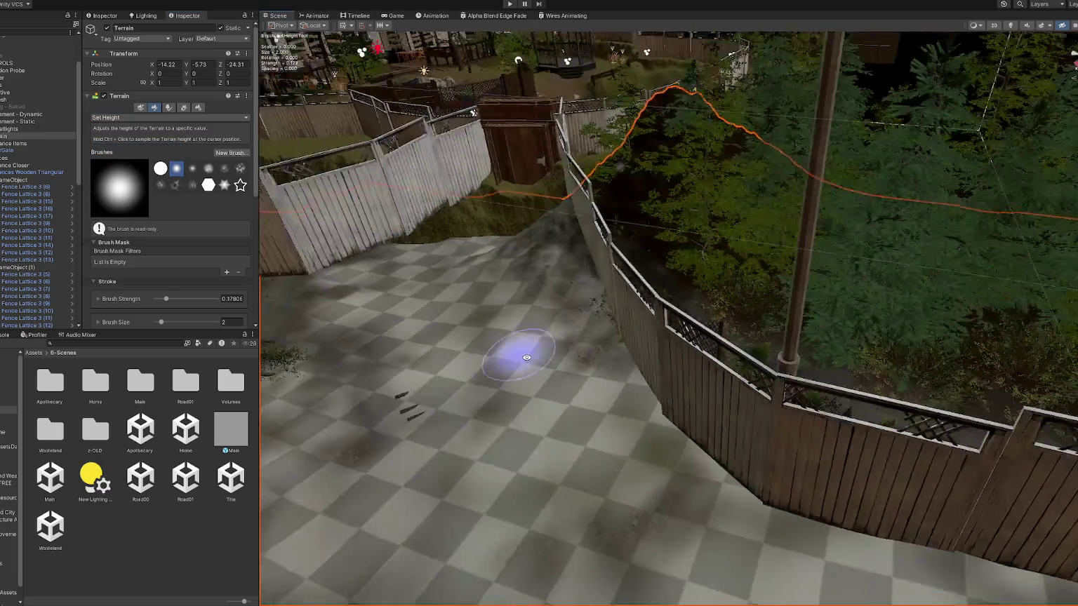
scroll(395, 244, "down", 3)
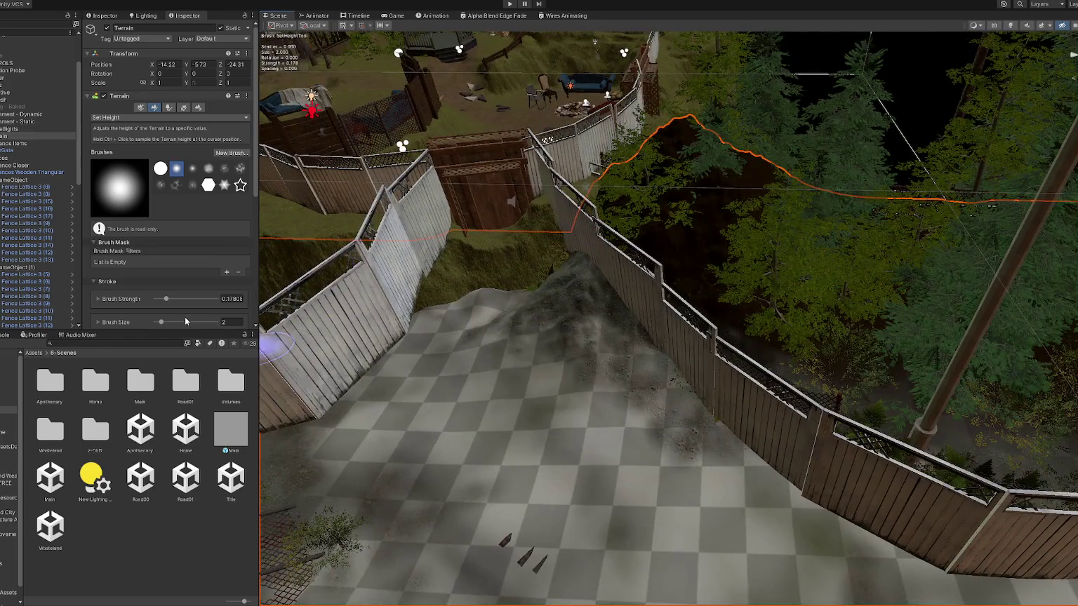
left_click(186, 321)
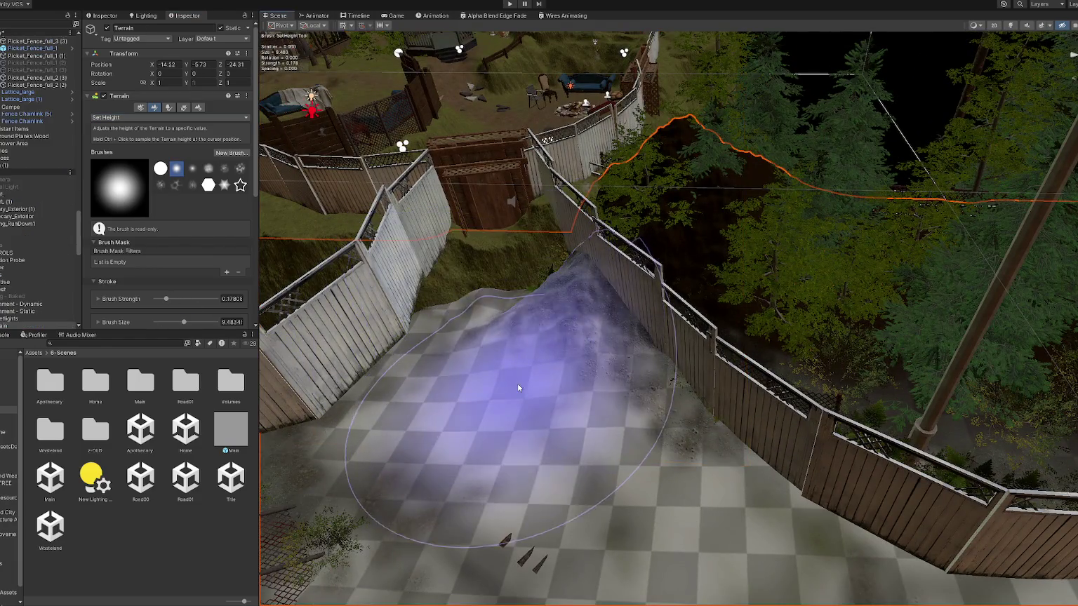
Level the raised mound in the alley and the ground near the gate.
left_click(490, 292)
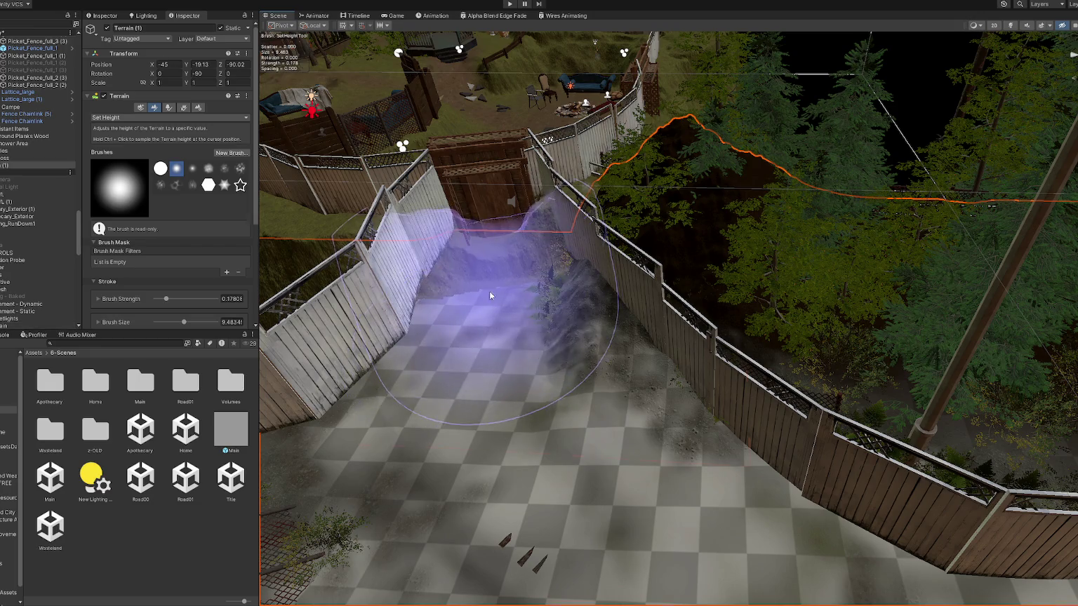
mouse_move(549, 288)
left_mouse_down()
mouse_move(654, 398)
mouse_move(818, 361)
mouse_move(734, 188)
mouse_move(722, 240)
mouse_move(468, 401)
mouse_move(678, 365)
mouse_move(669, 378)
left_mouse_up()
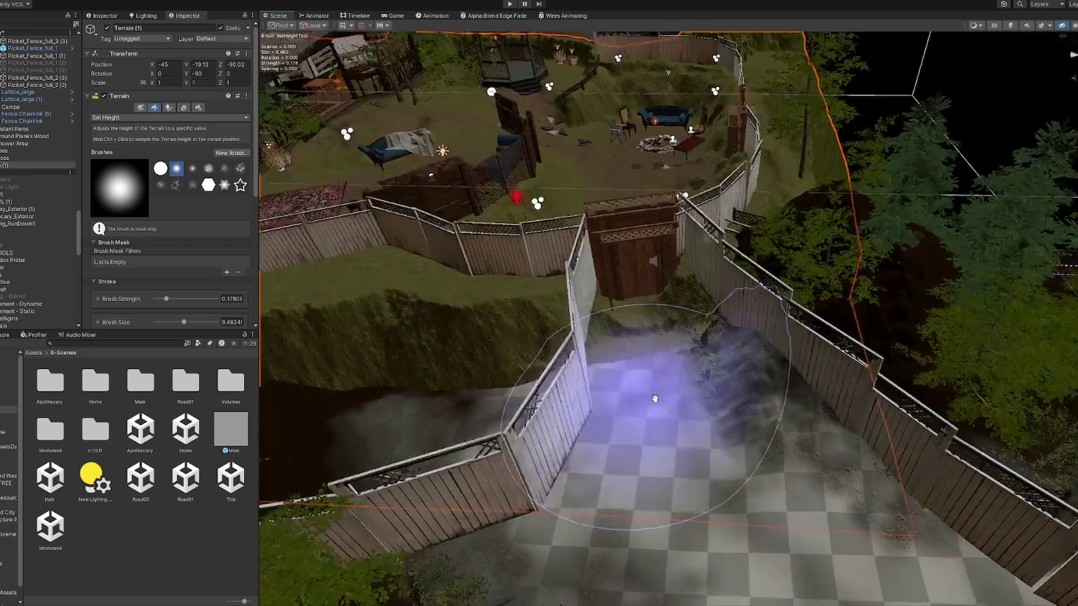
left_click_drag(638, 337, 667, 330)
mouse_move(763, 318)
left_mouse_down()
mouse_move(450, 244)
mouse_move(455, 349)
mouse_move(616, 329)
mouse_move(589, 385)
mouse_move(625, 342)
mouse_move(621, 318)
mouse_move(621, 373)
mouse_move(793, 265)
mouse_move(619, 285)
left_mouse_up()
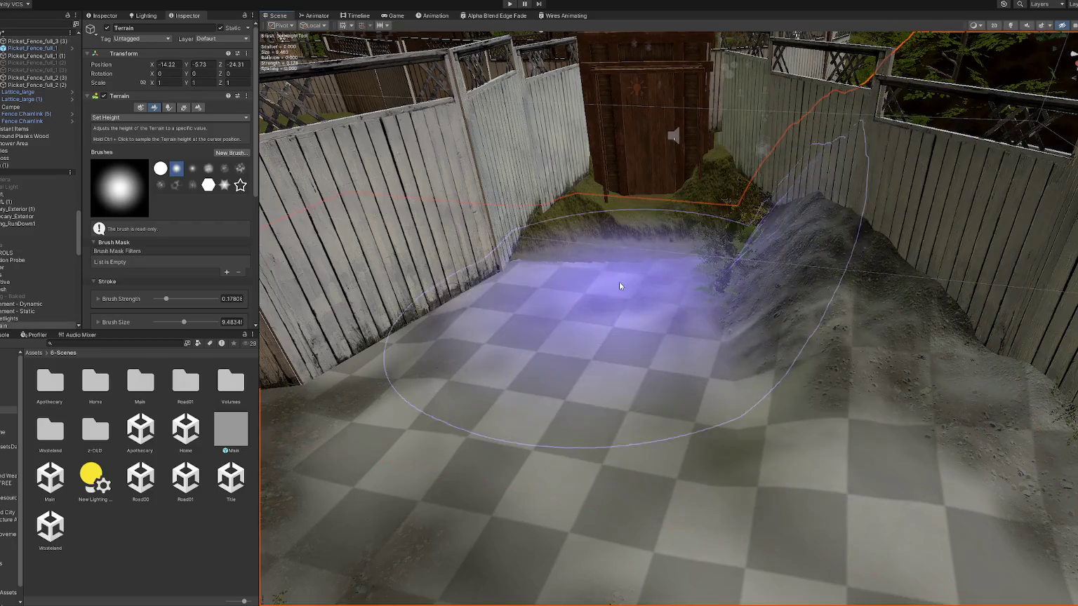
left_click(641, 242)
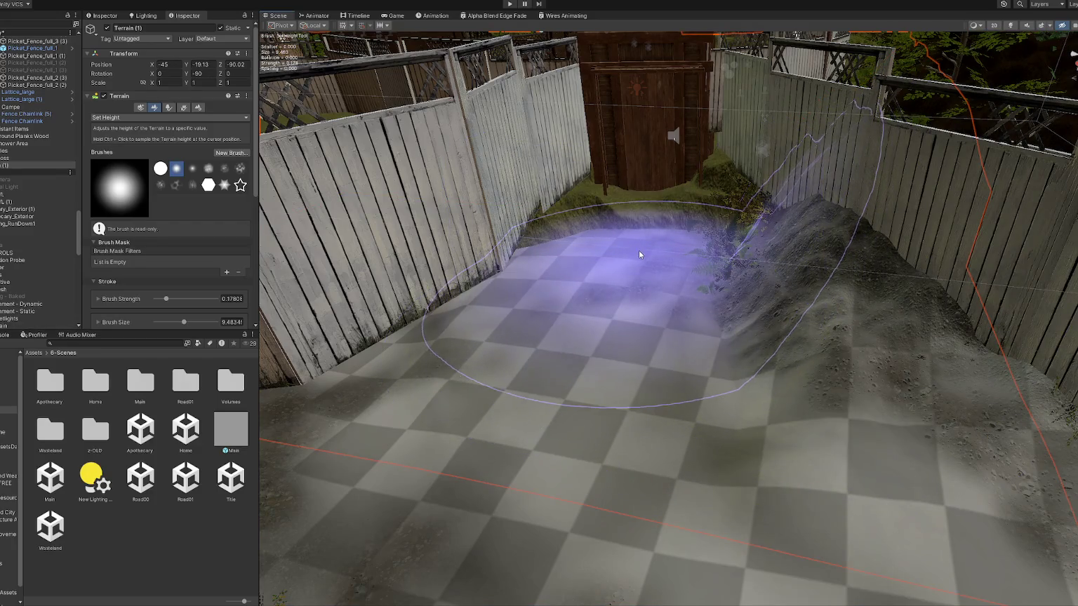
left_click(632, 353)
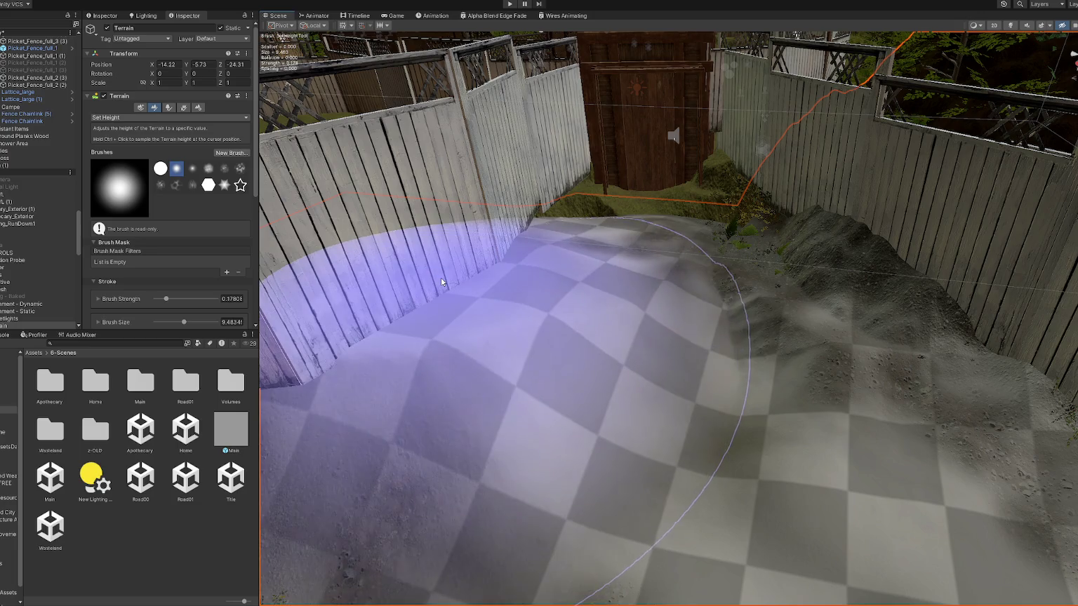
left_click(442, 281)
Orbit around the yard to inspect the levelled path and fence alley.
mouse_move(441, 282)
left_mouse_down()
mouse_move(517, 300)
mouse_move(562, 158)
mouse_move(565, 207)
mouse_move(562, 184)
mouse_move(577, 161)
mouse_move(736, 243)
mouse_move(763, 166)
left_mouse_up()
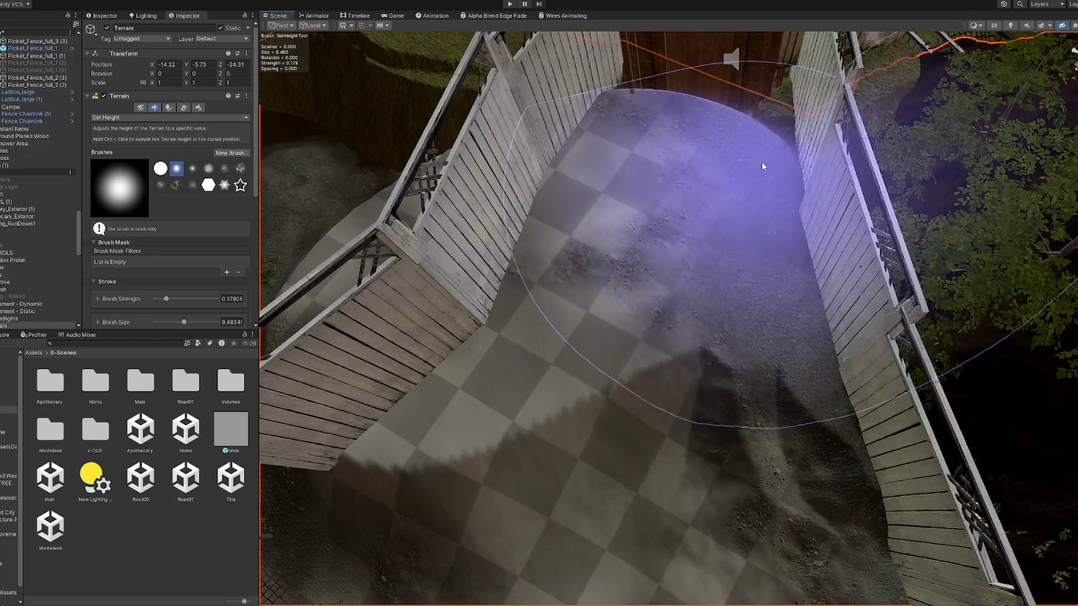
scroll(710, 298, "down", 5)
left_click_drag(313, 445, 580, 322)
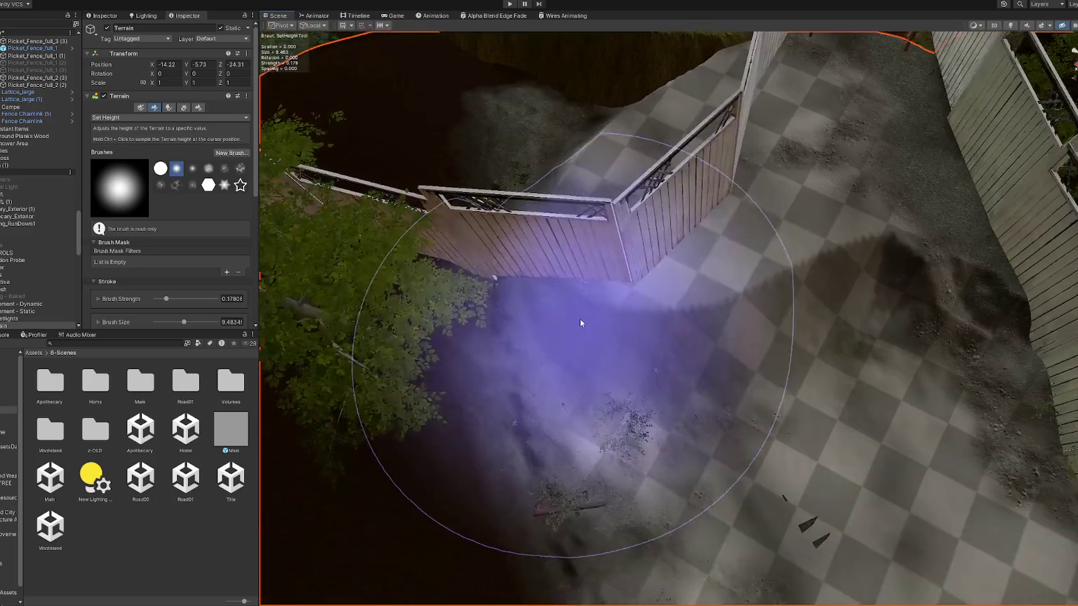
mouse_move(453, 294)
left_mouse_down()
mouse_move(606, 313)
mouse_move(450, 248)
mouse_move(727, 273)
mouse_move(686, 229)
left_mouse_up()
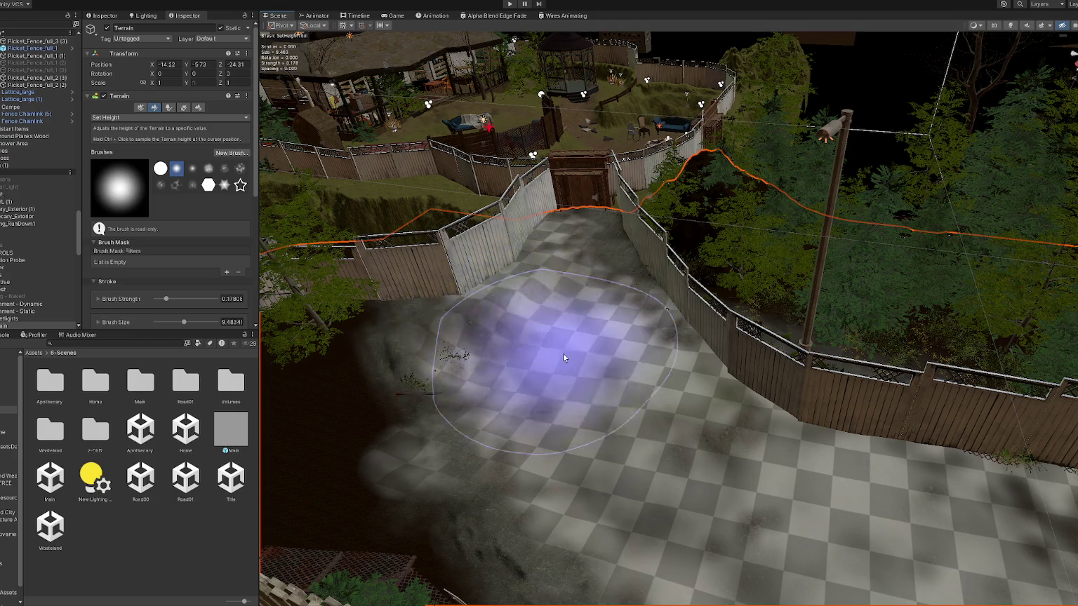
mouse_move(453, 393)
left_mouse_down()
mouse_move(553, 445)
mouse_move(421, 409)
mouse_move(772, 385)
mouse_move(624, 404)
mouse_move(530, 385)
mouse_move(515, 361)
mouse_move(538, 374)
mouse_move(590, 306)
mouse_move(528, 266)
mouse_move(576, 382)
mouse_move(620, 438)
mouse_move(635, 348)
left_mouse_up()
scroll(194, 208, "down", 2)
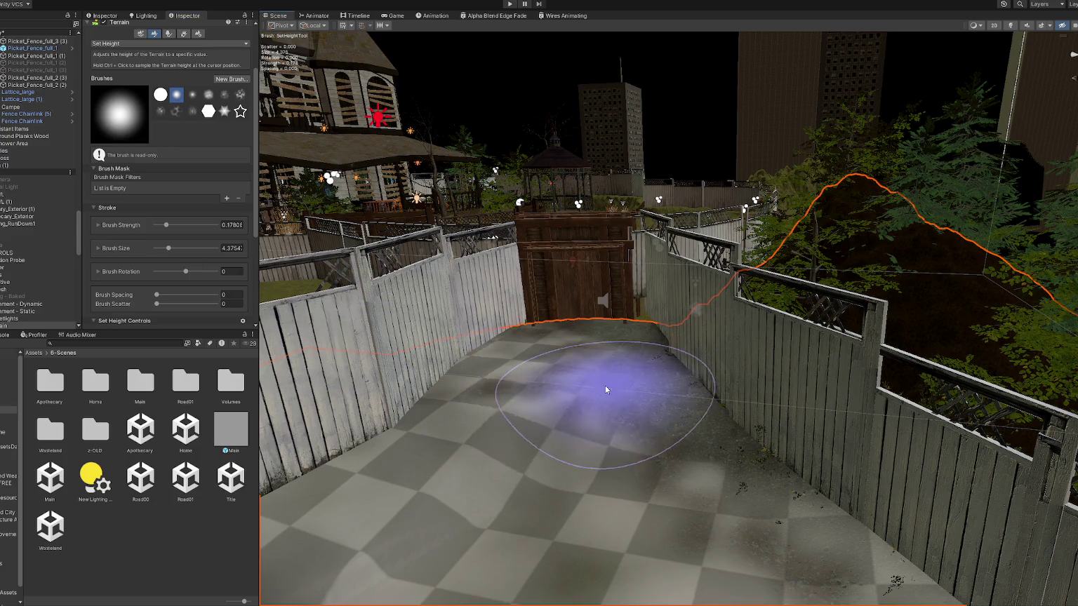
Flatten the ground up against the gate and toward the fence with the Set Height brush.
scroll(605, 386, "up", 2)
scroll(587, 365, "up", 3)
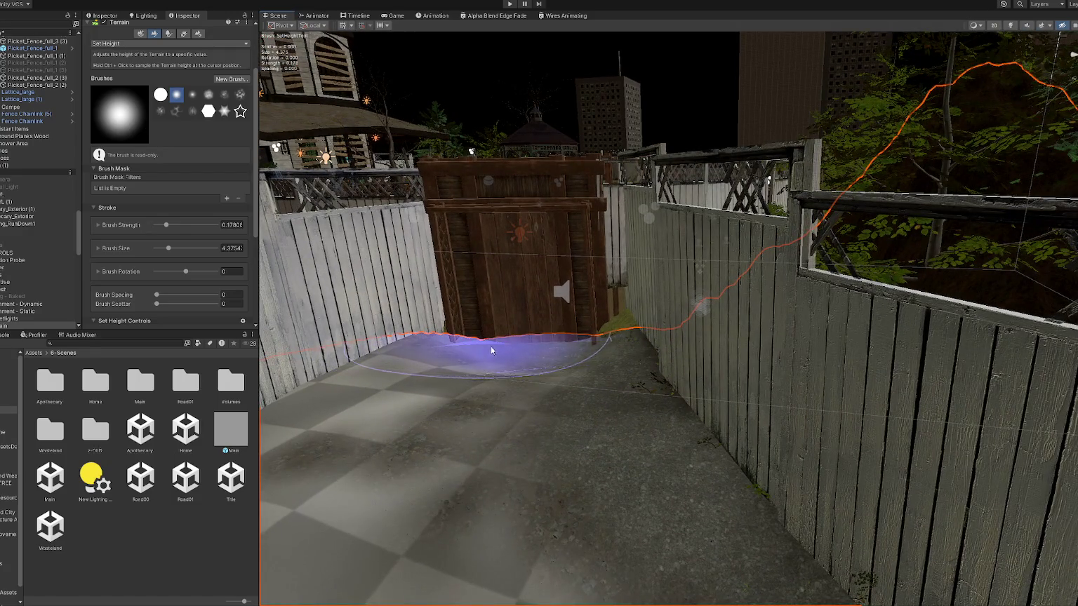
scroll(542, 350, "up", 3)
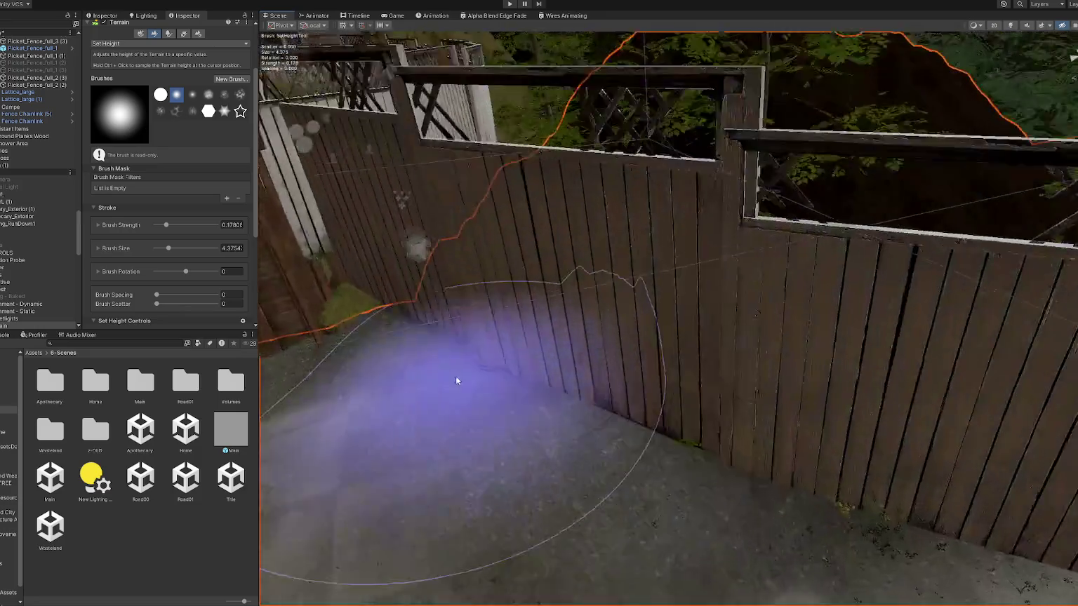
scroll(456, 376, "down", 3)
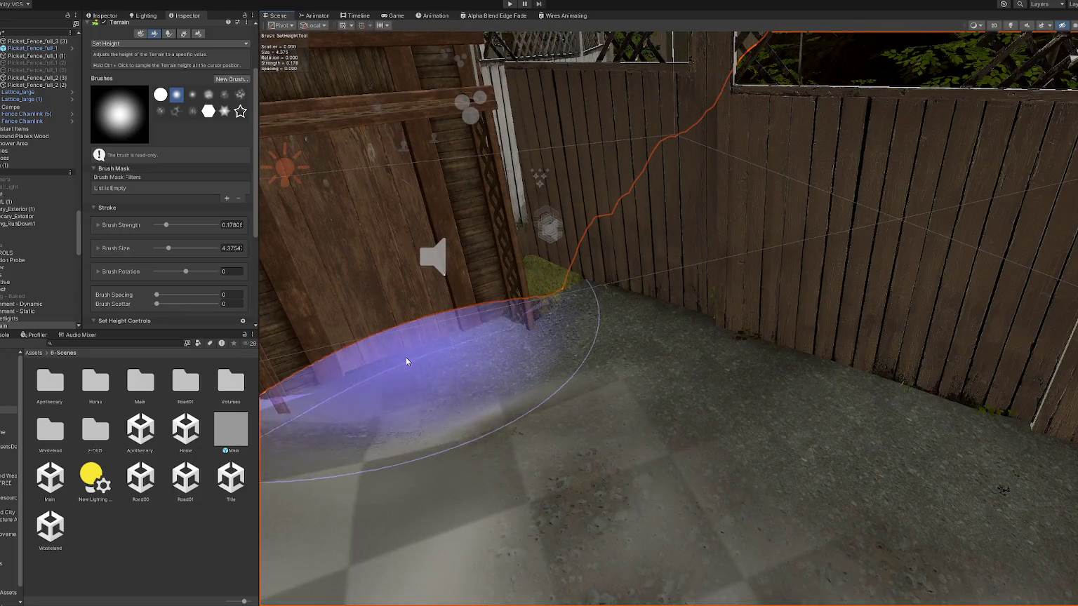
scroll(421, 372, "down", 5)
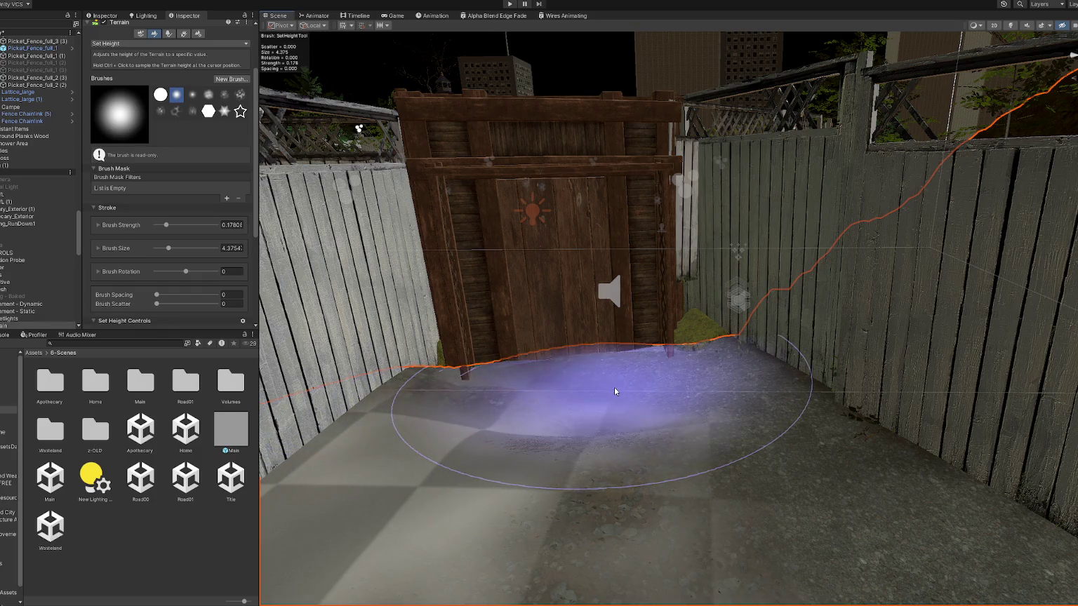
mouse_move(613, 396)
left_mouse_down()
mouse_move(421, 385)
mouse_move(435, 385)
mouse_move(451, 361)
mouse_move(404, 251)
mouse_move(562, 307)
left_mouse_up()
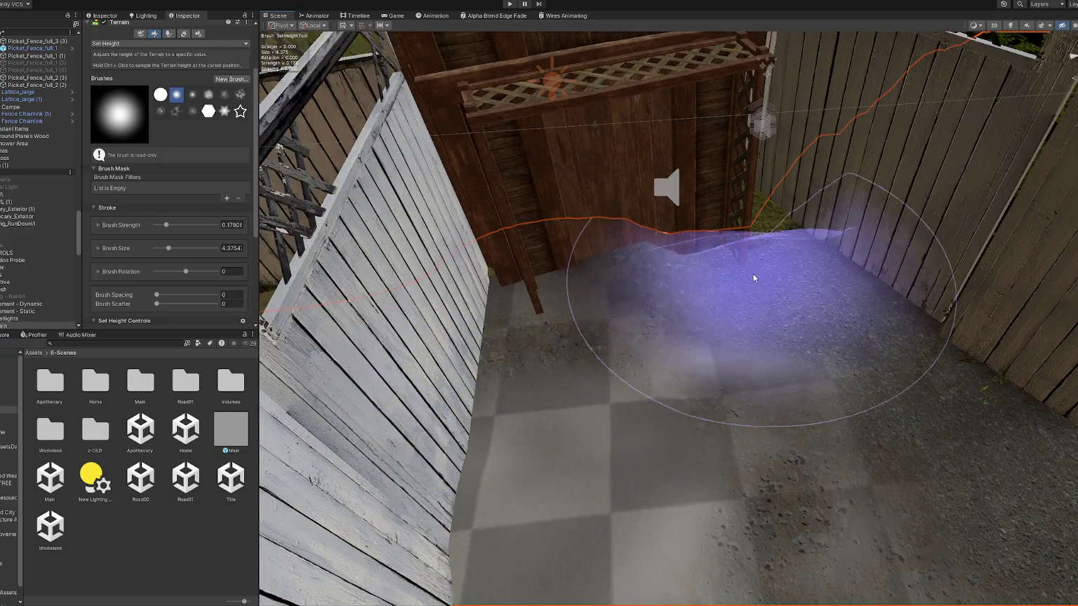
mouse_move(762, 185)
left_mouse_down()
mouse_move(632, 279)
mouse_move(743, 435)
mouse_move(623, 186)
mouse_move(633, 226)
left_mouse_up()
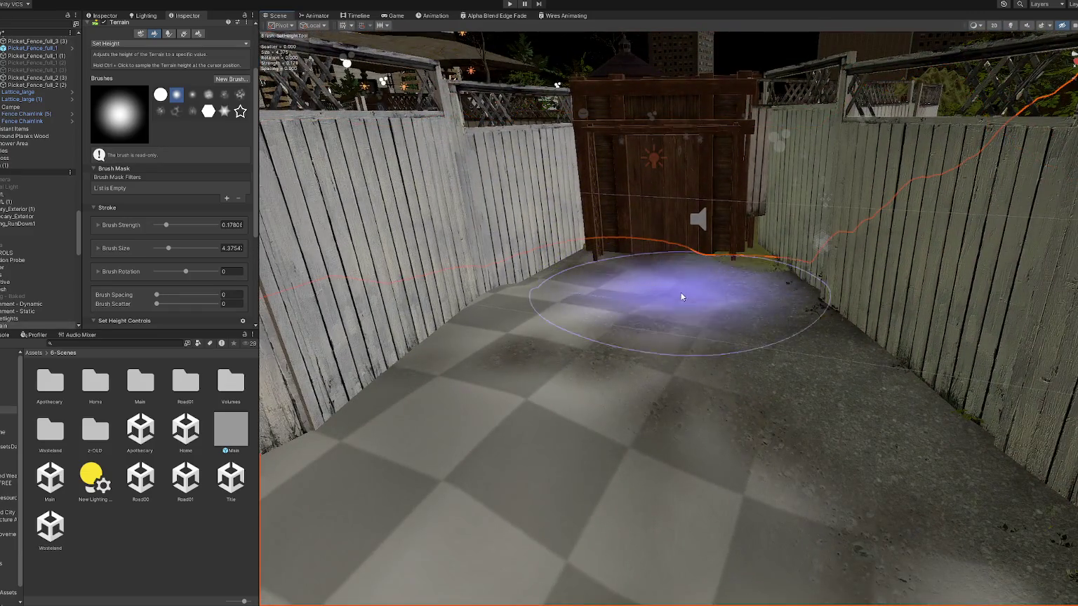
scroll(702, 453, "down", 2)
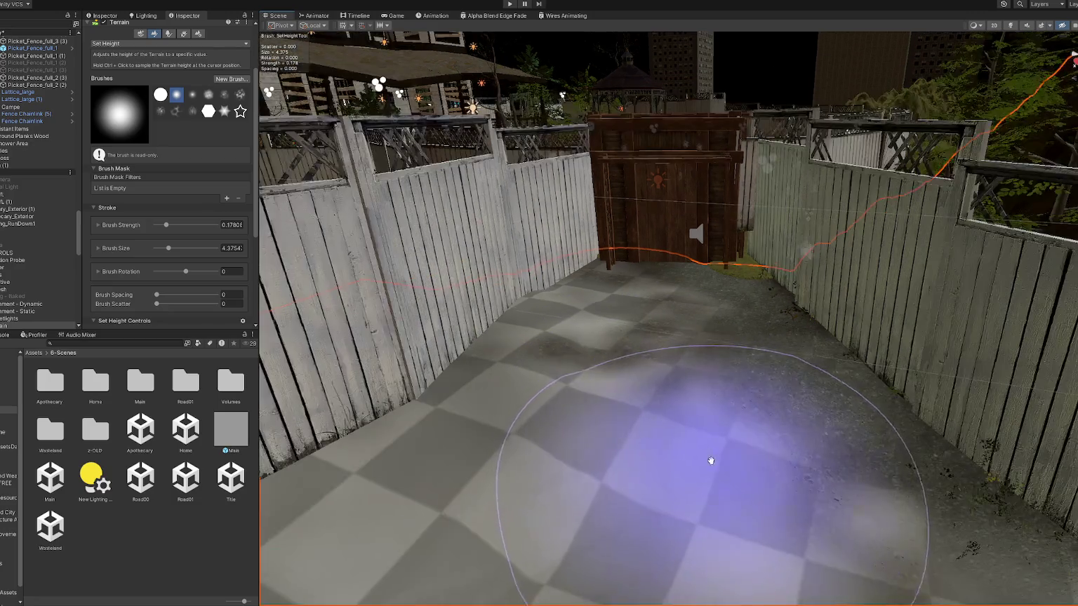
scroll(652, 336, "up", 4)
mouse_move(652, 336)
left_mouse_down()
mouse_move(638, 248)
mouse_move(652, 191)
mouse_move(506, 253)
mouse_move(606, 207)
mouse_move(555, 212)
mouse_move(751, 234)
mouse_move(686, 234)
mouse_move(703, 258)
mouse_move(630, 206)
mouse_move(638, 224)
mouse_move(633, 194)
mouse_move(634, 277)
mouse_move(655, 194)
mouse_move(566, 222)
mouse_move(730, 228)
mouse_move(705, 240)
mouse_move(784, 262)
mouse_move(633, 221)
mouse_move(717, 300)
mouse_move(564, 299)
left_mouse_up()
mouse_move(454, 312)
left_mouse_down()
mouse_move(710, 314)
mouse_move(521, 416)
mouse_move(734, 424)
mouse_move(679, 412)
mouse_move(757, 345)
mouse_move(686, 262)
mouse_move(653, 278)
mouse_move(781, 272)
mouse_move(584, 304)
mouse_move(482, 222)
mouse_move(603, 210)
mouse_move(684, 219)
mouse_move(557, 229)
mouse_move(601, 258)
mouse_move(541, 300)
mouse_move(758, 178)
mouse_move(801, 236)
mouse_move(686, 308)
left_mouse_up()
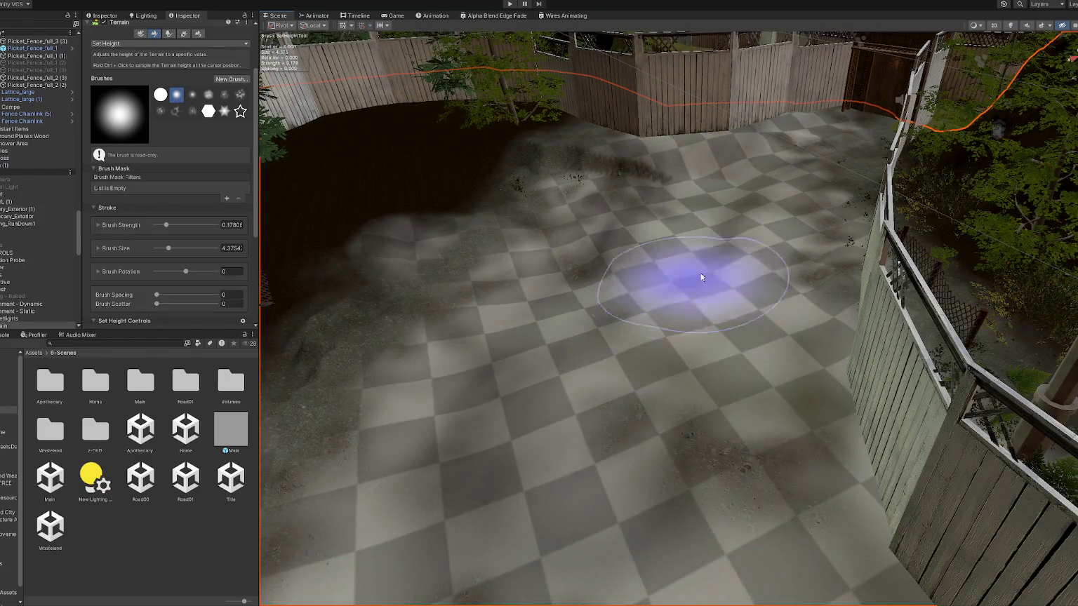
Orbit around the levelled yard, leave the height brush, and select the puddle decal.
scroll(723, 316, "up", 3)
mouse_move(764, 223)
left_mouse_down()
mouse_move(667, 311)
mouse_move(789, 294)
mouse_move(734, 337)
left_mouse_up()
mouse_move(633, 397)
left_mouse_down()
mouse_move(842, 313)
mouse_move(639, 292)
left_mouse_up()
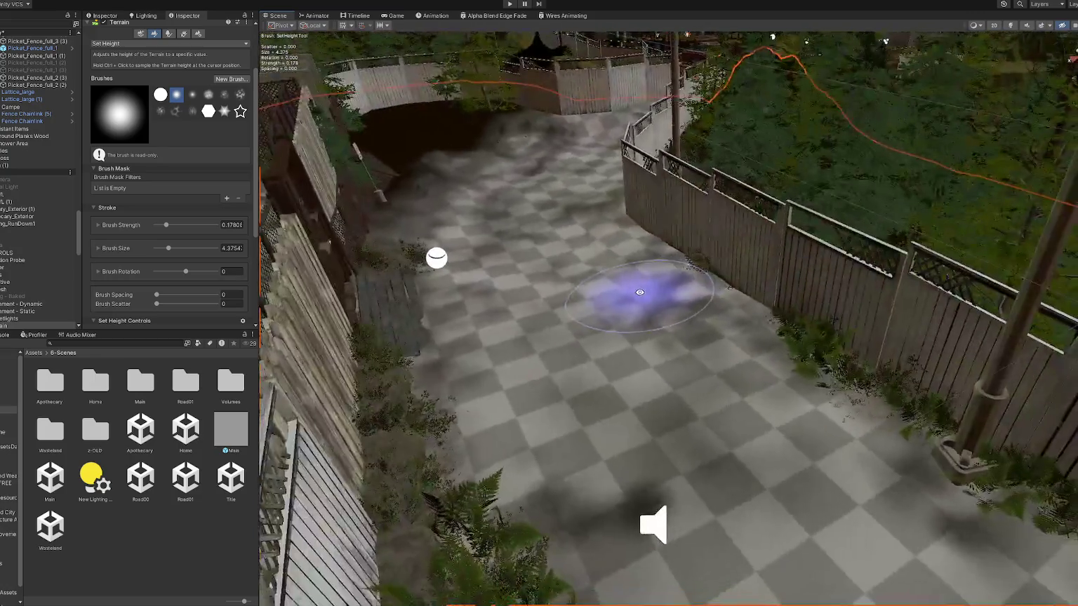
scroll(748, 464, "down", 2)
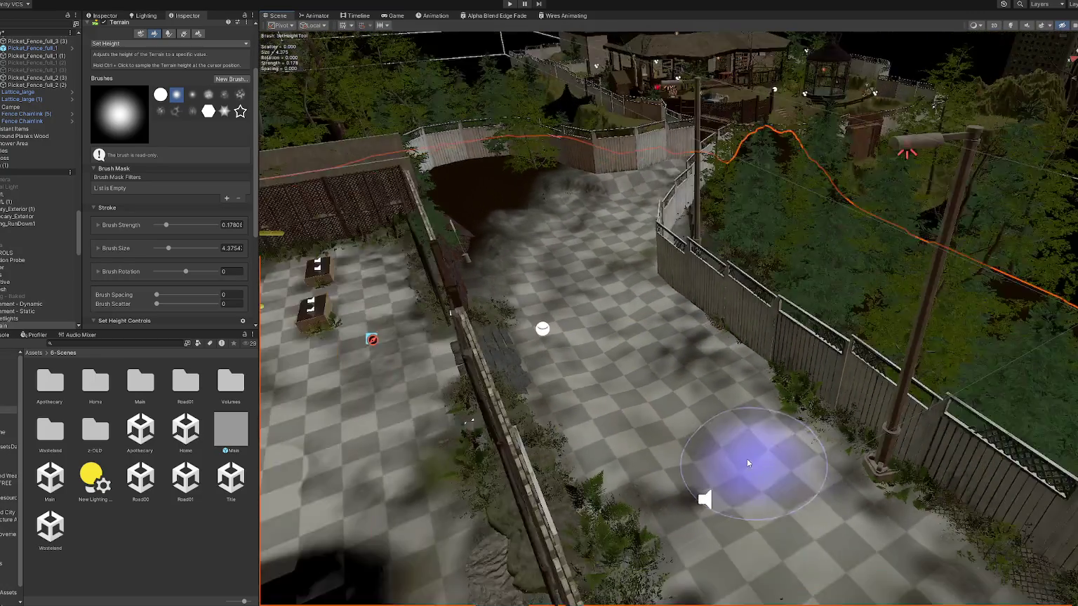
left_click_drag(748, 463, 570, 387)
left_click_drag(611, 296, 703, 284)
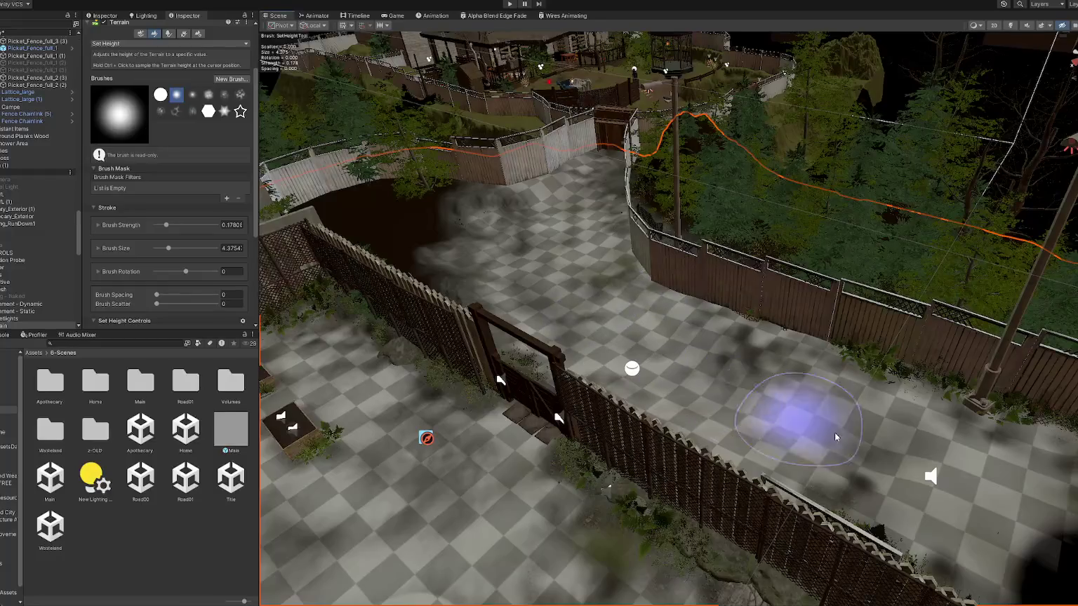
left_click_drag(830, 452, 1046, 373)
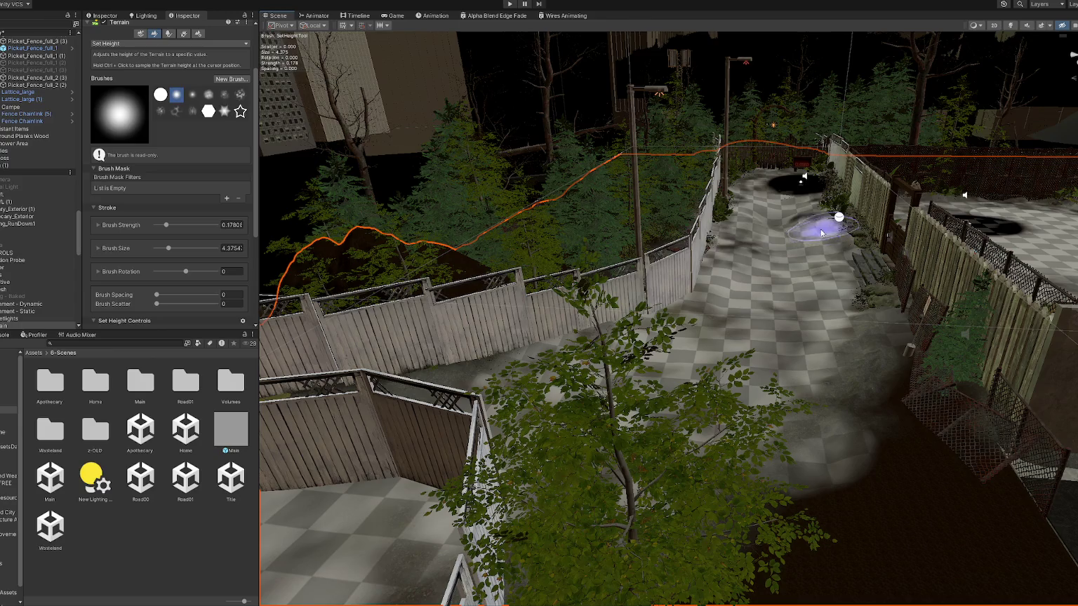
key("w")
left_click(803, 183)
Reselect the garden terrain in the Scene view.
left_click(805, 182)
left_click(804, 182)
mouse_move(806, 185)
left_mouse_down()
mouse_move(750, 324)
mouse_move(550, 316)
left_mouse_up()
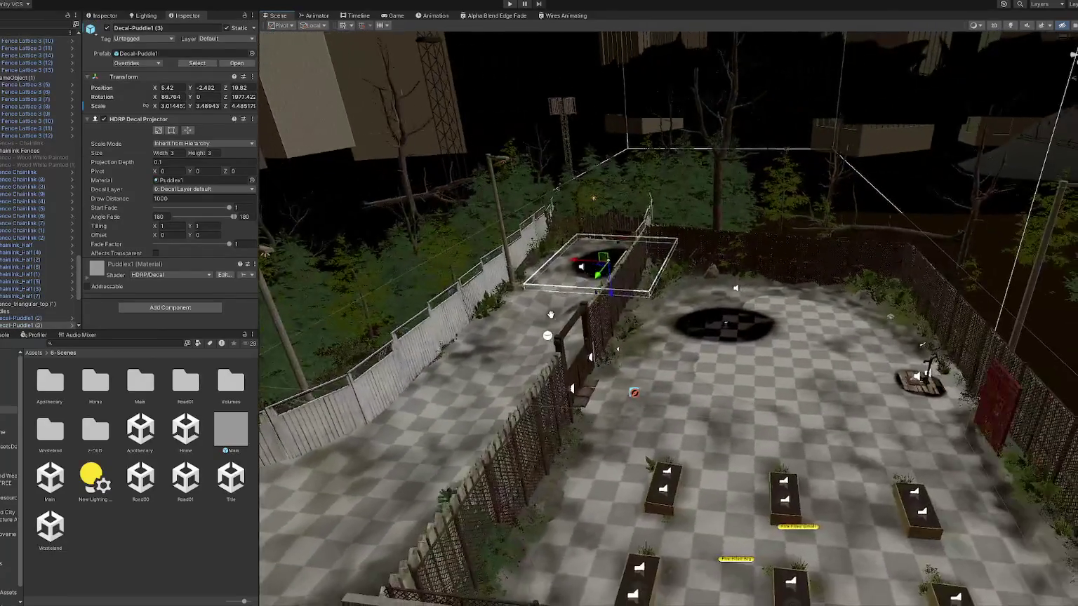
left_click(736, 323)
mouse_move(775, 320)
left_mouse_down()
mouse_move(481, 358)
mouse_move(580, 377)
left_mouse_up()
Activate the terrain and switch its painting mode from Set Height to Paint Texture.
left_click(179, 117)
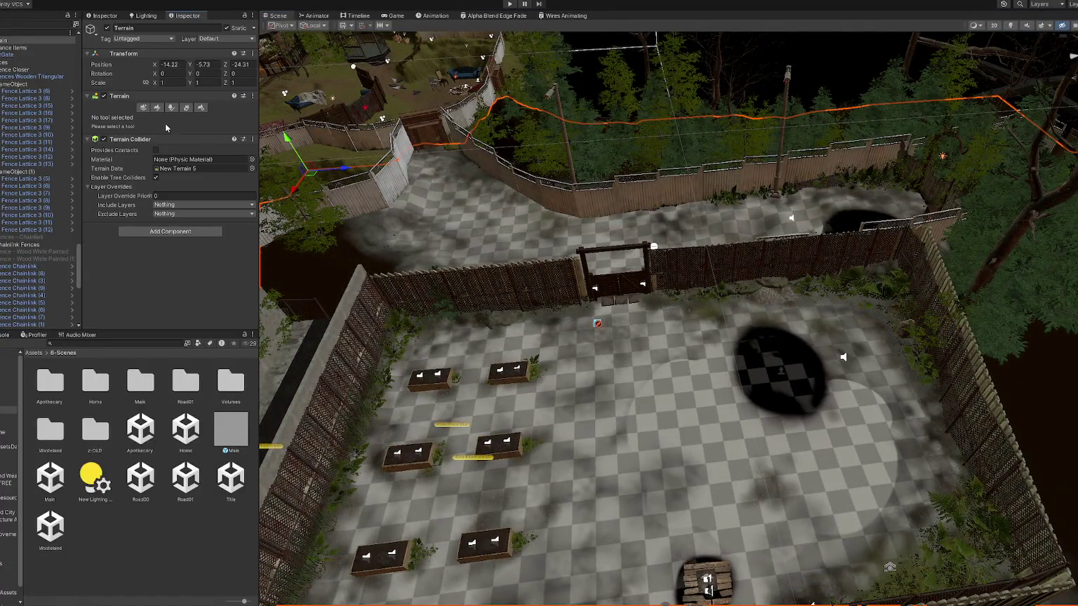
left_click(158, 108)
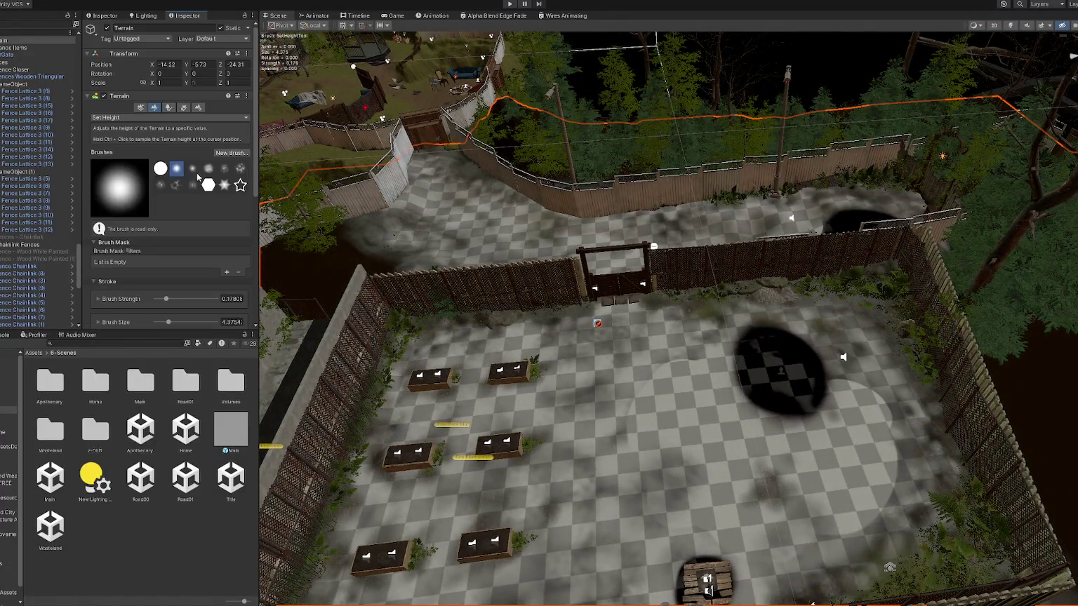
left_click(169, 118)
left_click(119, 134)
scroll(172, 212, "down", 10)
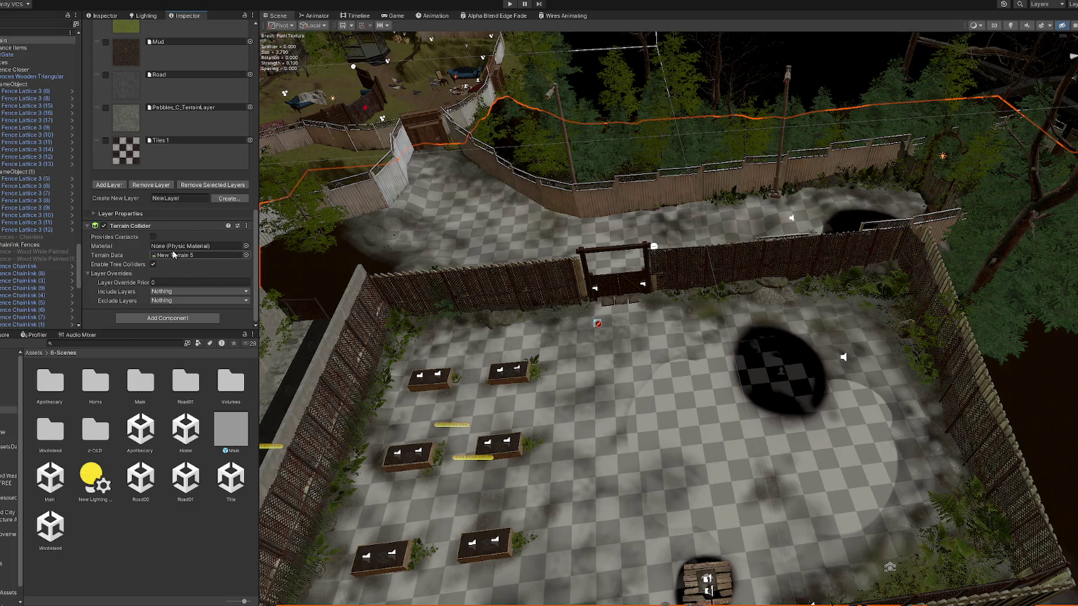
Remove the Tiles 1 layer from the terrain, accepting the data-loss warning.
scroll(158, 181, "up", 4)
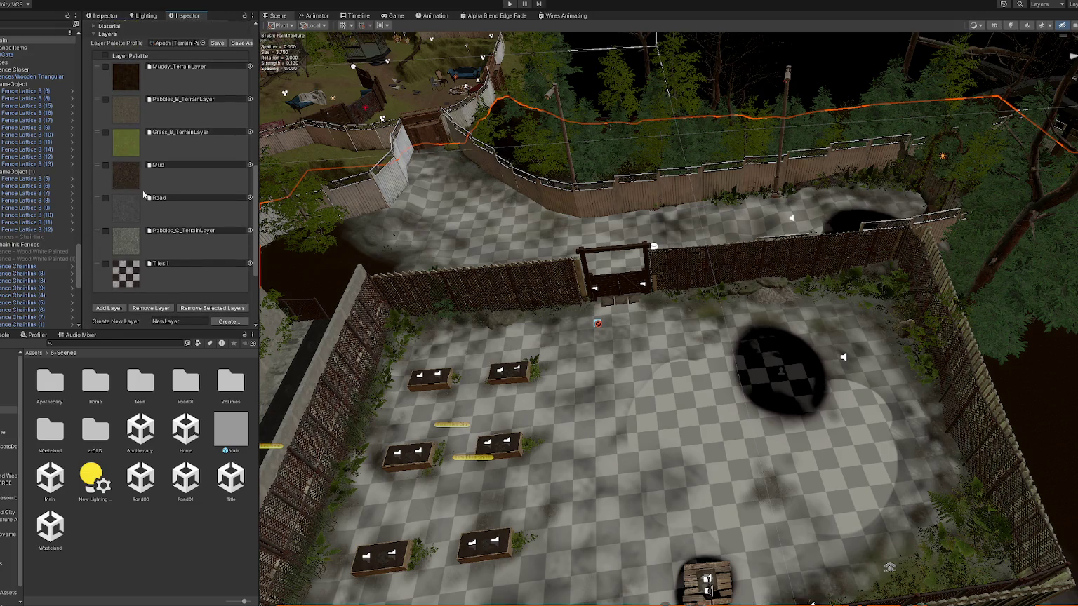
left_click(180, 245)
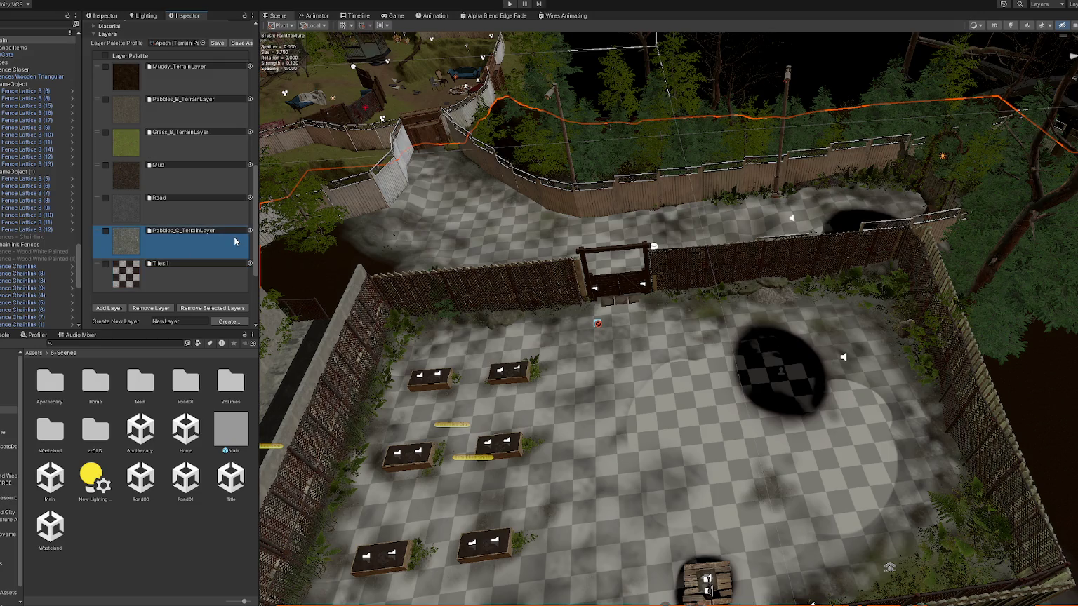
left_click(146, 269)
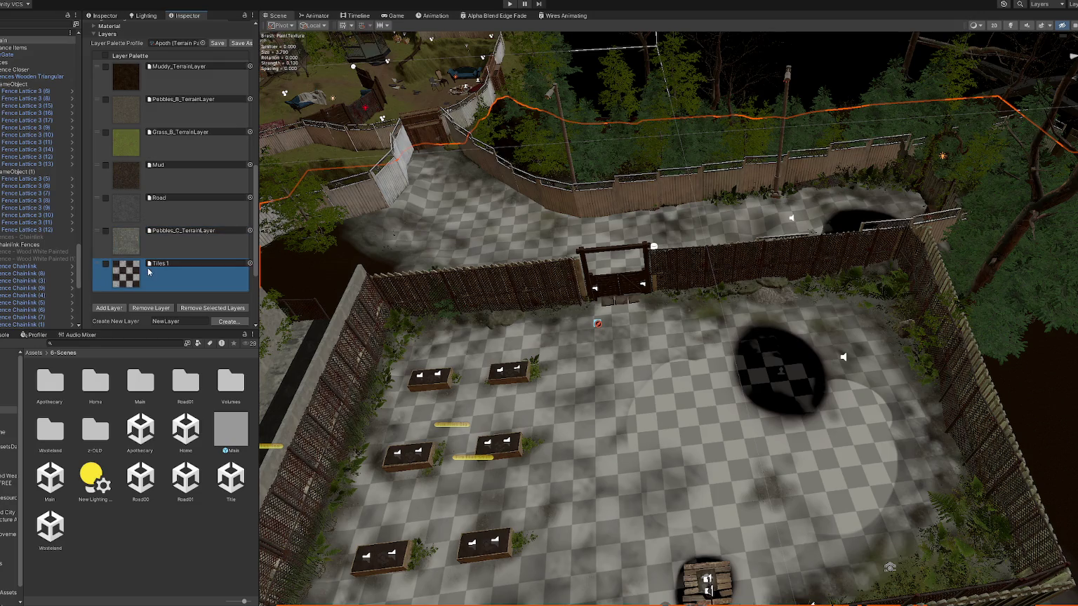
left_click(155, 309)
left_click(548, 320)
left_click(163, 309)
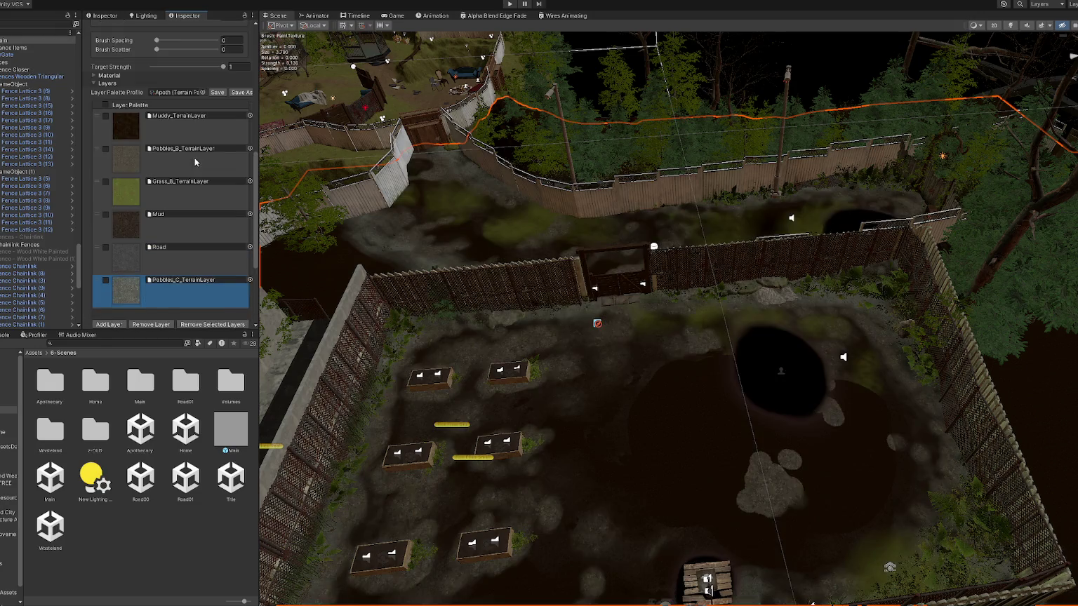
Widen the Inspector and locate the Apoth palette asset in the project.
left_click(203, 93)
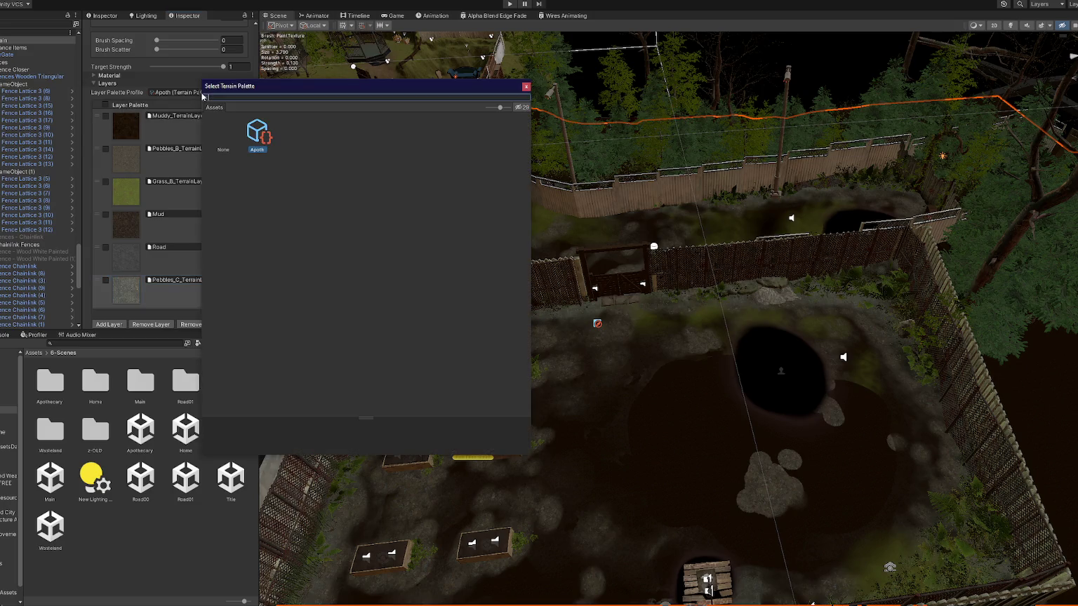
key("Escape")
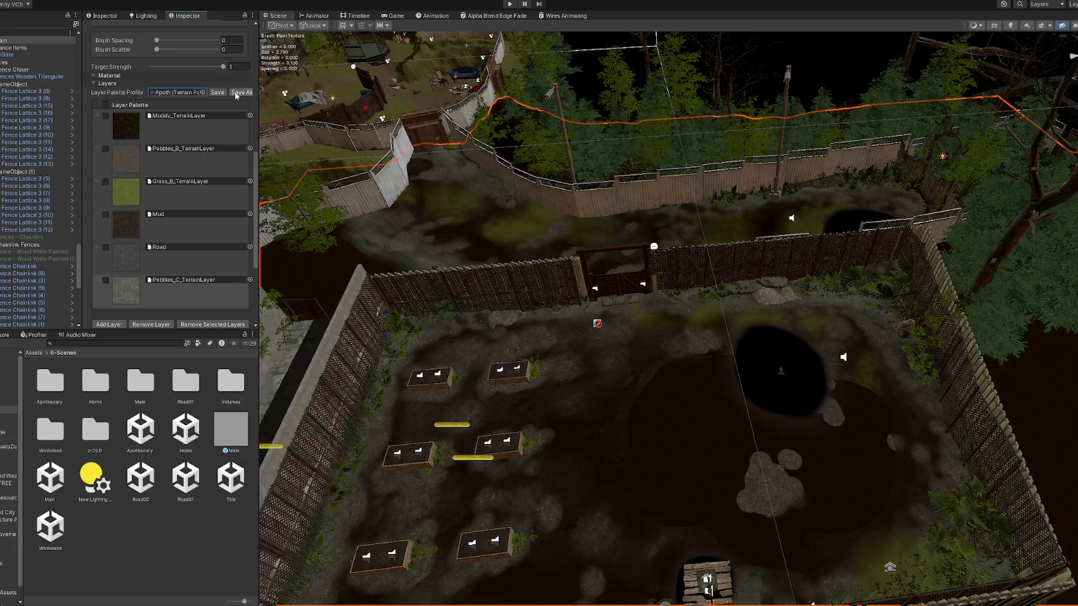
left_click_drag(260, 105, 354, 106)
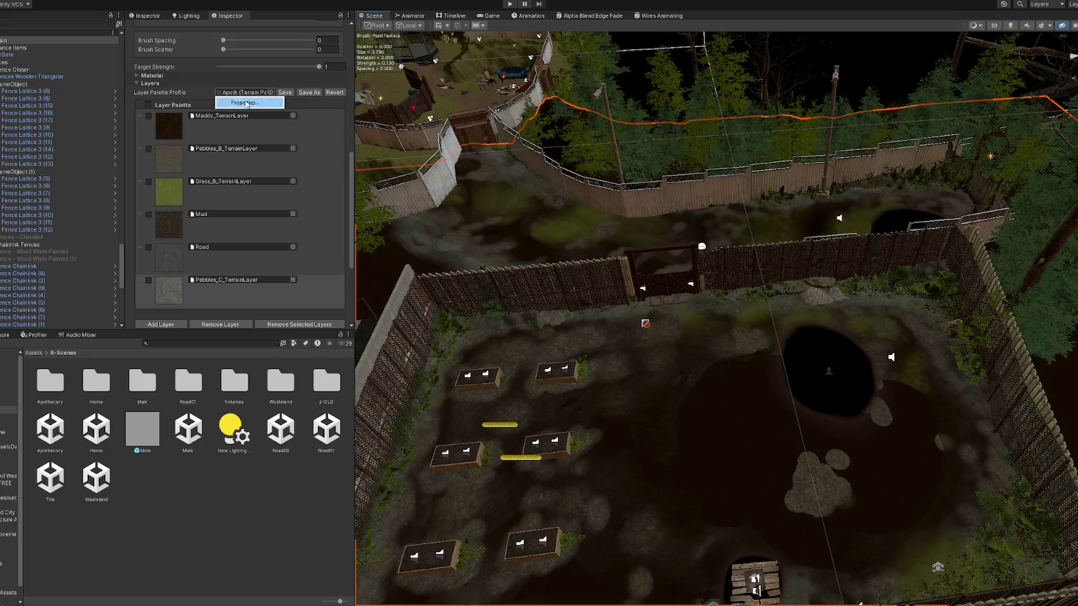
left_click(246, 104)
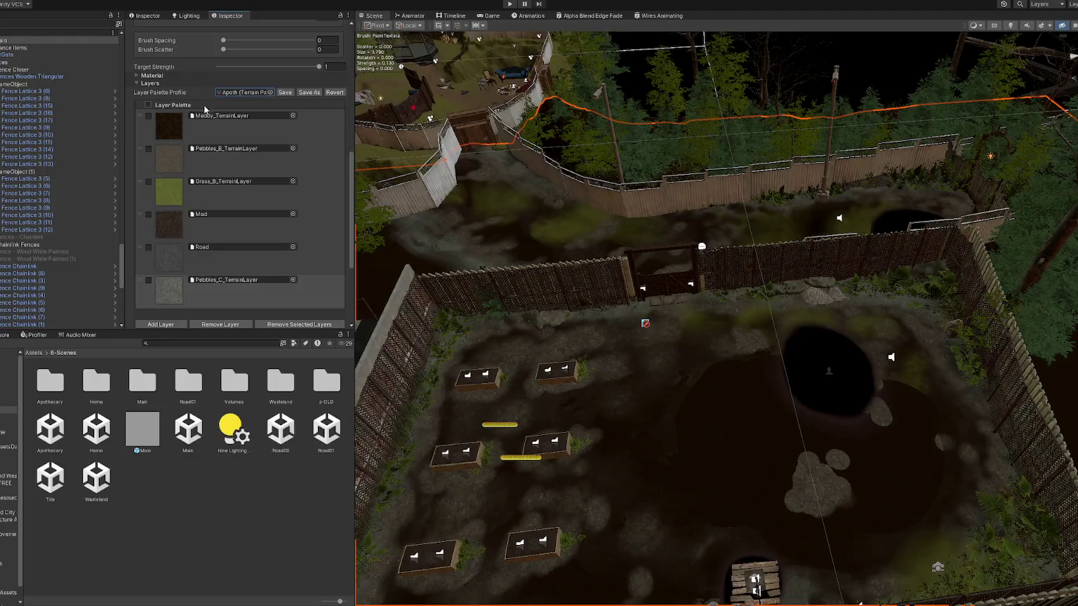
left_click(236, 97)
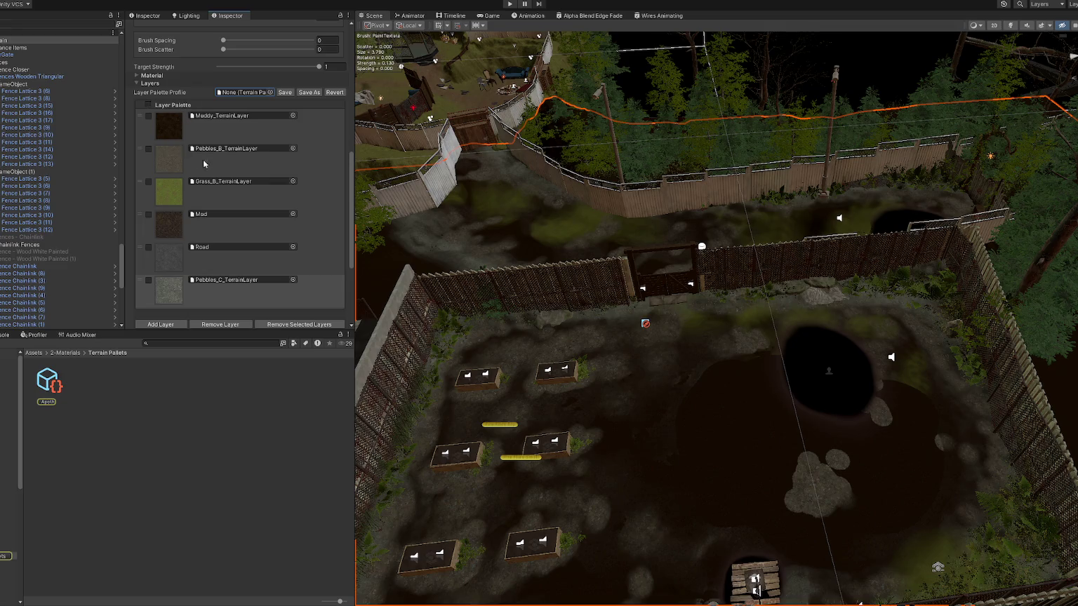
Remove the Pebbles_C and Road layers from the terrain, confirming each warning.
scroll(204, 164, "down", 3)
left_click(283, 211)
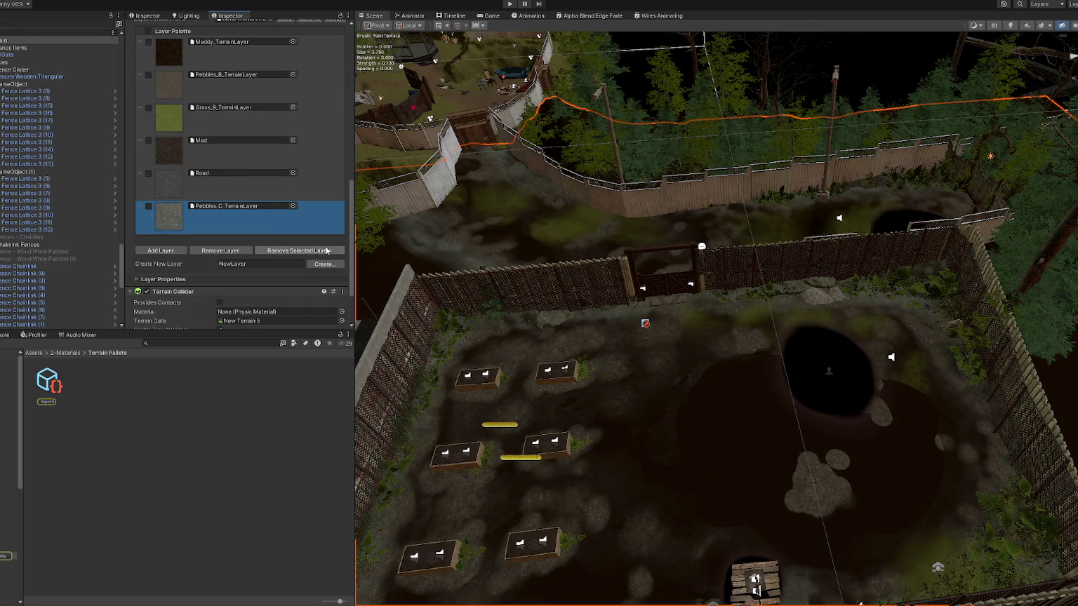
left_click(239, 249)
left_click(550, 320)
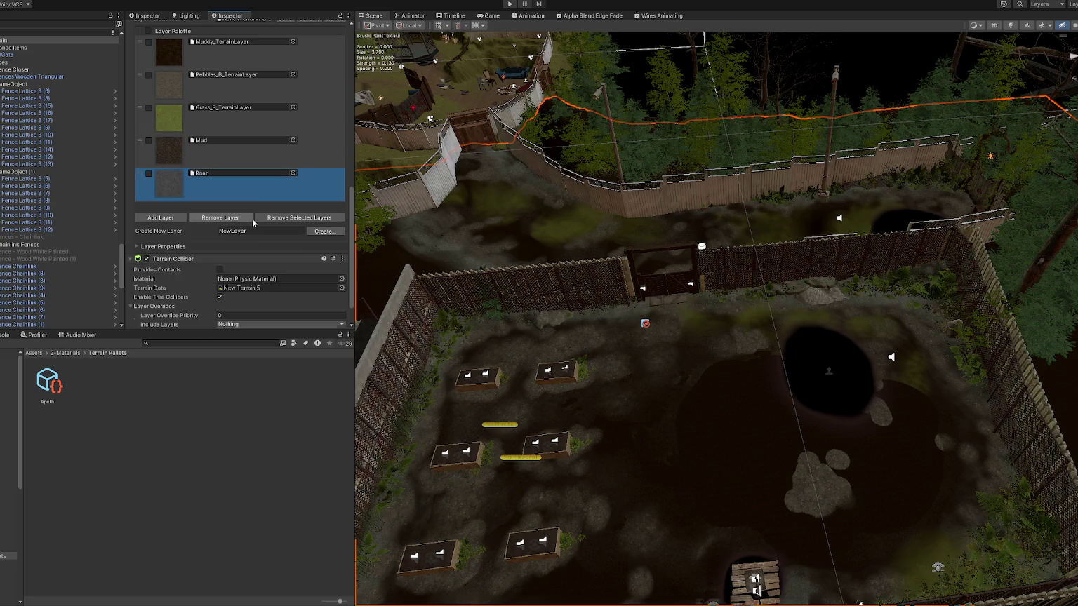
left_click(244, 222)
left_click(555, 322)
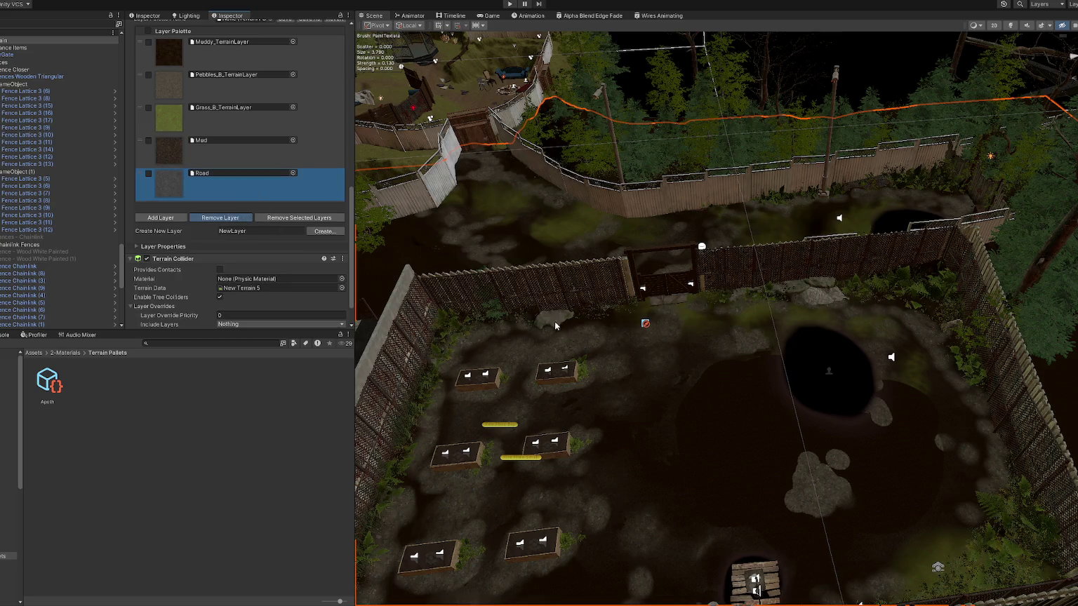
Remove the Pebbles_B and Muddy_TerrainLayer layers, confirming each warning.
left_click(229, 142)
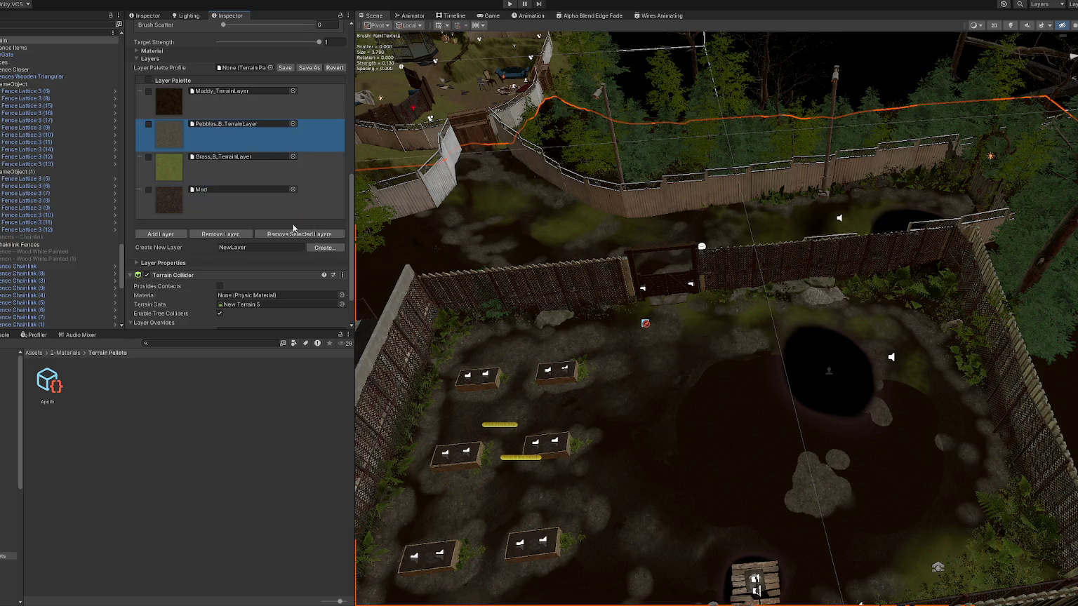
left_click(241, 235)
left_click(551, 321)
left_click(243, 201)
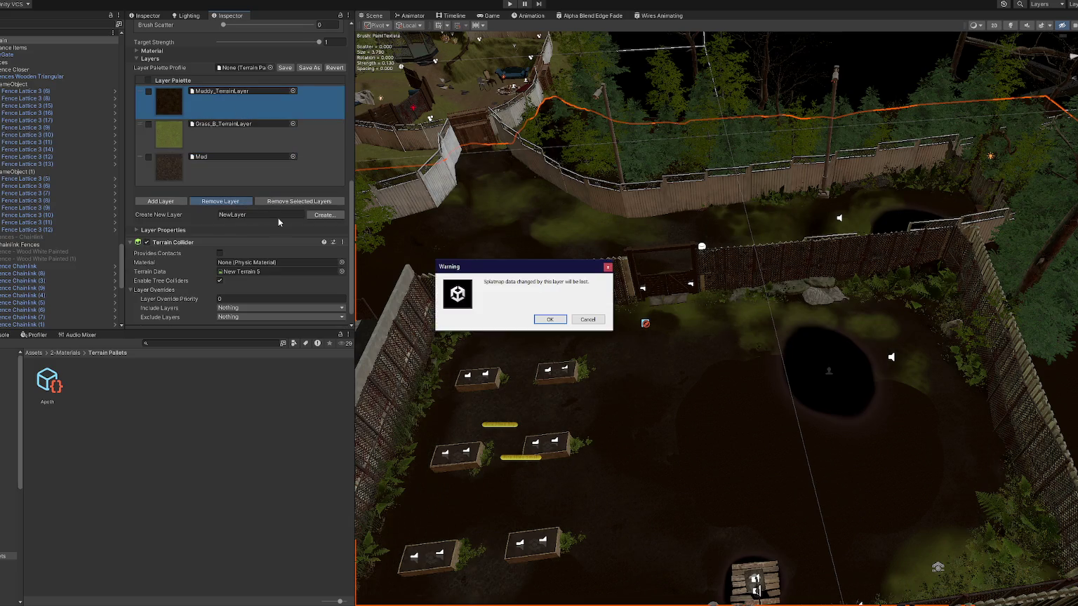
left_click(548, 322)
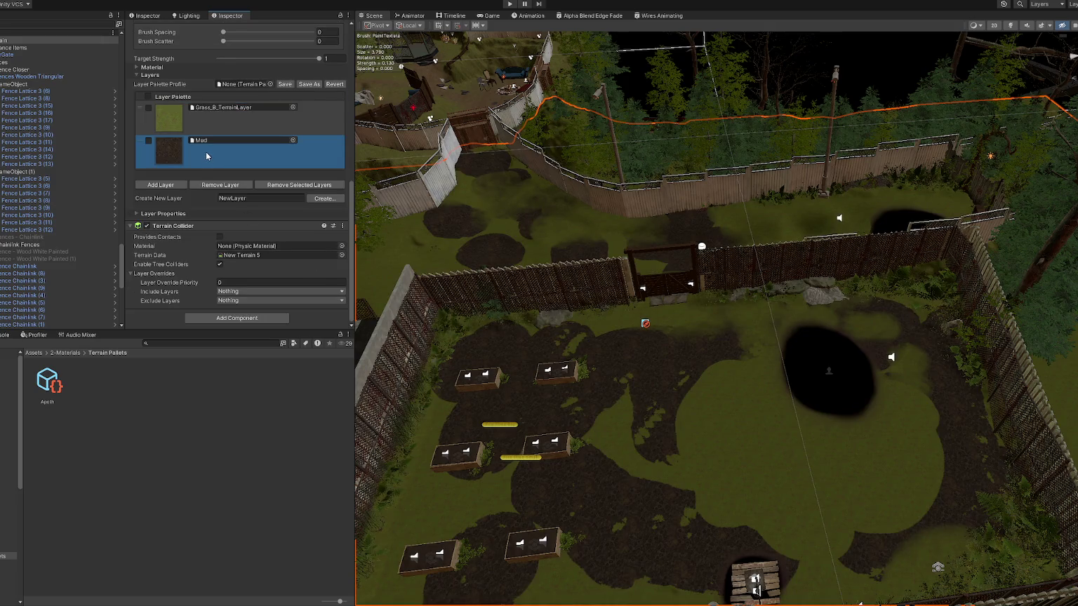
Remove the Grass_B layer, then open and close the texture picker without choosing.
key("Up")
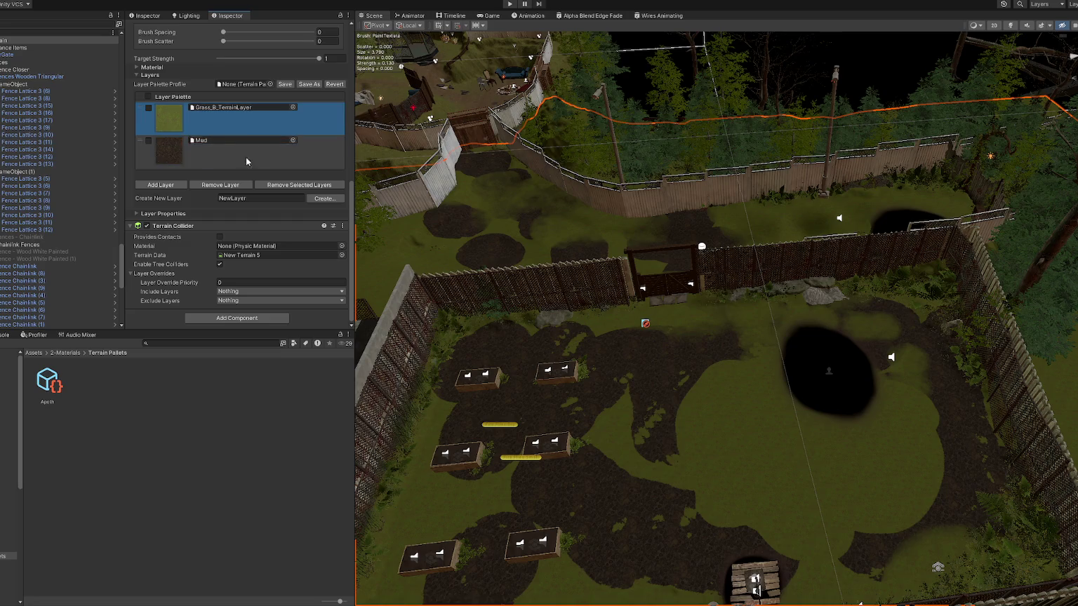
left_click(237, 186)
left_click(537, 319)
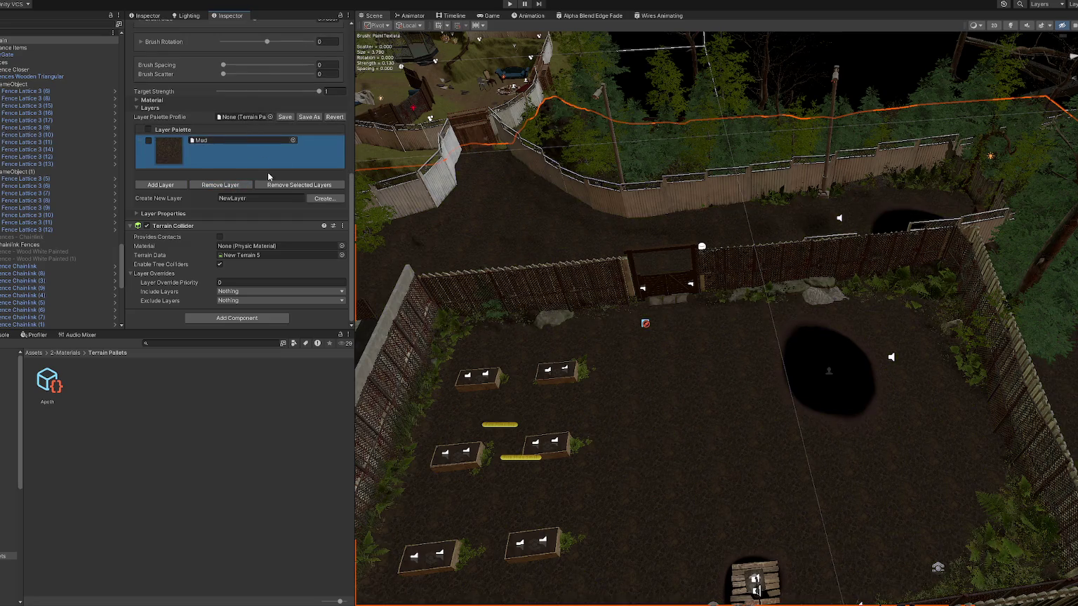
left_click(324, 200)
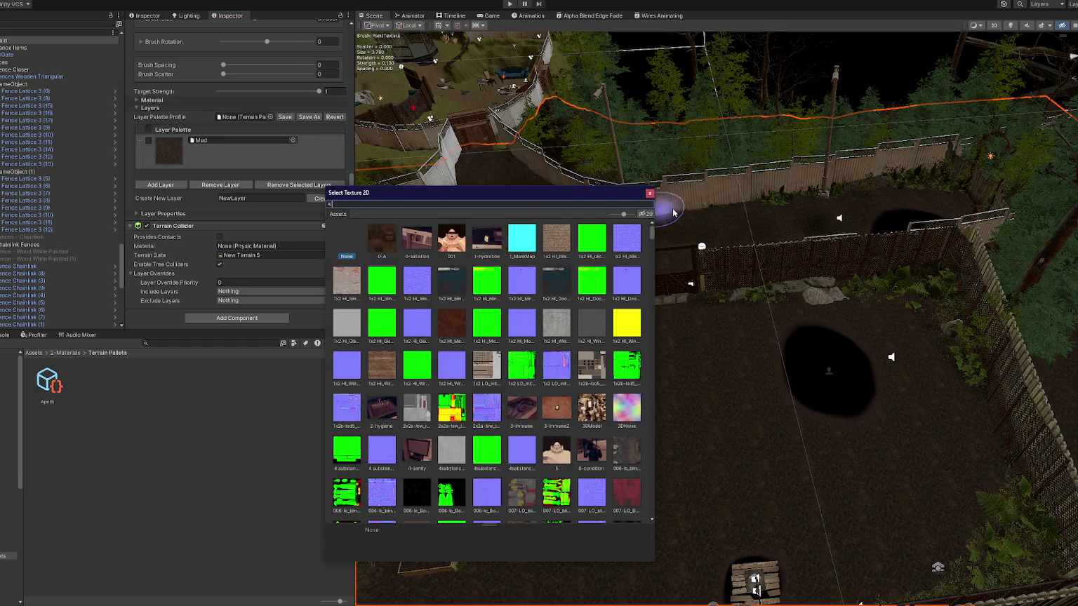
left_click(649, 196)
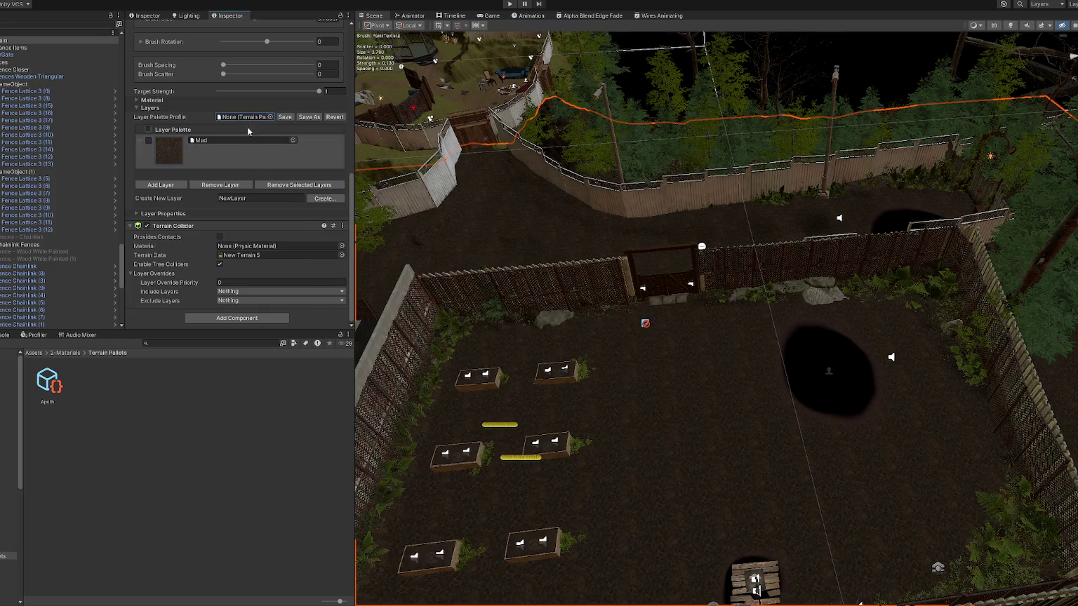
Create a new terrain layer asset named Home in the palettes folder.
right_click(138, 413)
mouse_move(211, 141)
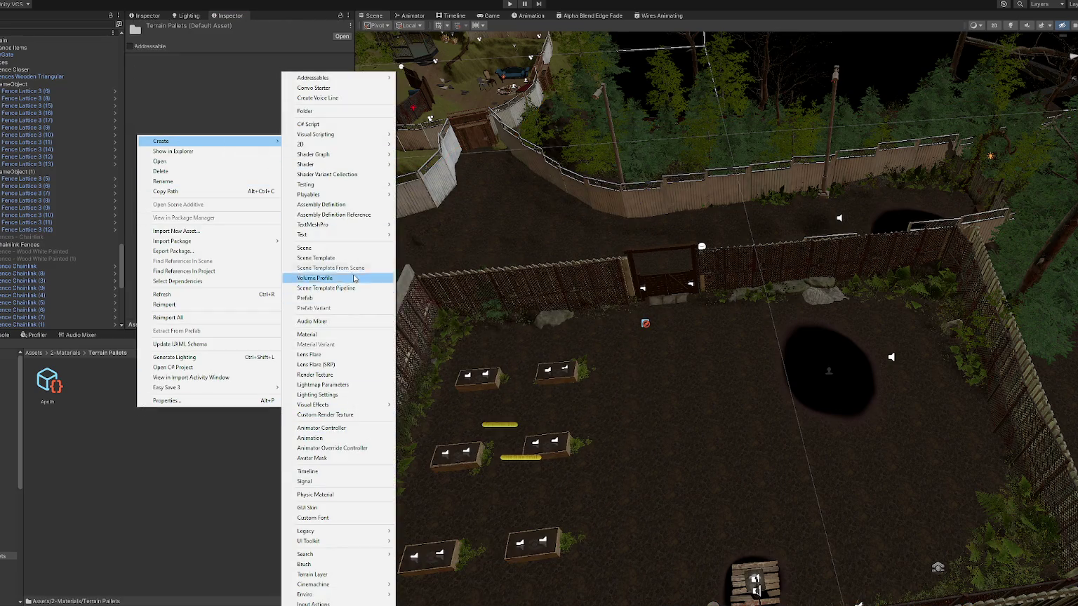
left_click(358, 576)
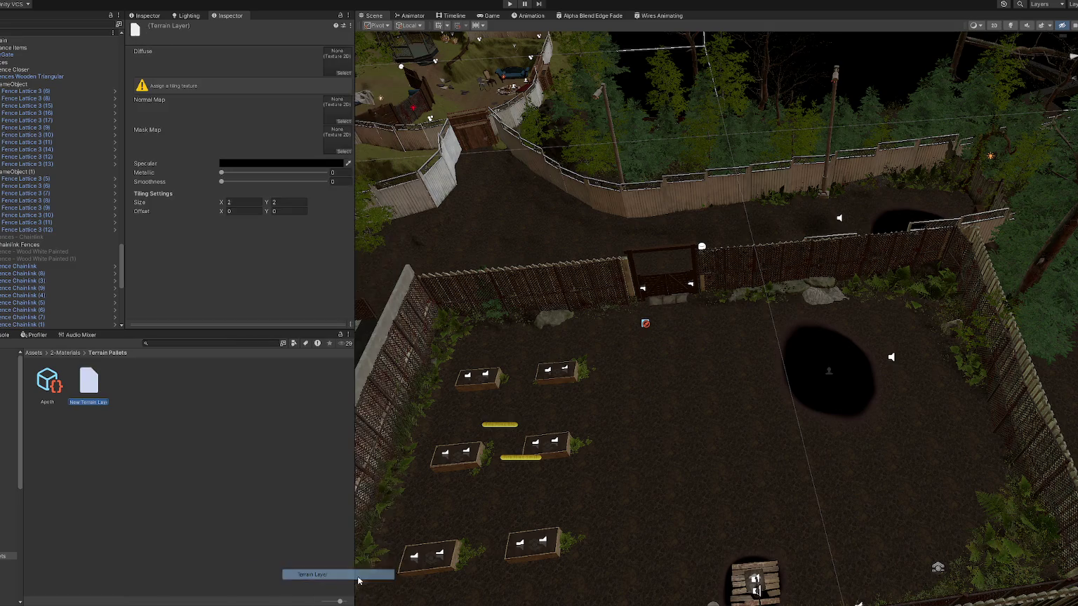
type("Home")
key("Return")
Delete the mistaken Home terrain layer asset.
right_click(289, 546)
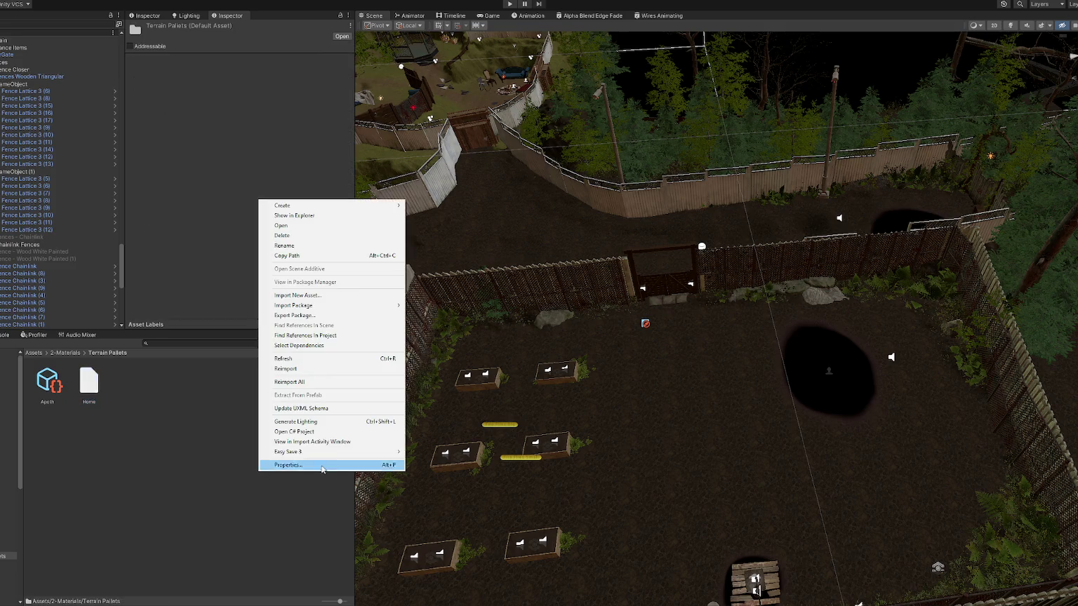
mouse_move(365, 205)
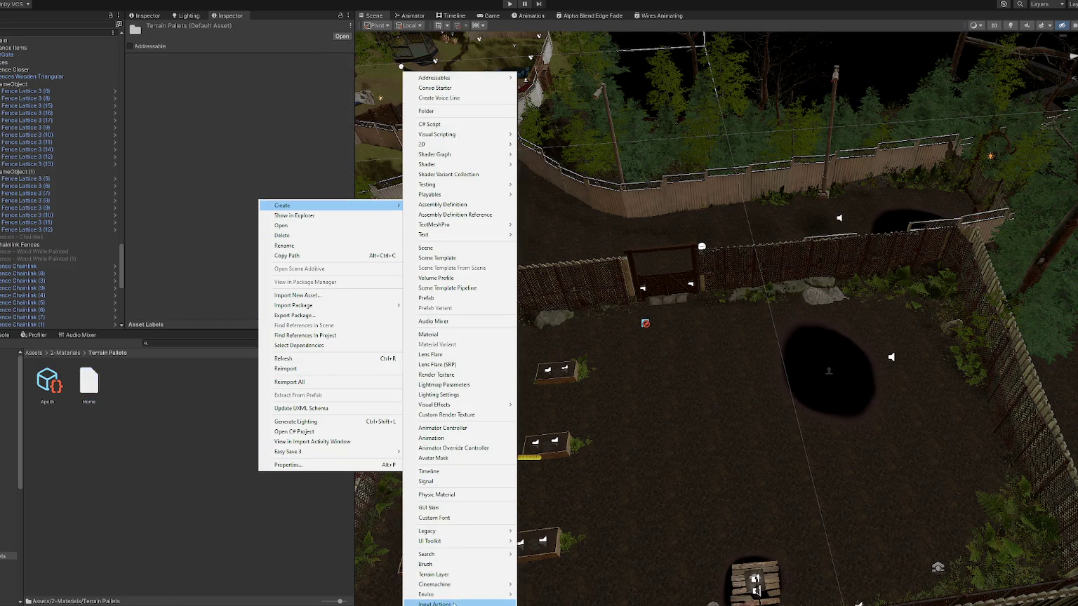
left_click(96, 391)
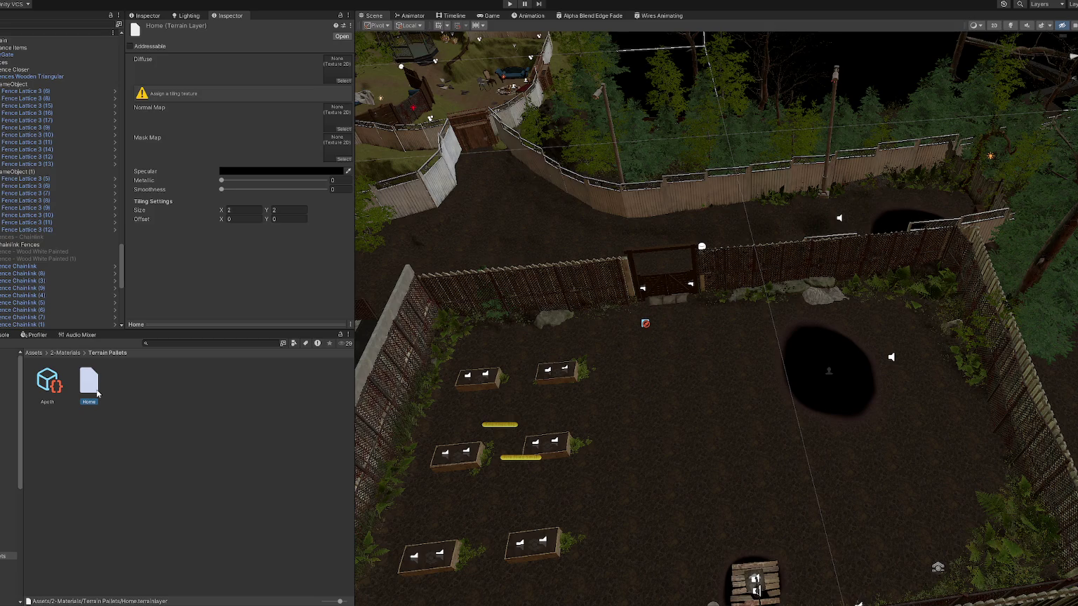
key("Delete")
left_click(564, 323)
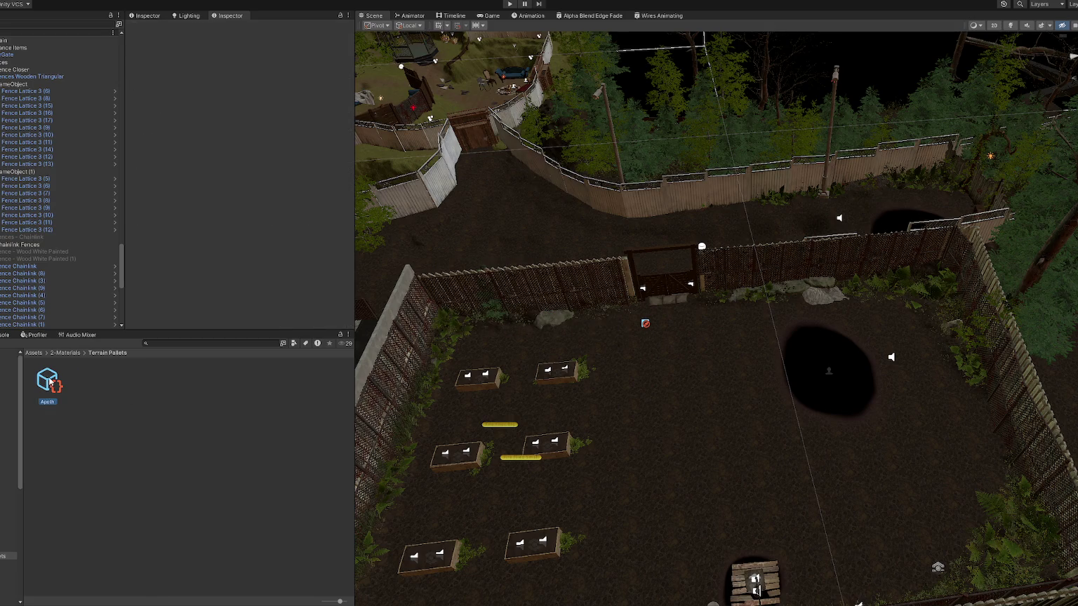
Duplicate the Apoth terrain palette and name the copy Home.
key("ctrl+d")
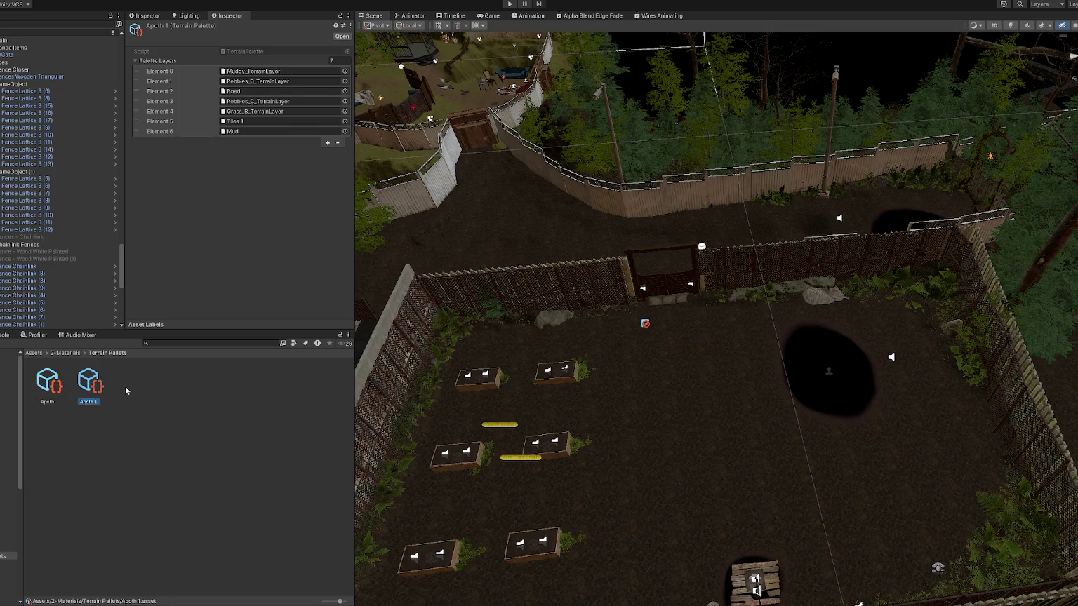
type("Home")
key("Return")
In the Apoth palette, set Element 0 to Tidal_Pools_TerrainLayer and Element 1 to Grass_A_TerrainLayer.
left_click(48, 392)
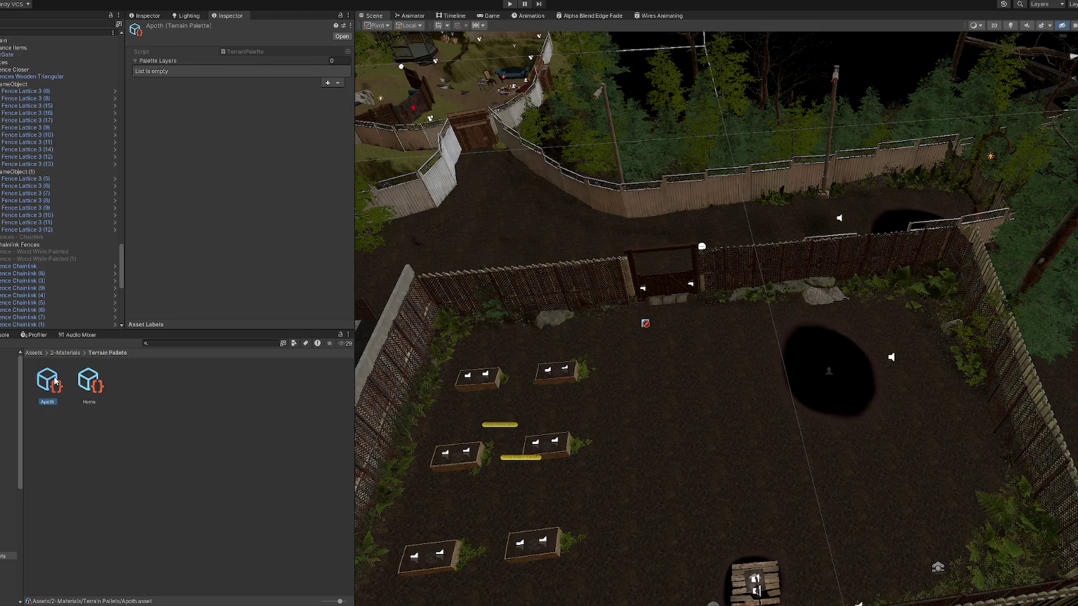
left_click(325, 83)
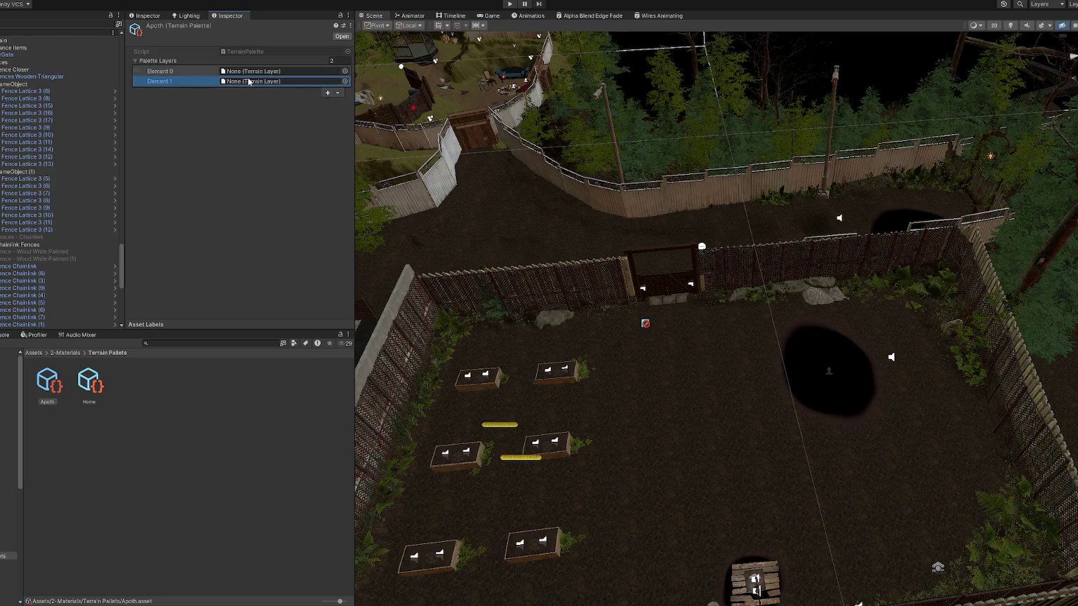
left_click(345, 81)
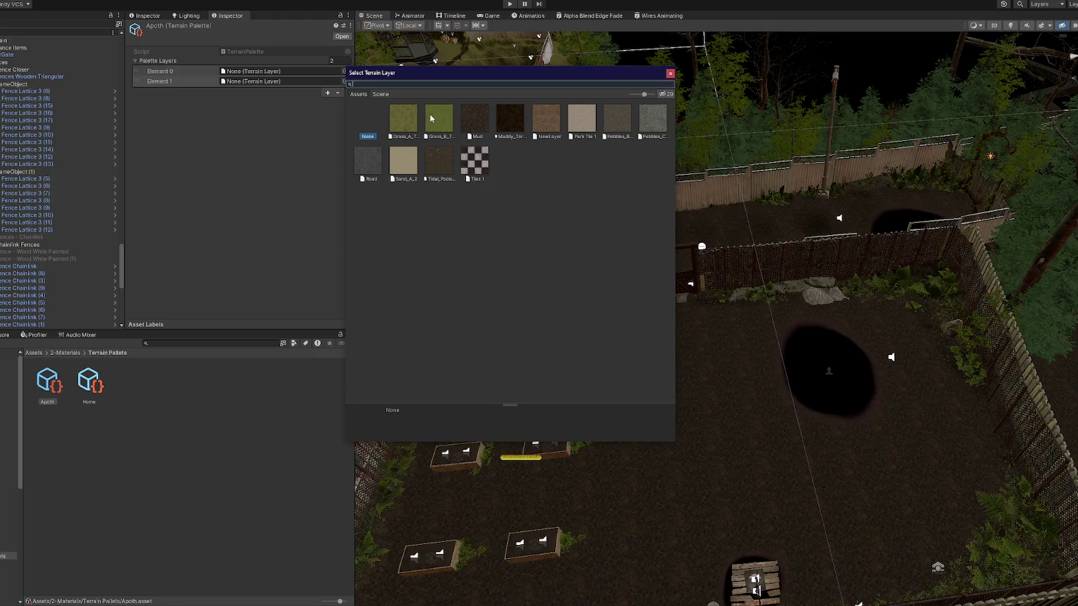
double_click(402, 114)
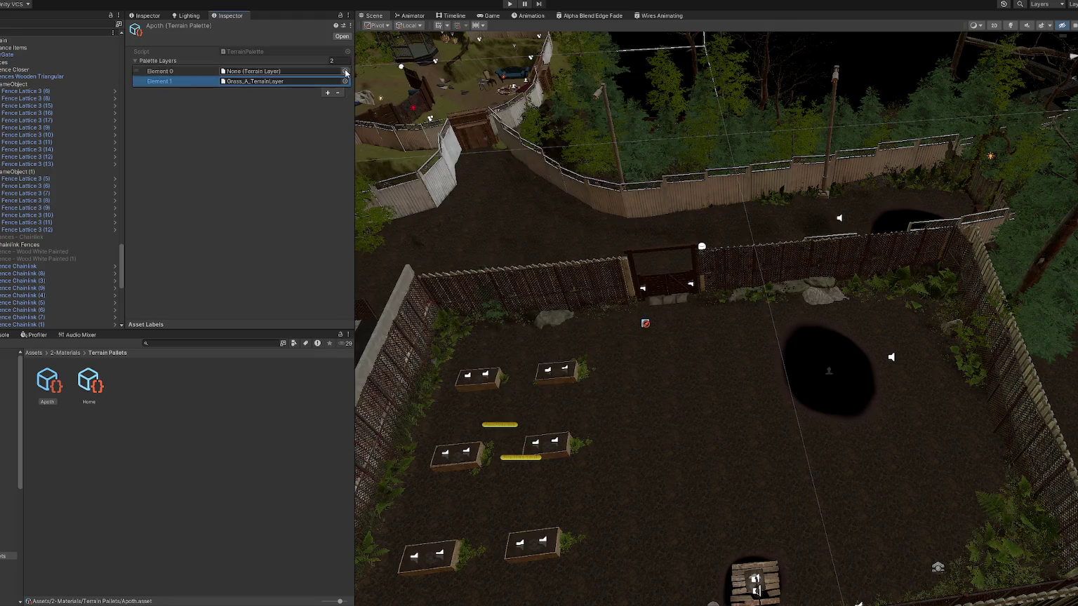
left_click(345, 71)
double_click(440, 160)
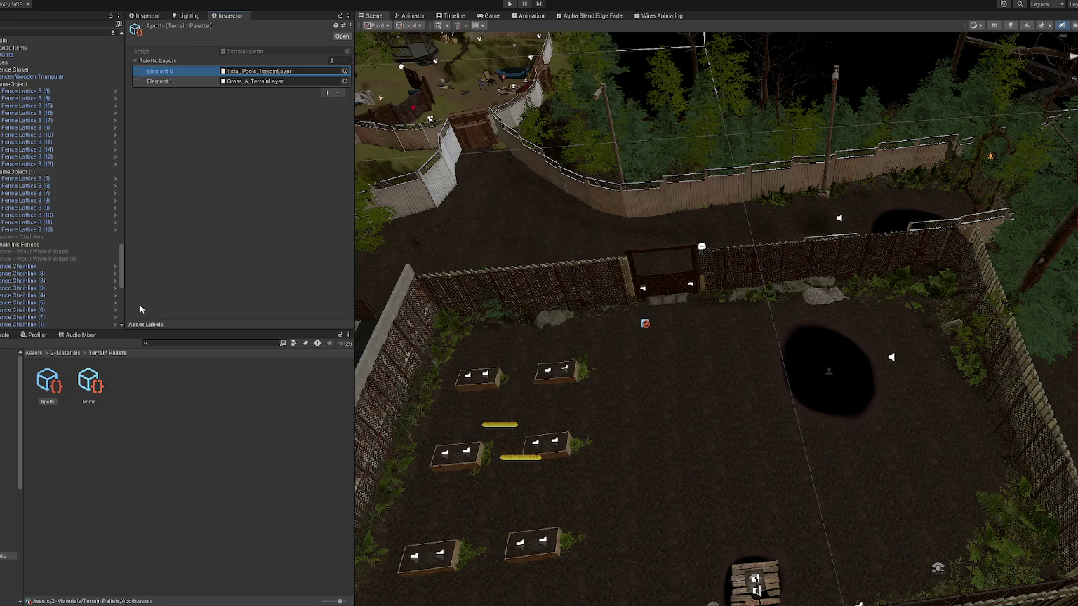
Strip the Home palette to Grass_B_TerrainLayer and Mud, removing Pebbles, Road and Tiles 1.
left_click(89, 379)
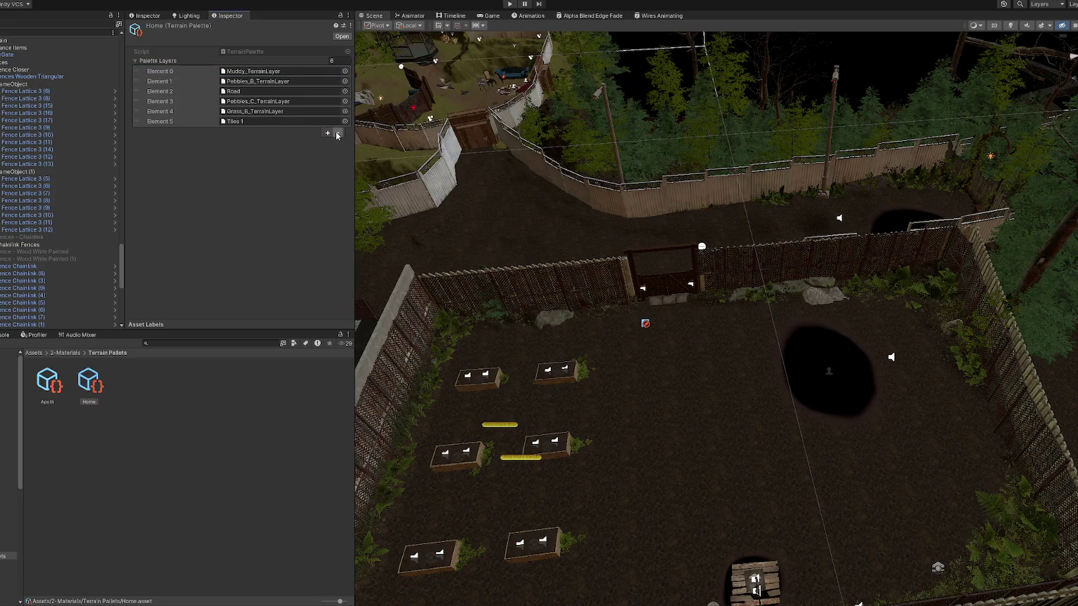
left_click(215, 72)
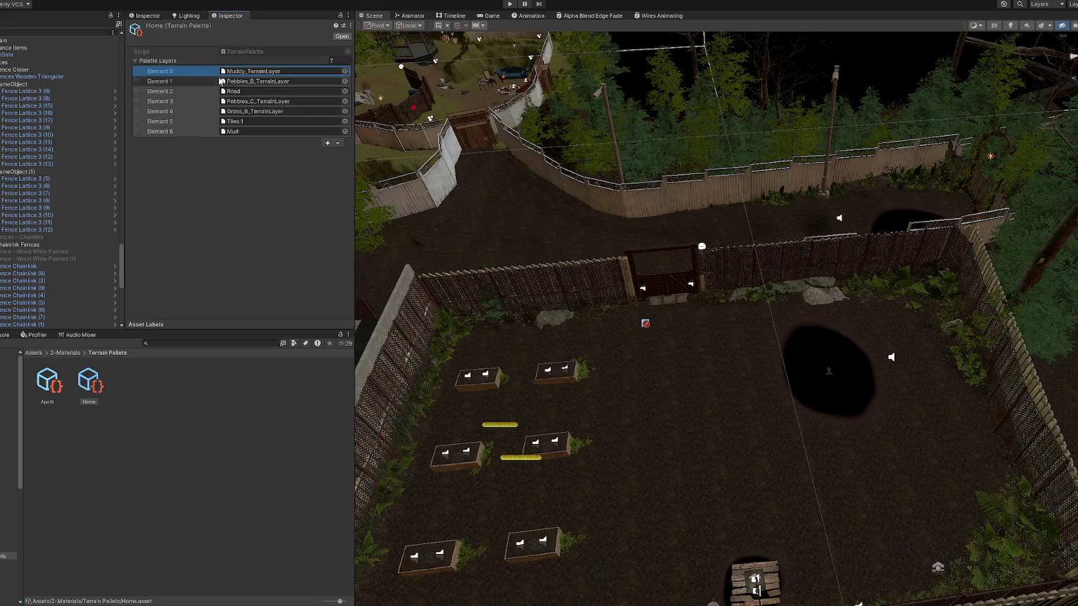
left_click(338, 144)
key("ctrl+z")
left_click(337, 133)
left_click(338, 123)
left_click(337, 112)
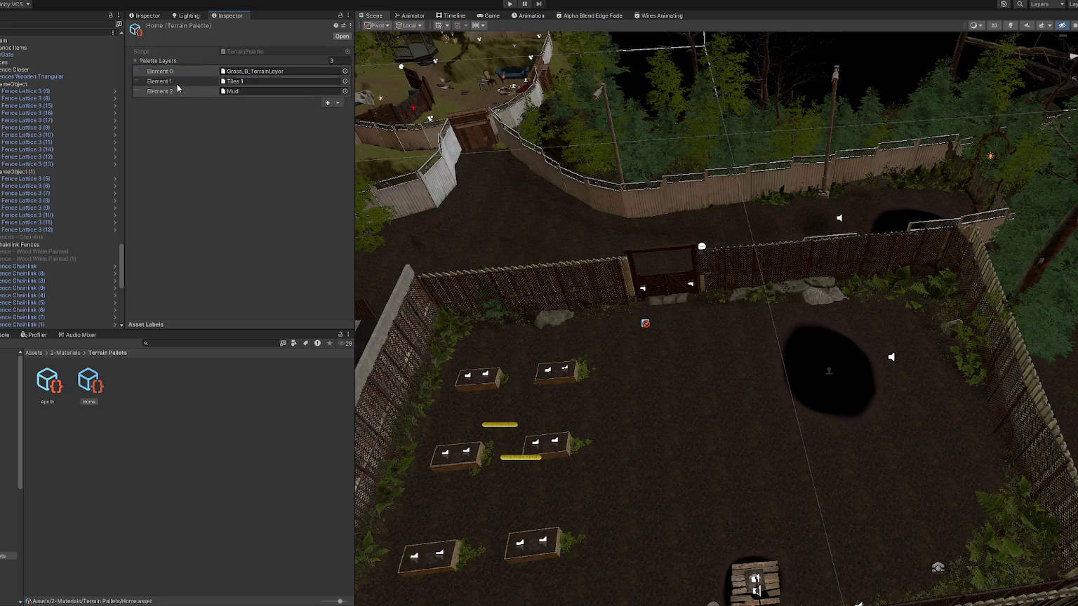
left_click(338, 103)
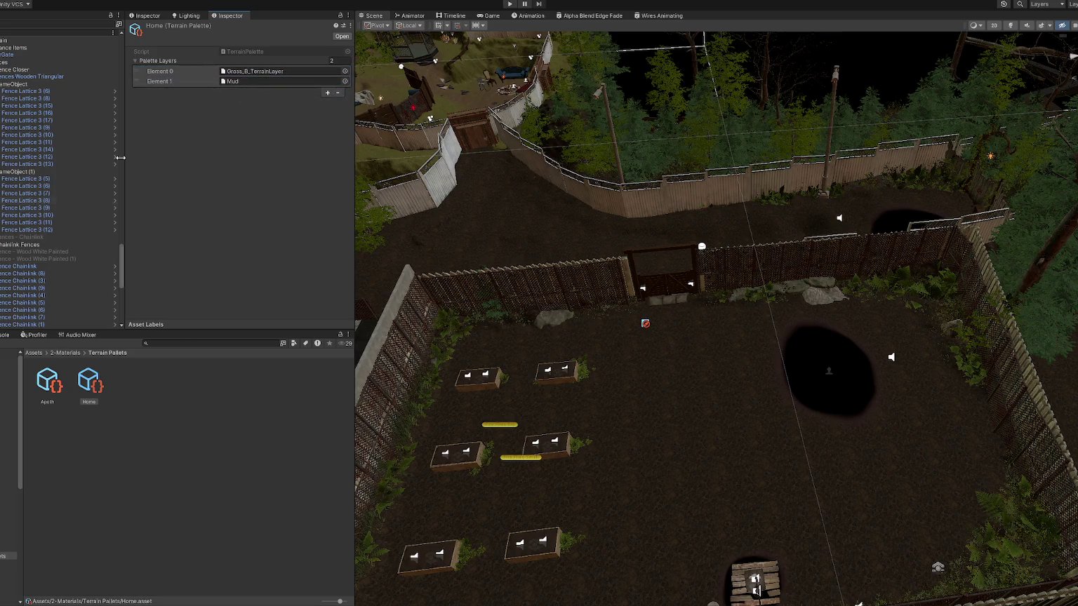
Select the garden terrain and switch to the Paint Texture tool.
left_click(692, 374)
left_click(239, 115)
scroll(258, 204, "down", 5)
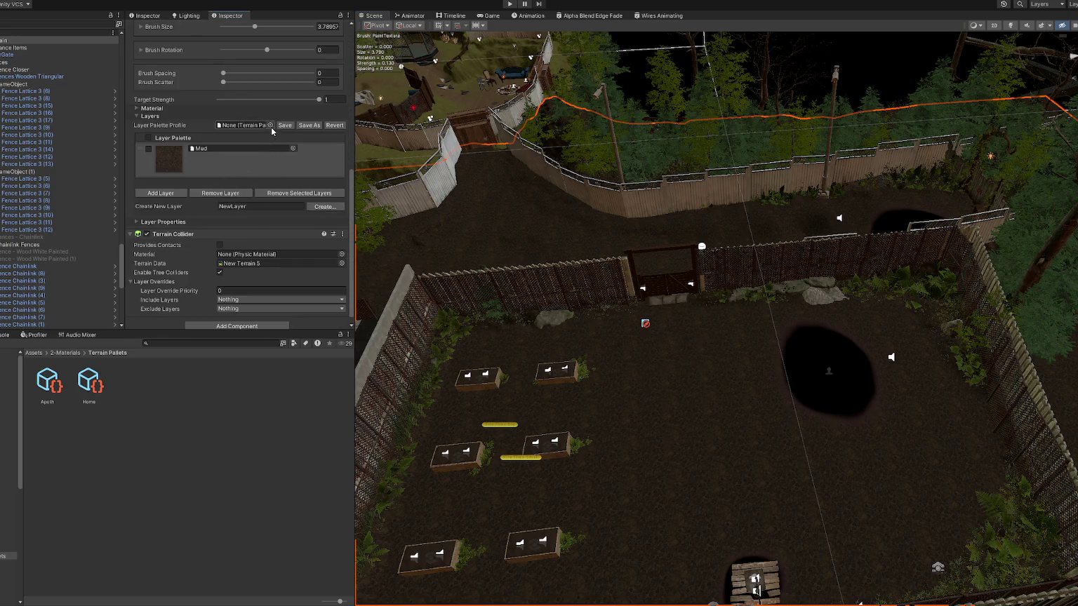
Load the Home palette onto the terrain as its Layer Palette Profile.
left_click(271, 126)
left_click(360, 167)
left_click(550, 320)
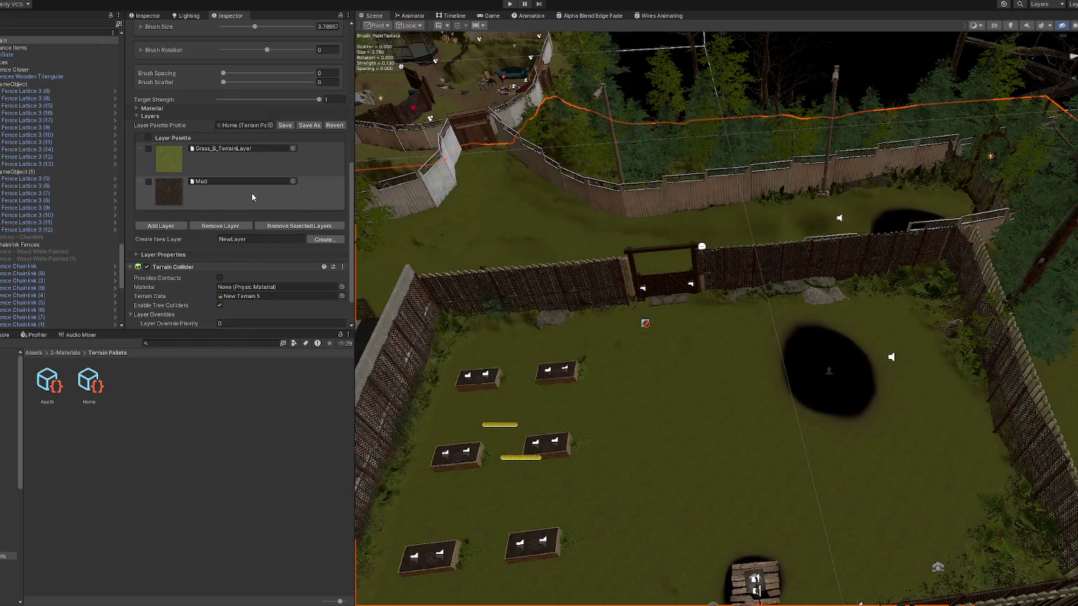
mouse_move(529, 337)
left_mouse_down()
mouse_move(606, 428)
mouse_move(687, 421)
left_mouse_up()
scroll(250, 246, "down", 2)
scroll(250, 246, "down", 1)
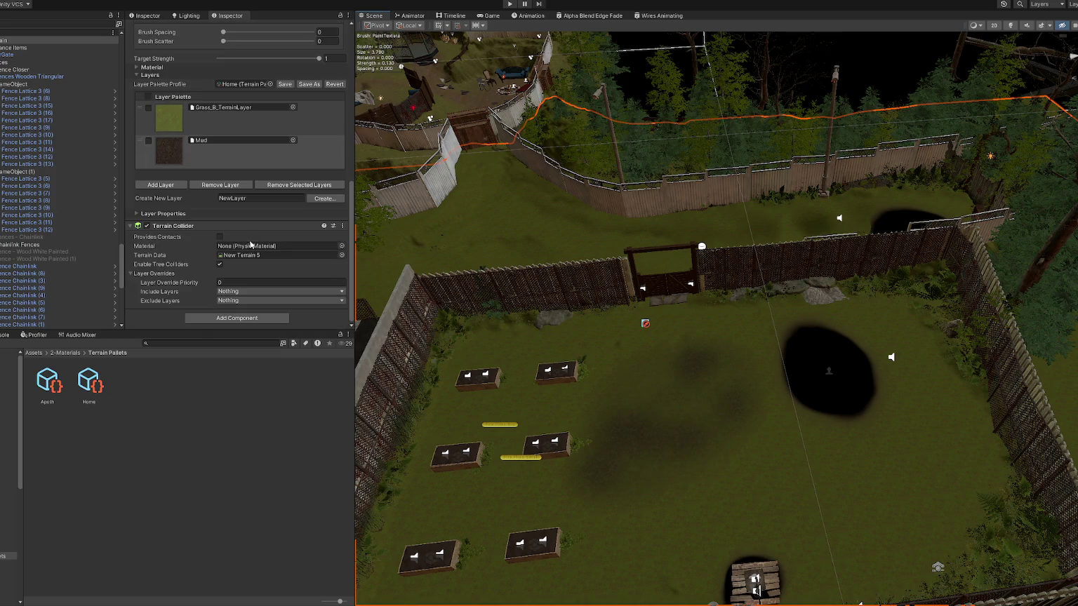
Paint Mud around the planter boxes and along a path beyond the fence.
left_click(215, 158)
scroll(232, 190, "up", 8)
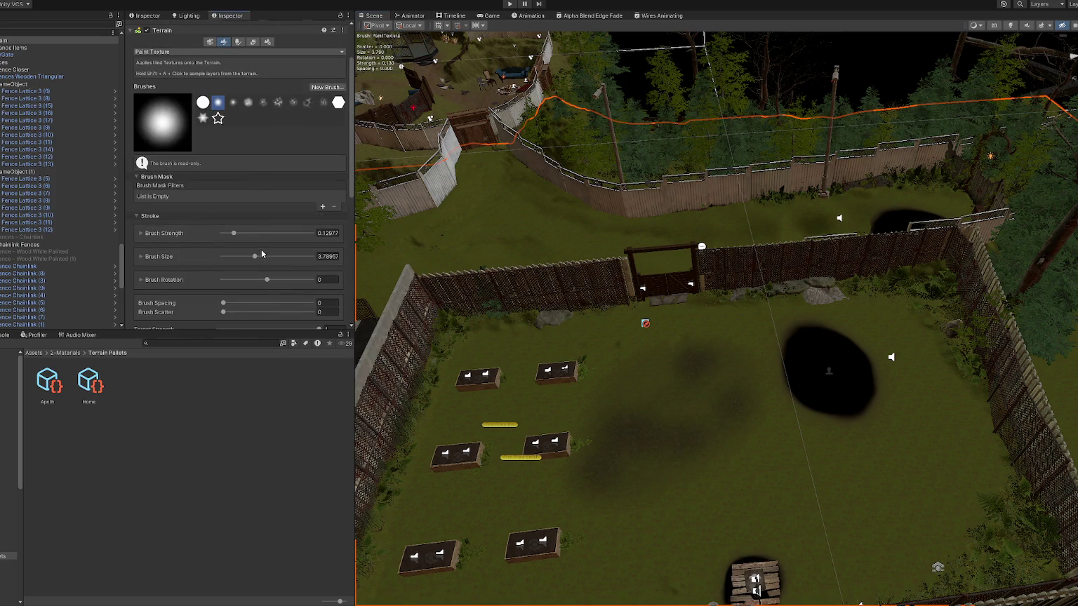
mouse_move(751, 433)
left_mouse_down()
mouse_move(614, 405)
mouse_move(517, 409)
mouse_move(821, 357)
mouse_move(843, 344)
mouse_move(765, 336)
mouse_move(837, 398)
mouse_move(583, 477)
mouse_move(488, 414)
mouse_move(698, 511)
mouse_move(927, 501)
mouse_move(404, 529)
mouse_move(477, 378)
mouse_move(674, 410)
left_mouse_up()
key("ctrl+z")
mouse_move(594, 421)
left_mouse_down()
mouse_move(548, 390)
mouse_move(489, 378)
mouse_move(498, 347)
mouse_move(560, 263)
mouse_move(693, 318)
mouse_move(595, 277)
mouse_move(739, 320)
mouse_move(706, 293)
mouse_move(715, 257)
mouse_move(703, 212)
mouse_move(669, 308)
mouse_move(580, 258)
mouse_move(871, 378)
mouse_move(860, 505)
mouse_move(748, 537)
mouse_move(496, 457)
mouse_move(560, 428)
mouse_move(797, 392)
mouse_move(785, 428)
mouse_move(755, 420)
left_mouse_up()
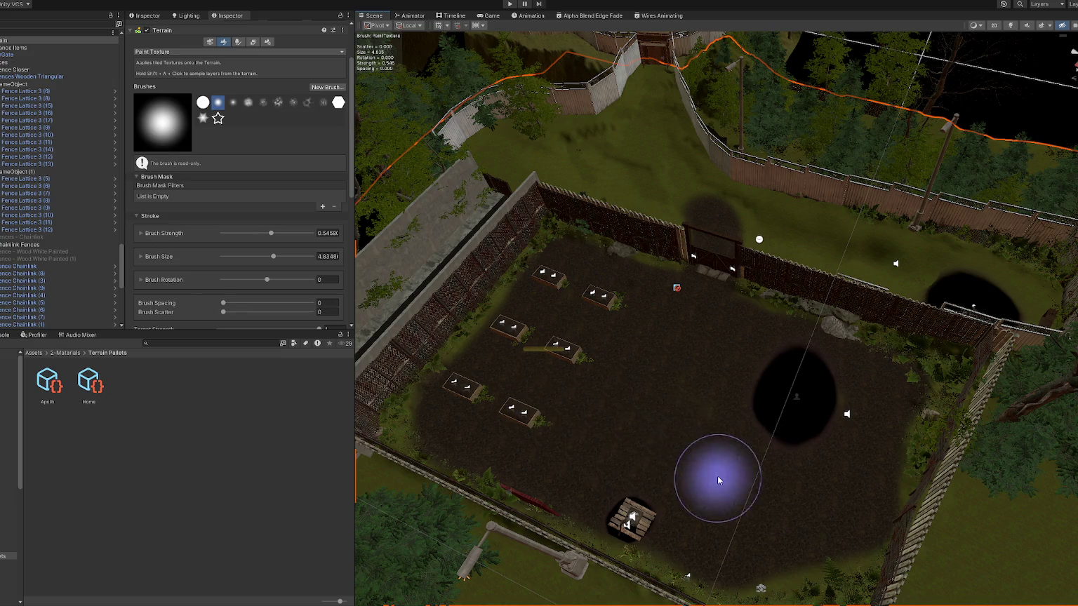
key("Up")
mouse_move(691, 430)
left_mouse_down()
mouse_move(635, 288)
mouse_move(961, 414)
mouse_move(888, 414)
mouse_move(906, 405)
mouse_move(696, 313)
mouse_move(655, 247)
mouse_move(657, 173)
mouse_move(631, 277)
mouse_move(549, 282)
mouse_move(526, 296)
mouse_move(568, 298)
mouse_move(585, 264)
mouse_move(548, 252)
mouse_move(512, 272)
mouse_move(501, 260)
mouse_move(523, 248)
mouse_move(614, 361)
mouse_move(784, 339)
left_mouse_up()
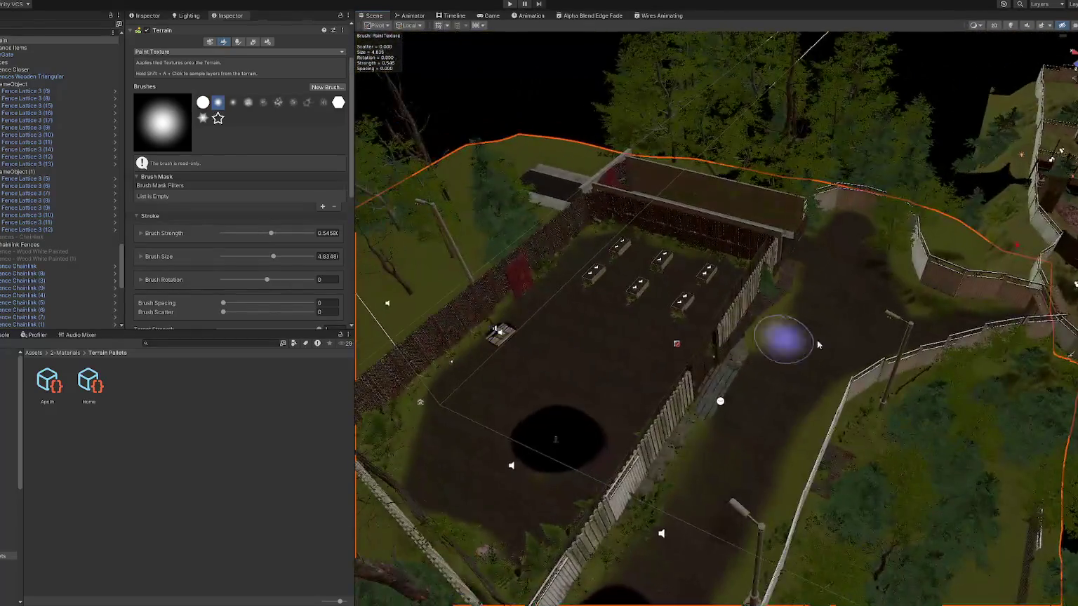
left_click_drag(689, 419, 534, 457)
mouse_move(566, 404)
left_mouse_down()
mouse_move(640, 421)
mouse_move(730, 395)
left_mouse_up()
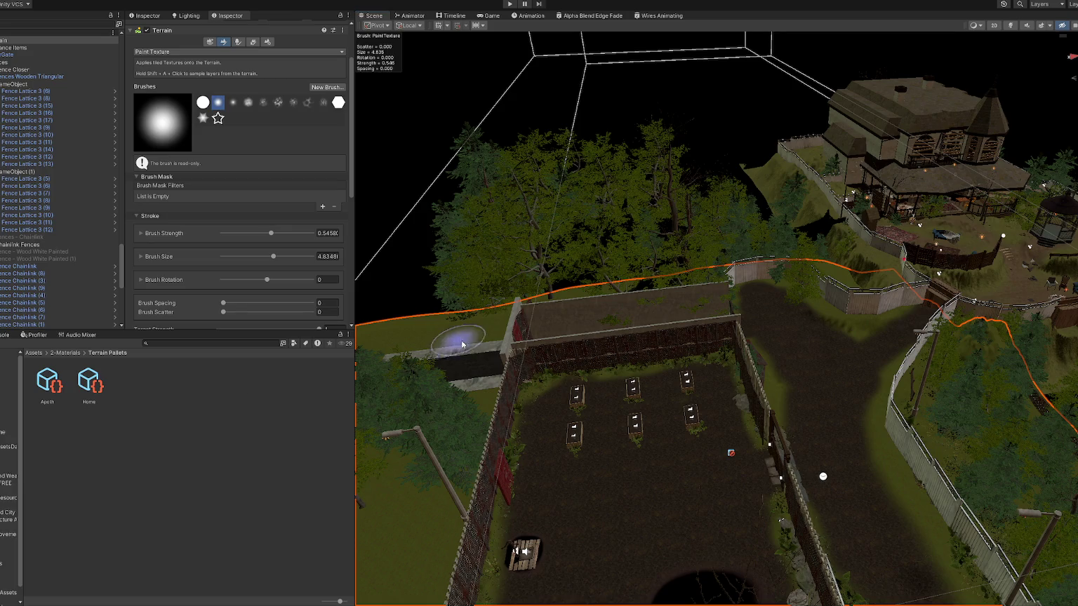
scroll(463, 343, "up", 5)
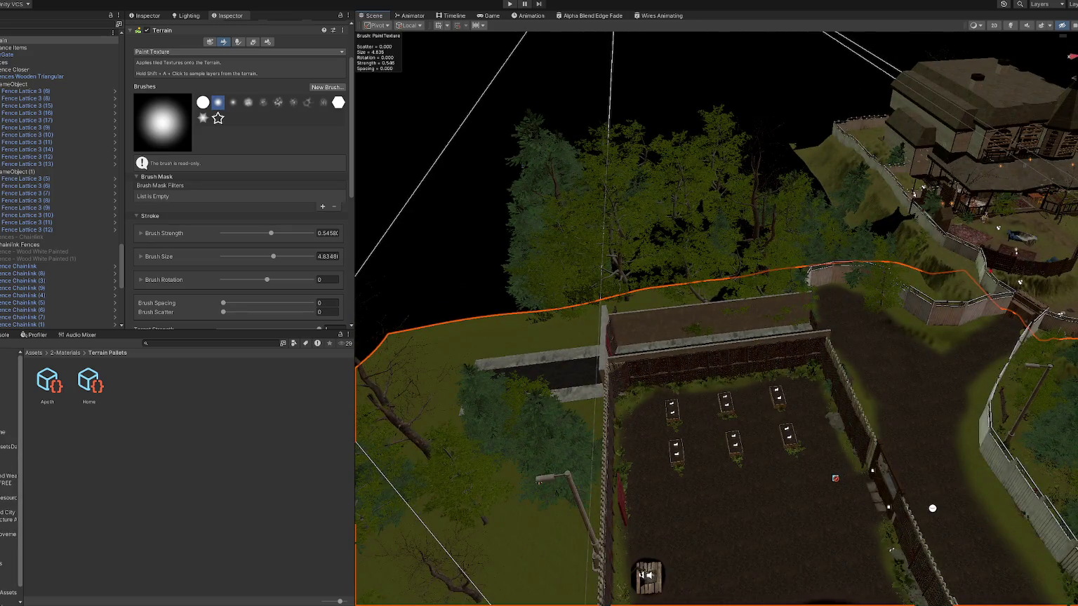
left_click(9, 410)
Load the Title scene, run it, and start the game in DEV MODE.
left_click(57, 477)
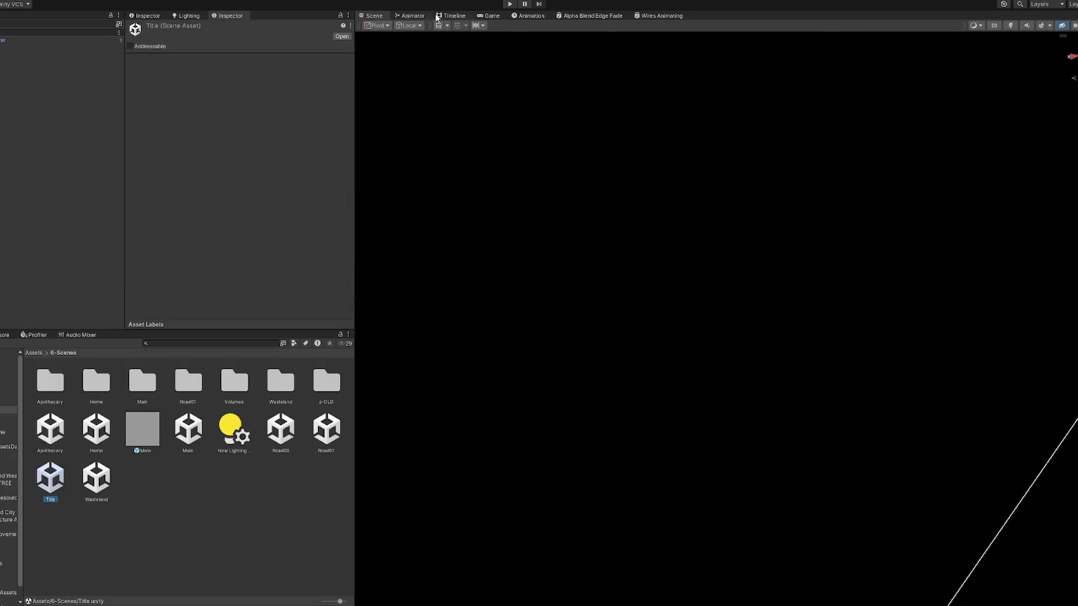
double_click(491, 16)
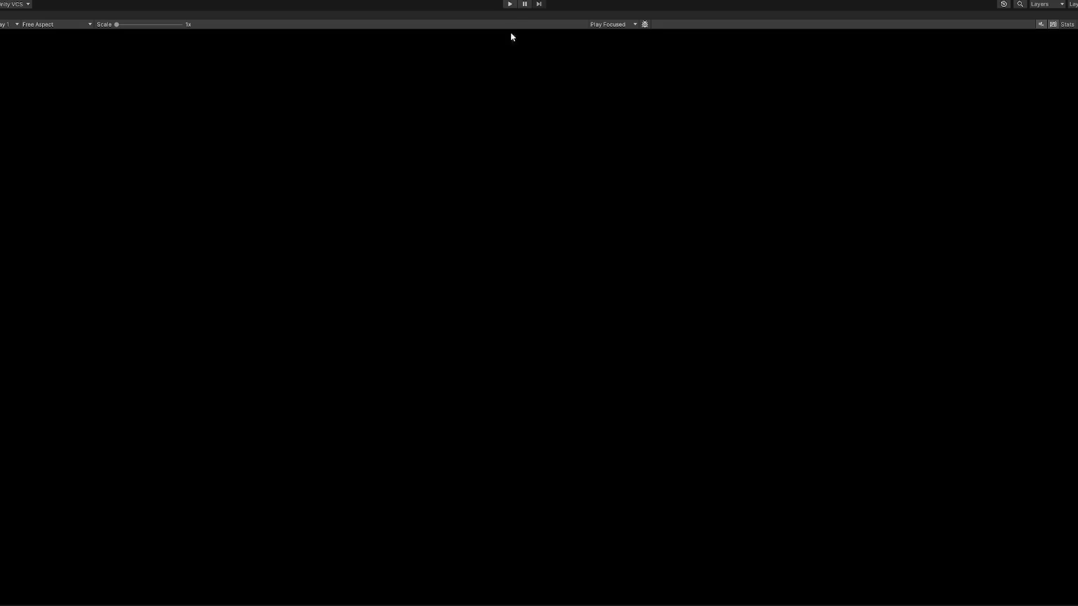
left_click(510, 5)
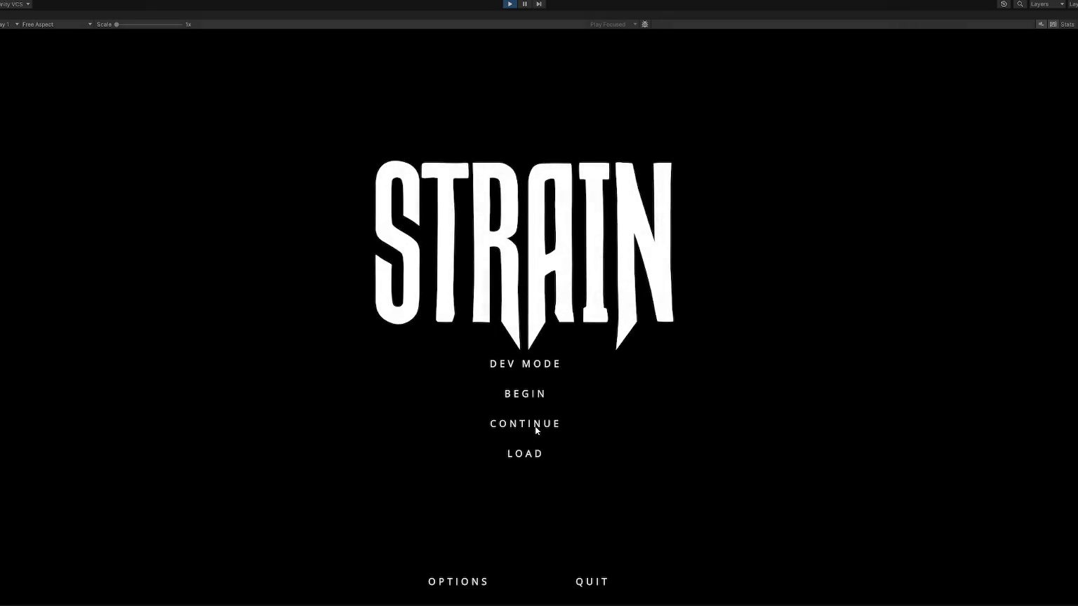
left_click(520, 356)
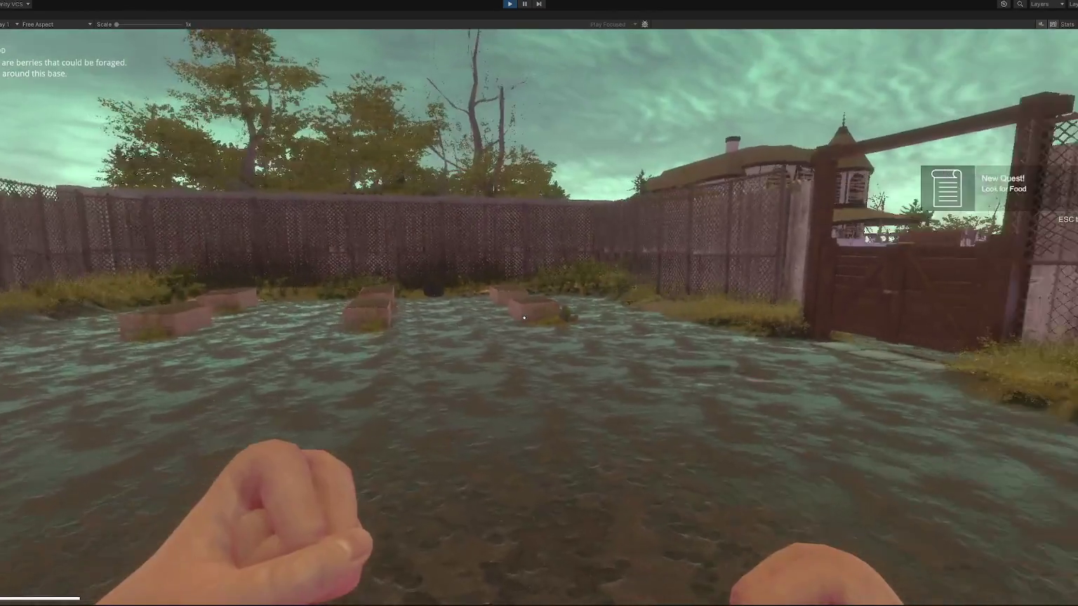
Walk to the flooded yard, forage the berries and pick up the newspaper.
key("w")
key("w")
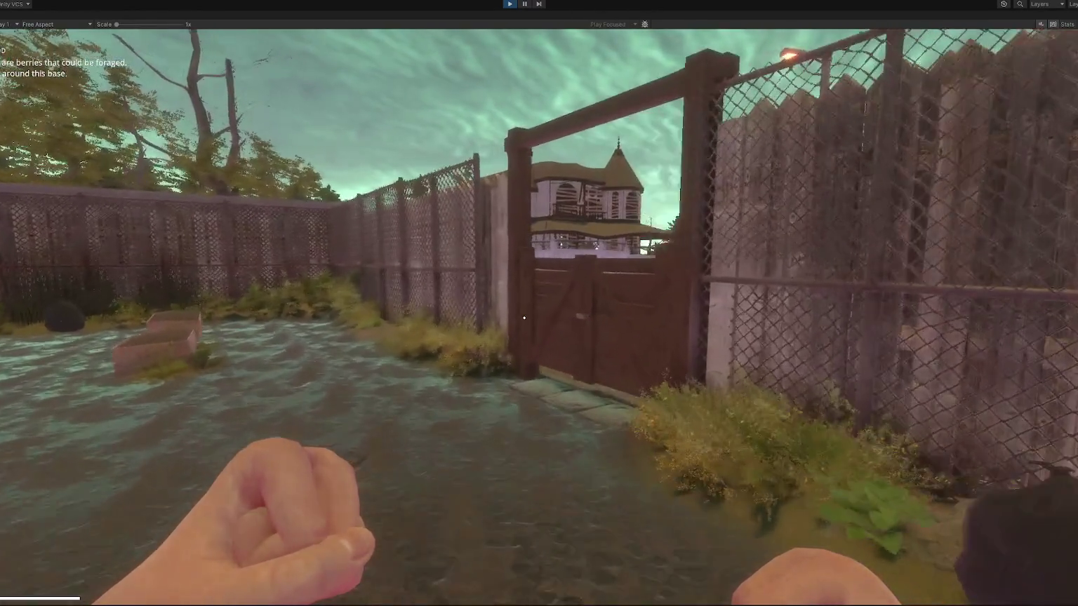
key("w")
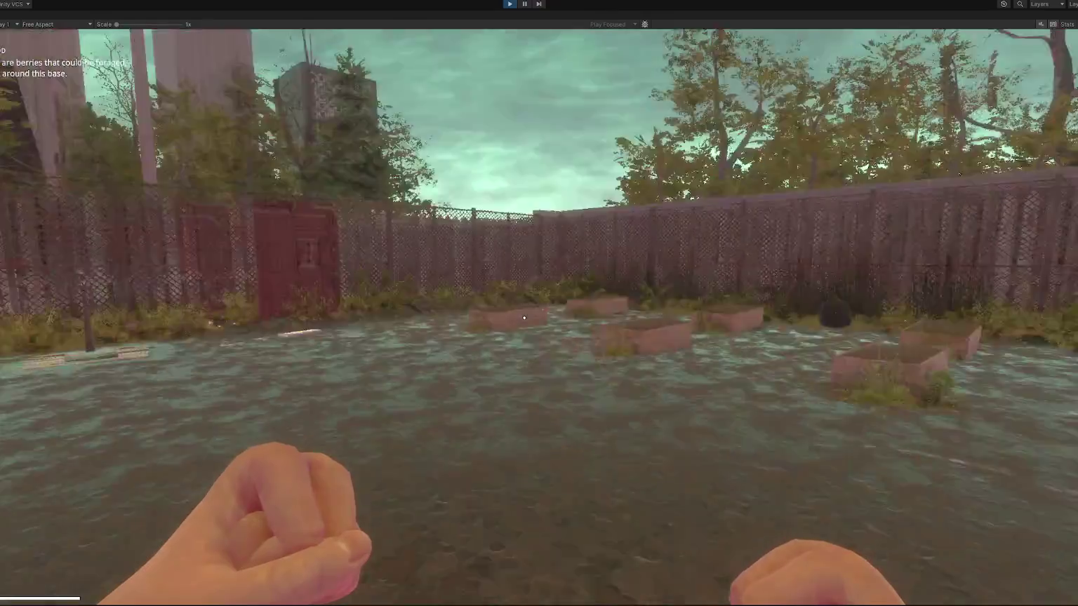
key("w")
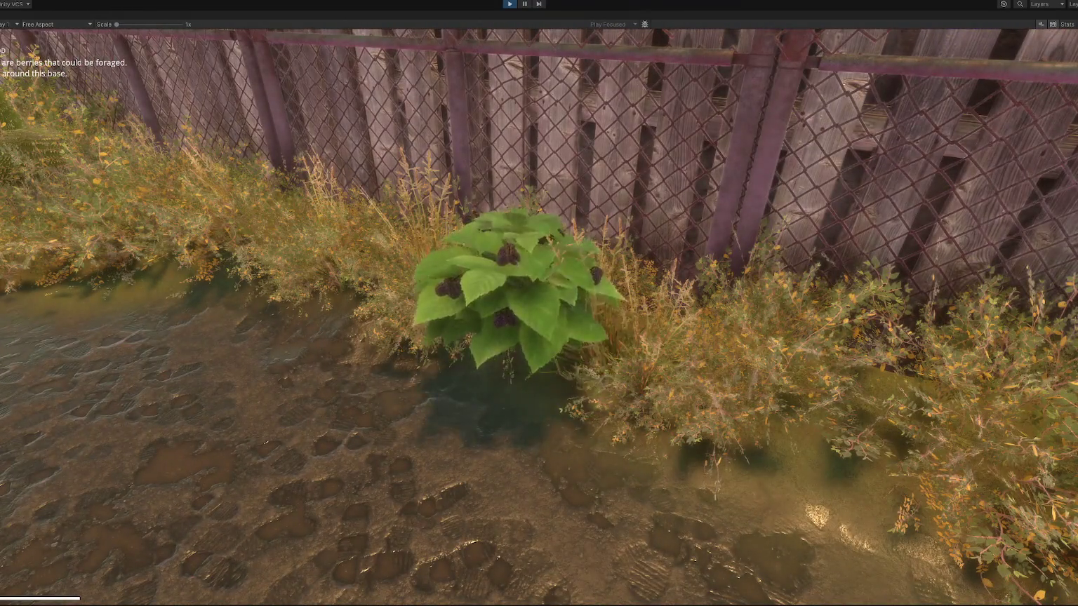
key("e")
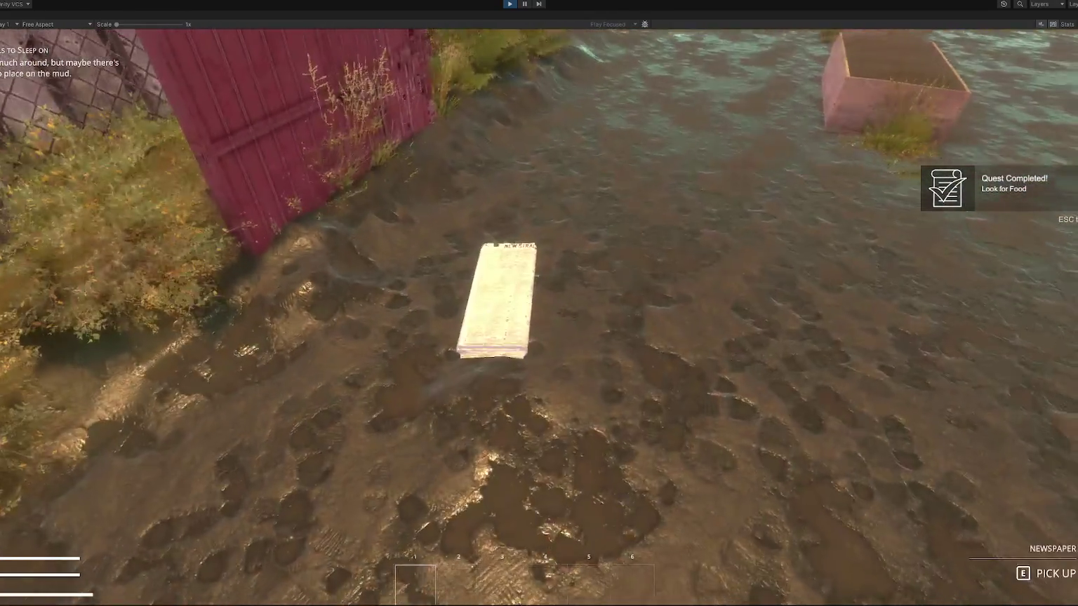
key("e")
Build and place a newspaper bed from the pause menu, then rest on it.
key("Escape")
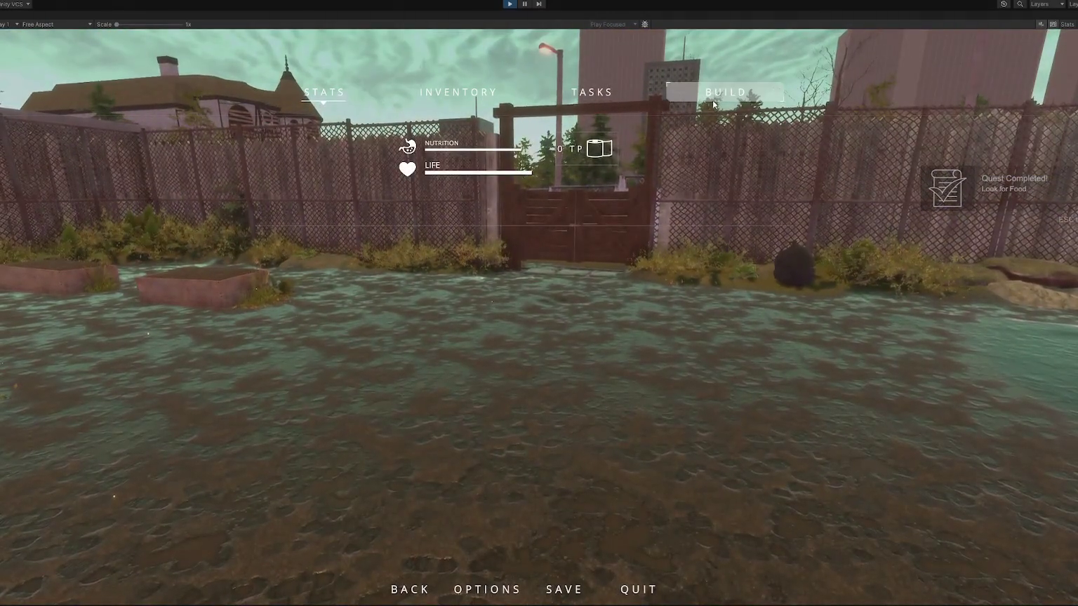
left_click(456, 92)
left_click(490, 197)
left_click(539, 303)
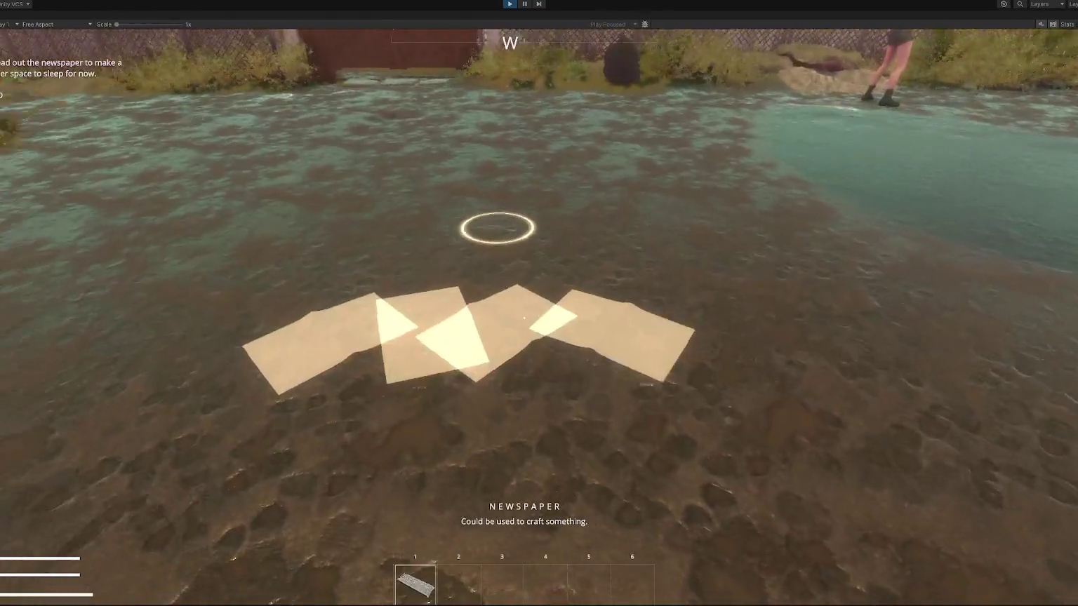
key("e")
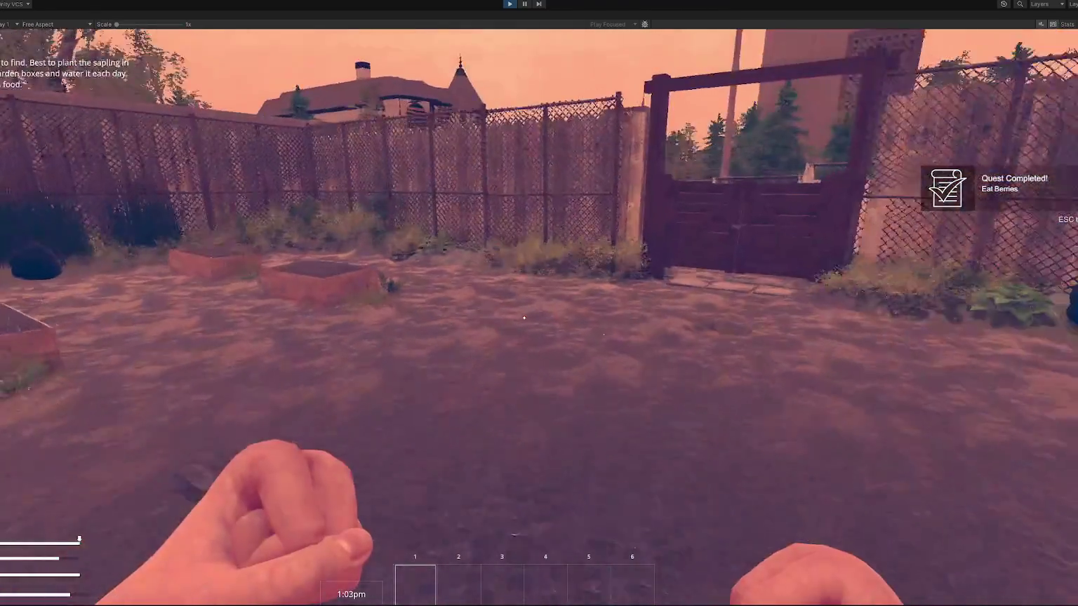
Walk through the gate to the CLOSED sign and back, open the far gate, then stop Play mode.
key("w")
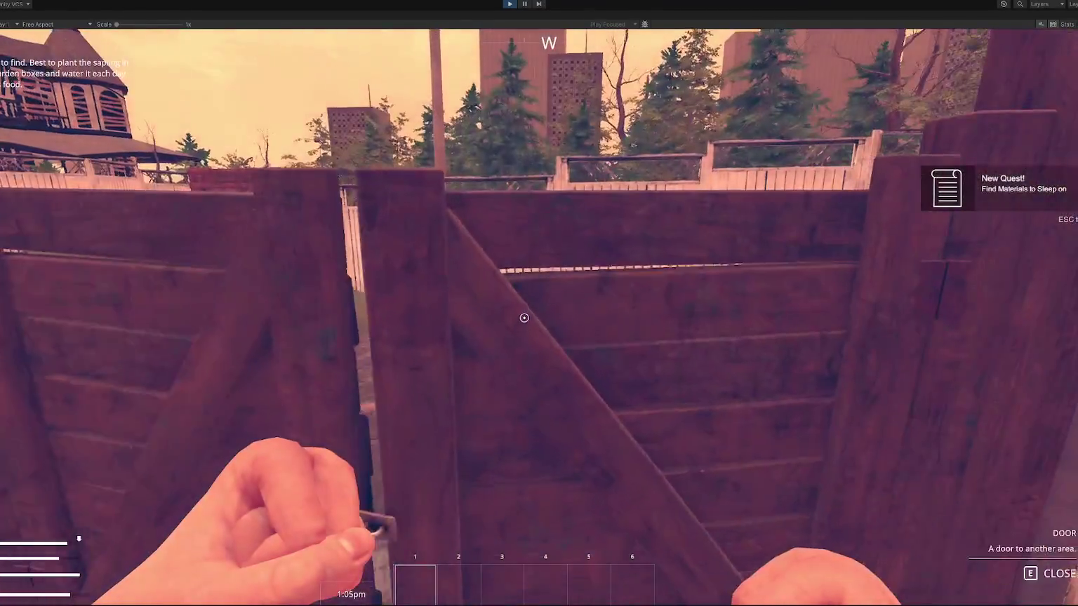
key("w")
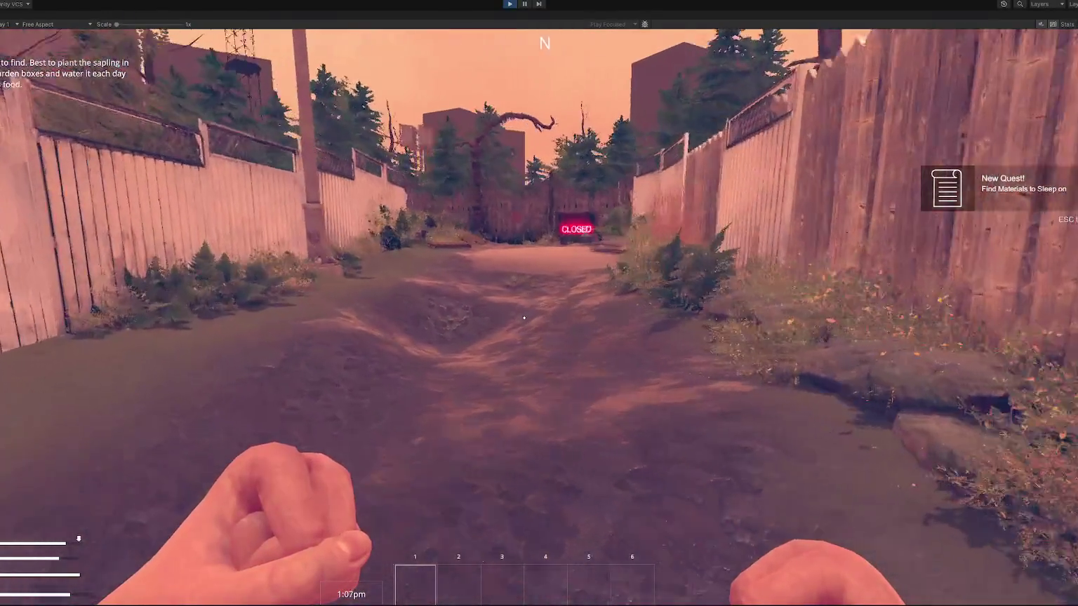
key("w")
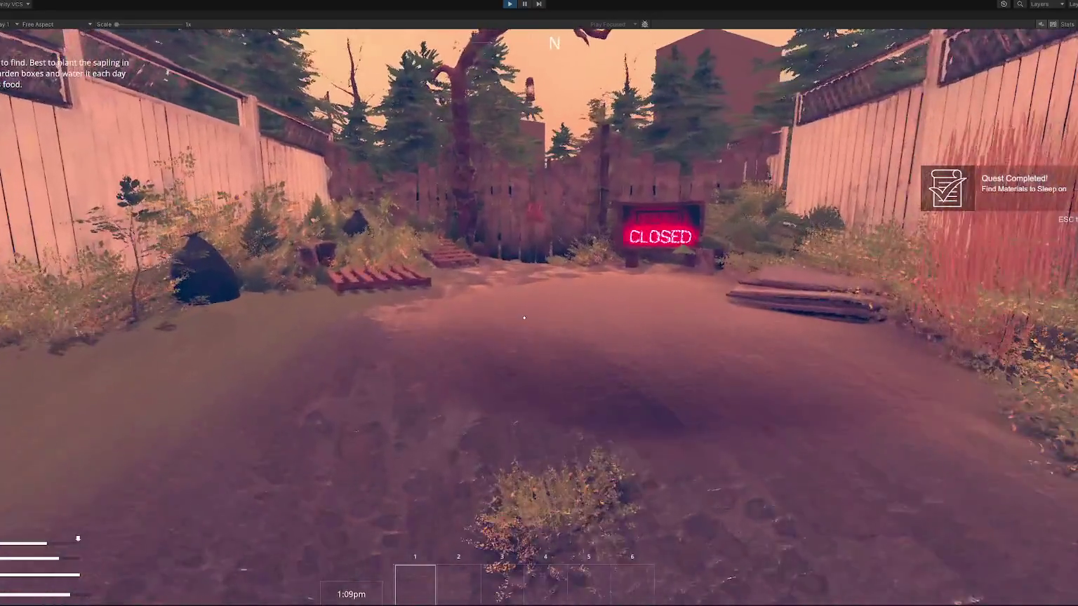
key("w")
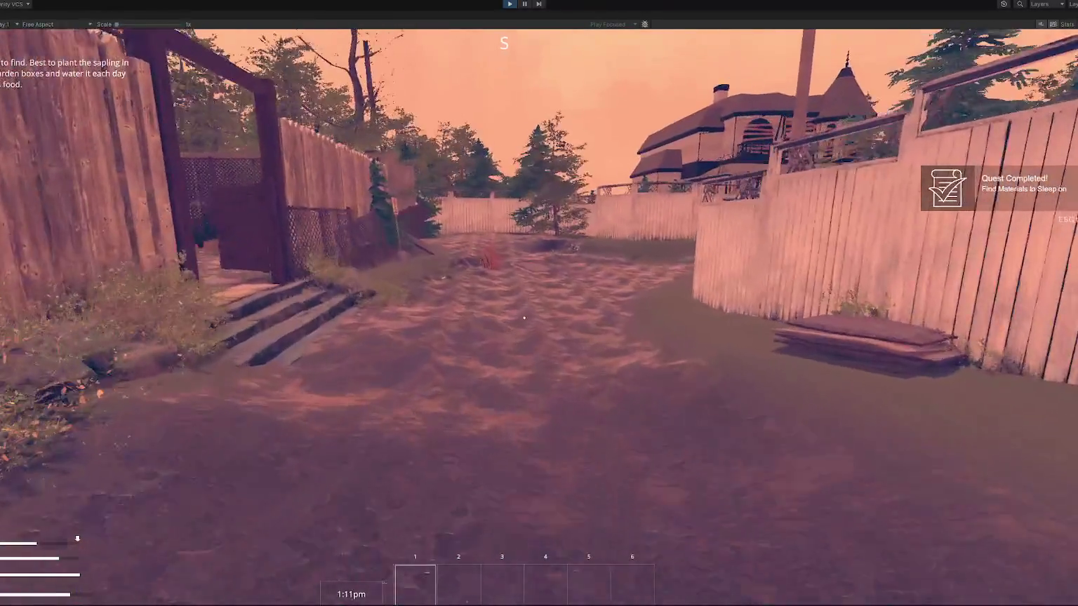
key("w")
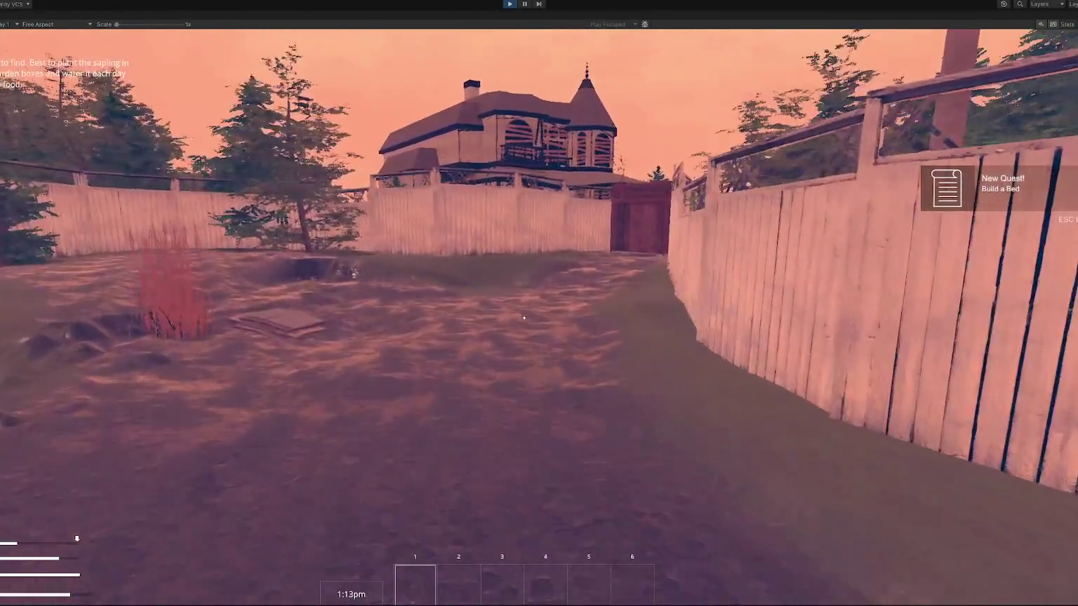
key("w")
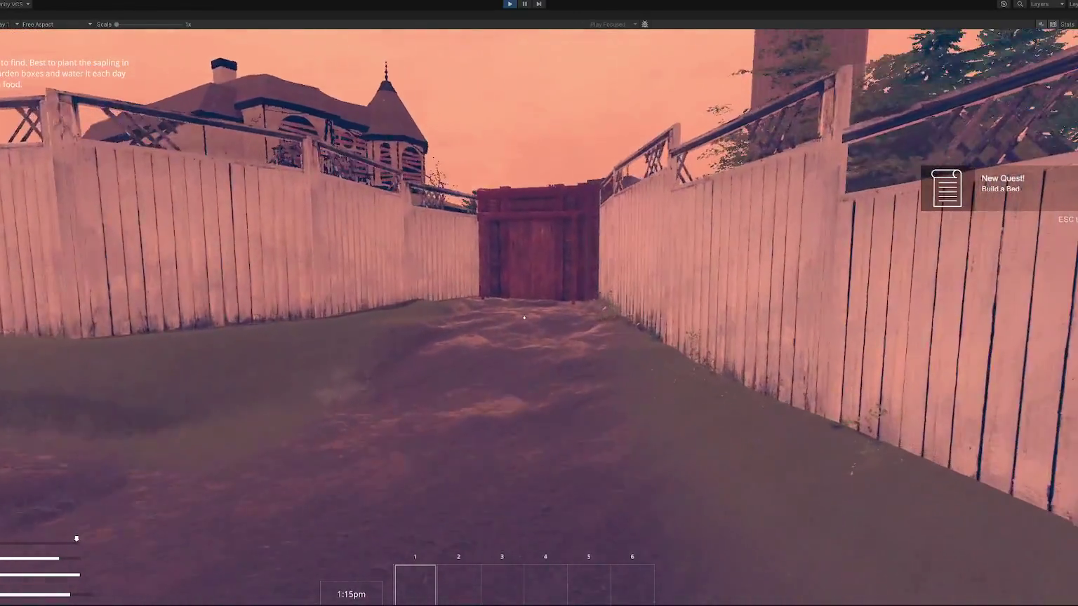
key("w")
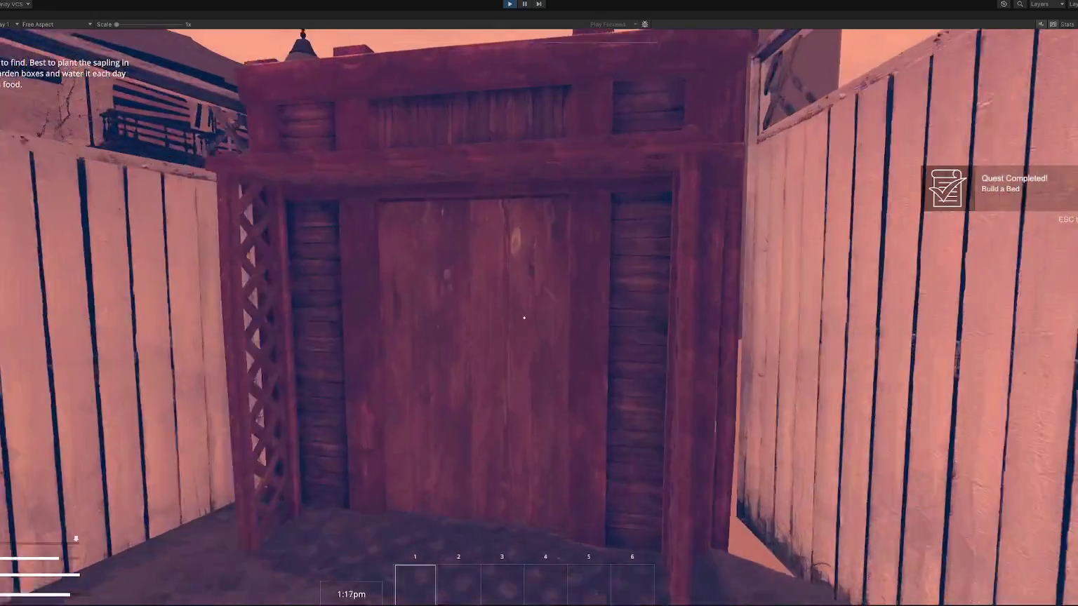
key("e")
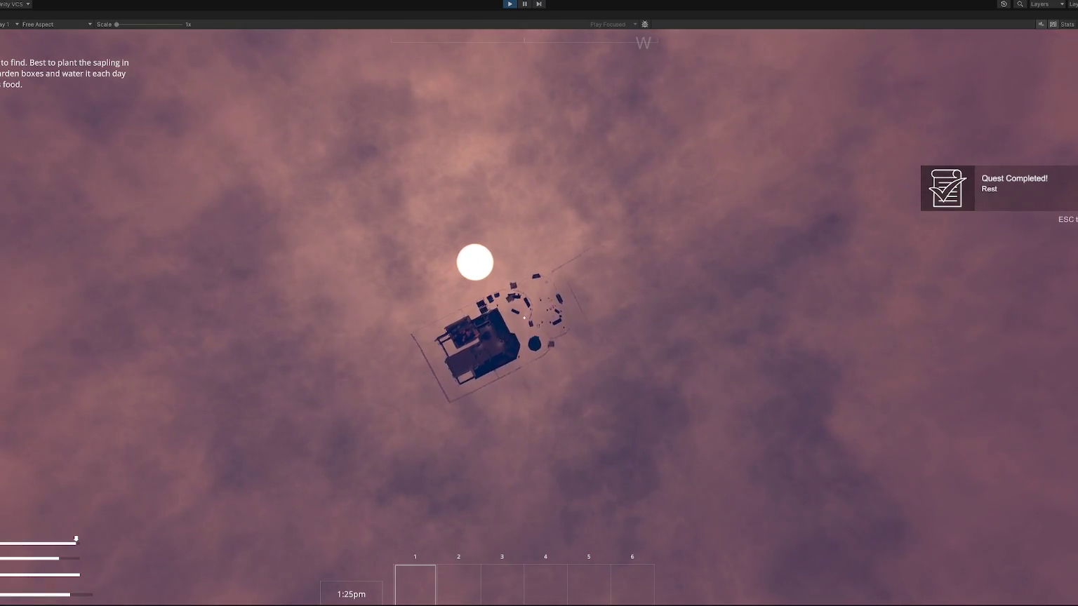
key("Escape")
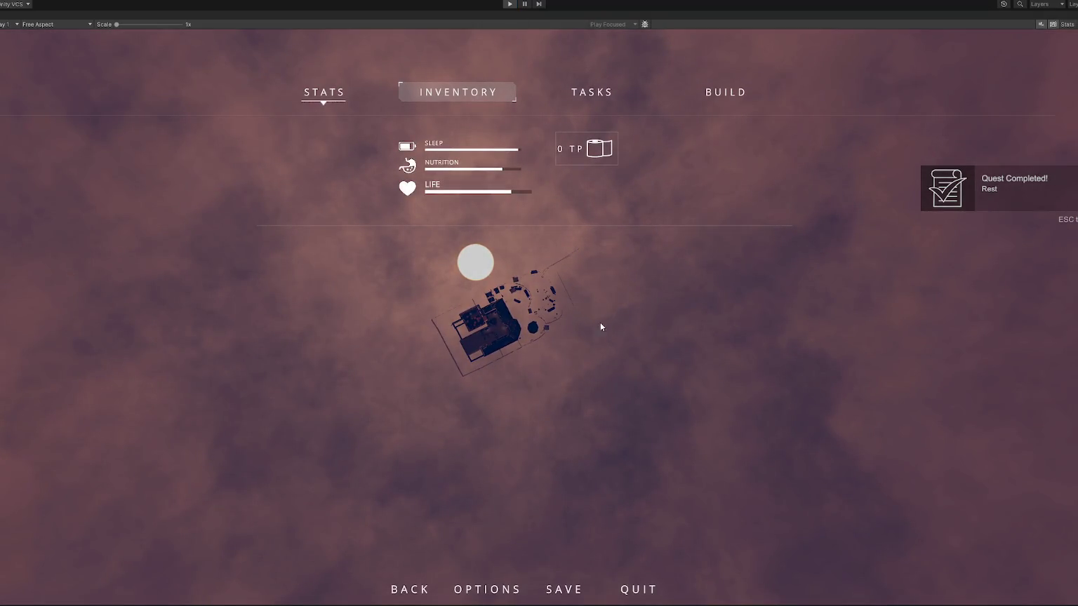
key("ctrl+p")
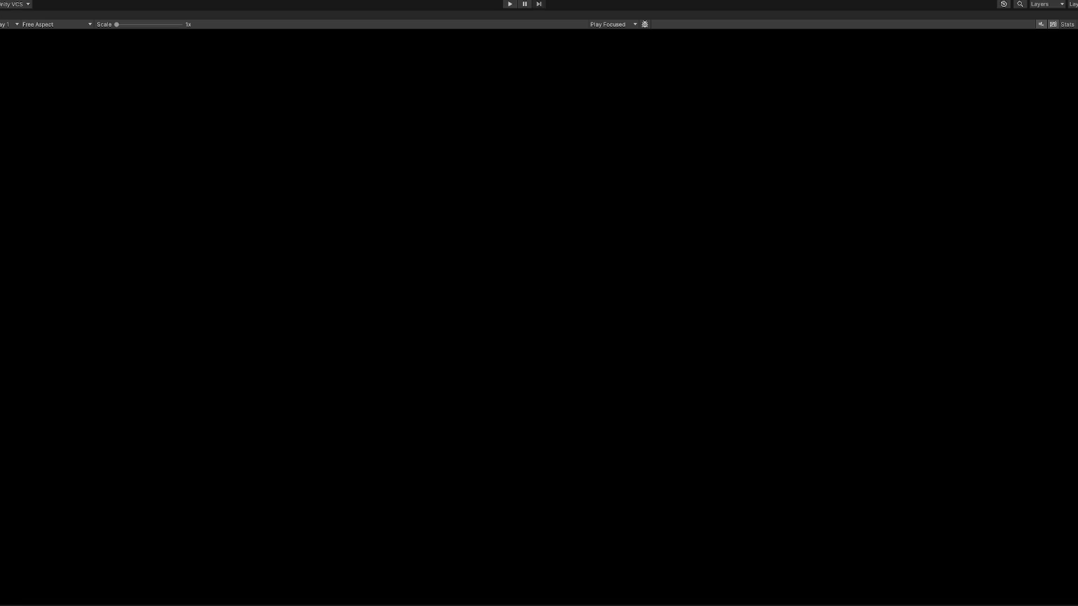
Restore the layout, open the Apothecary scene, and expand Positions to show Pos - Apothecary.
key("shift+space")
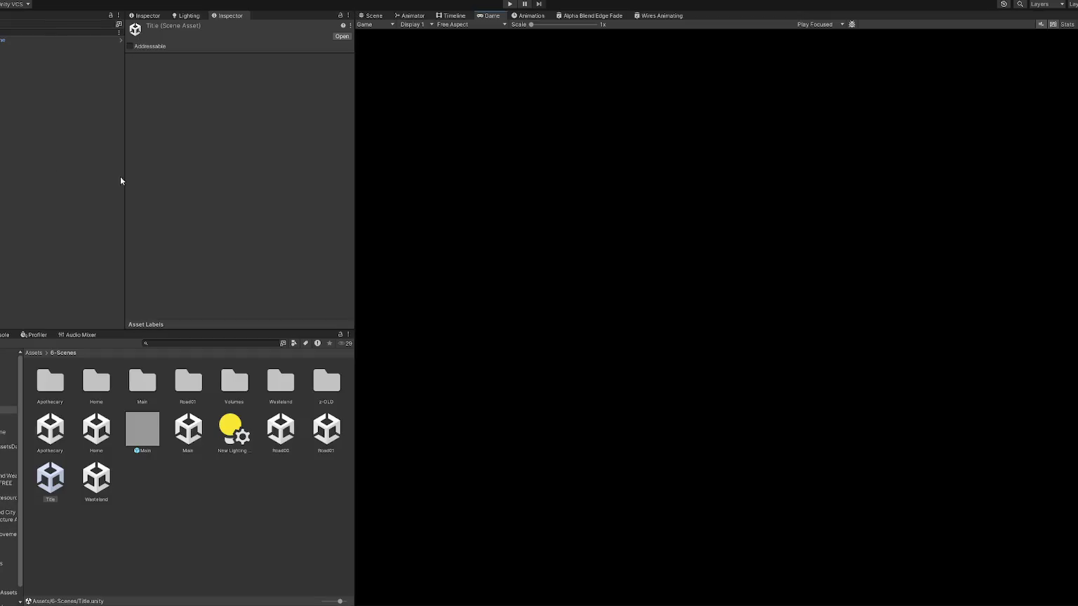
double_click(192, 436)
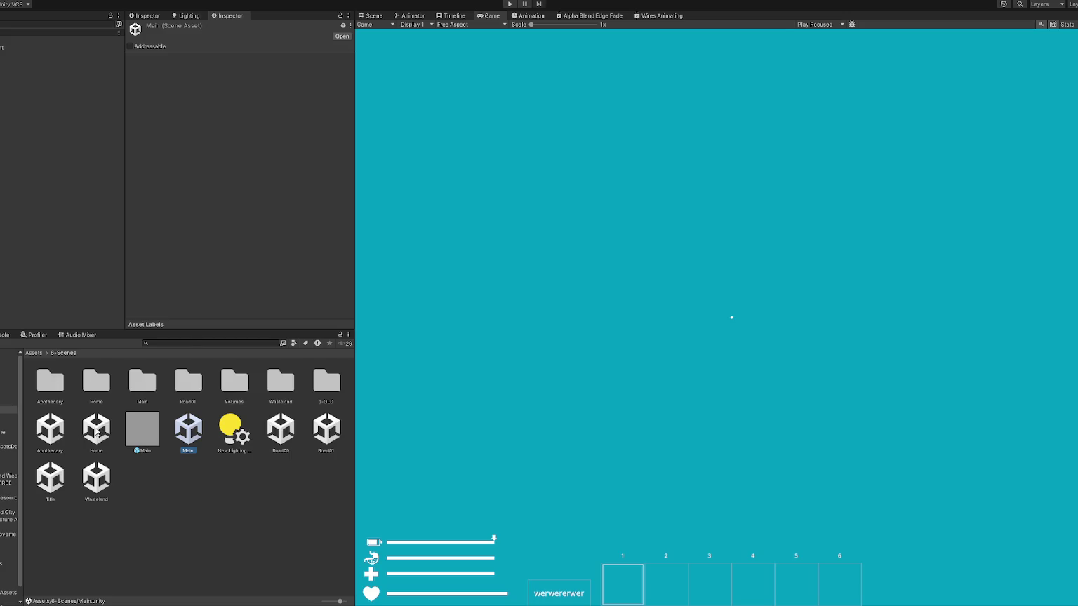
right_click(42, 435)
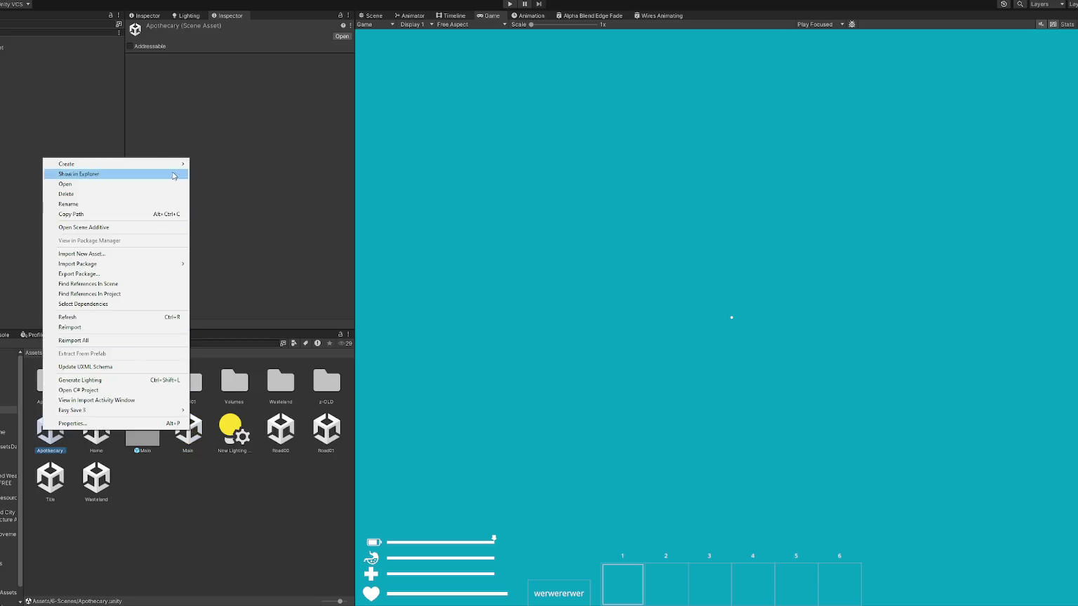
left_click(84, 225)
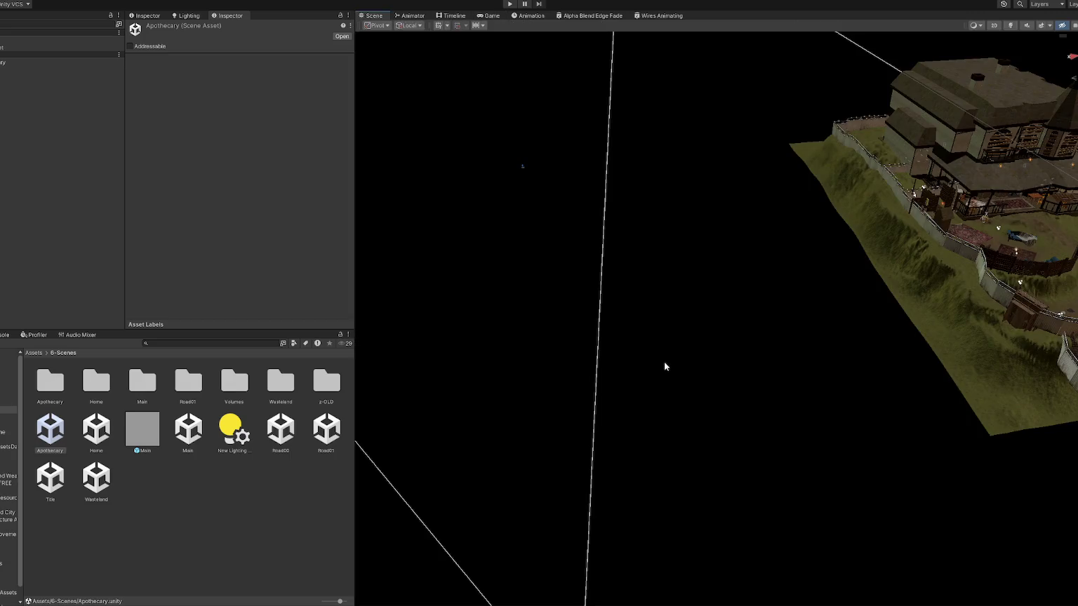
scroll(34, 217, "down", 4)
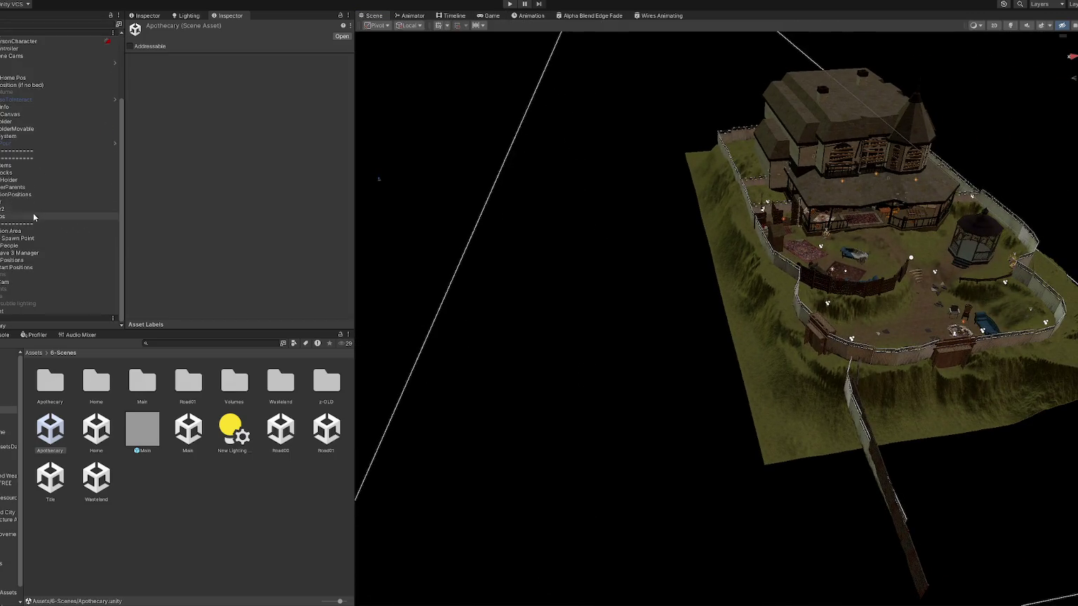
left_click(2, 260)
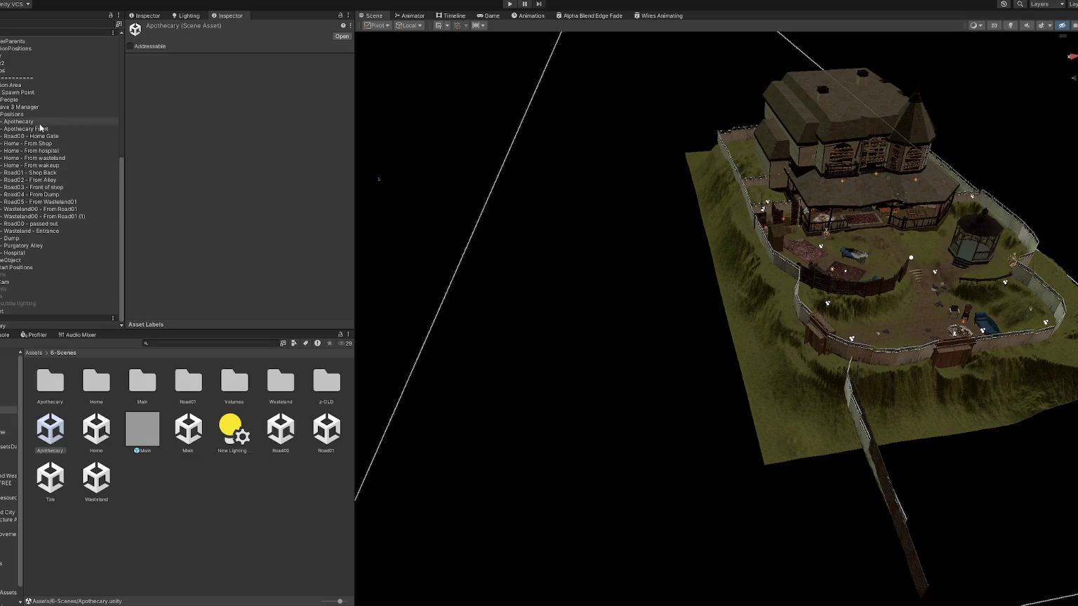
scroll(829, 287, "up", 10)
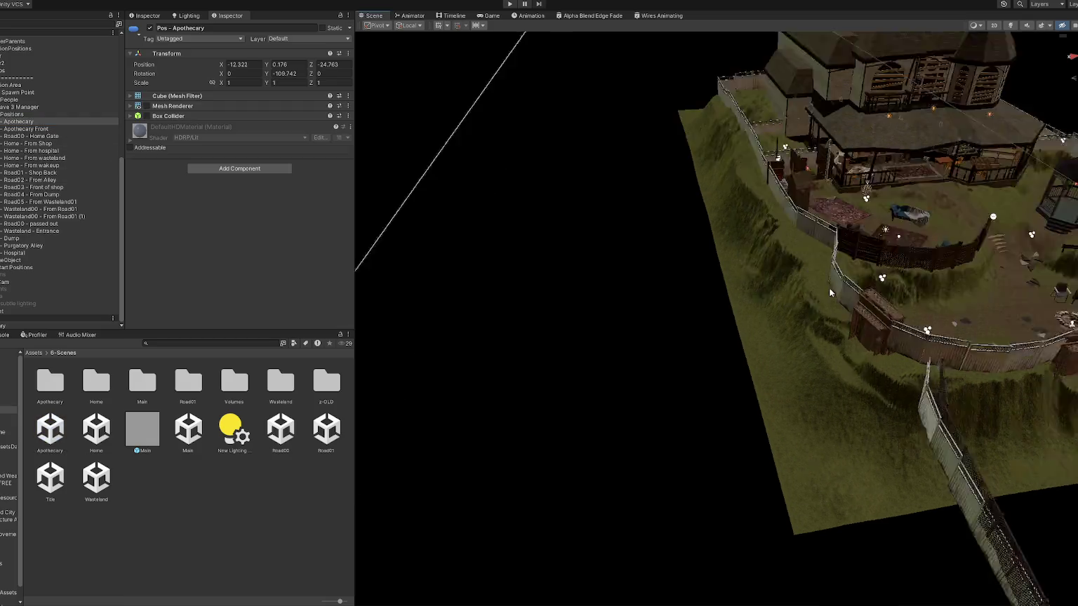
scroll(839, 264, "down", 10)
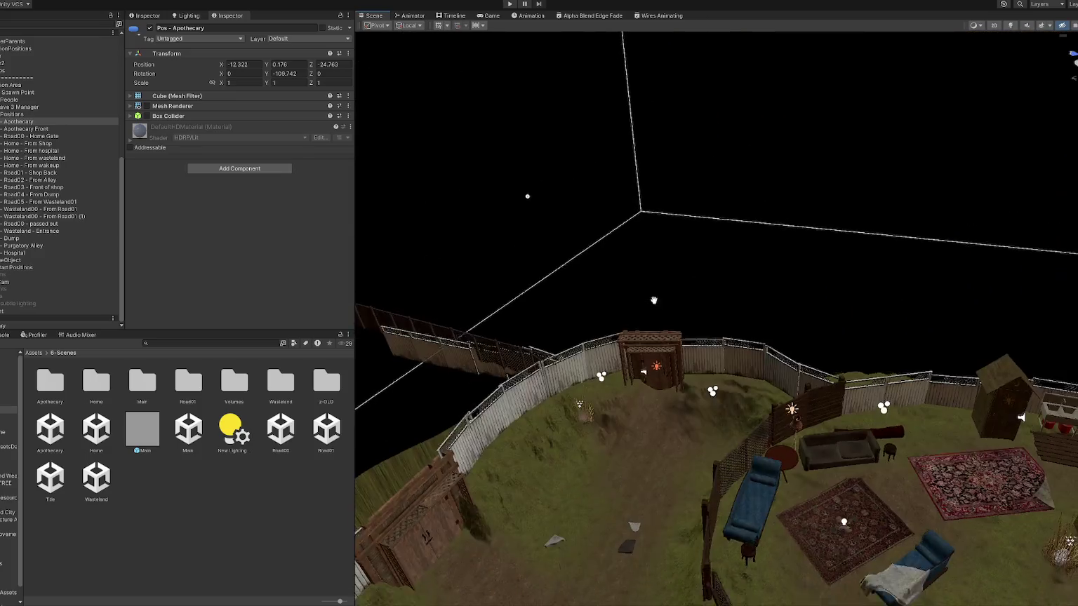
Move Pos - Apothecary and Apothecary Front toward the yard's gate, to X -23.2.
left_click_drag(654, 300, 649, 224)
left_click(92, 132, "shift")
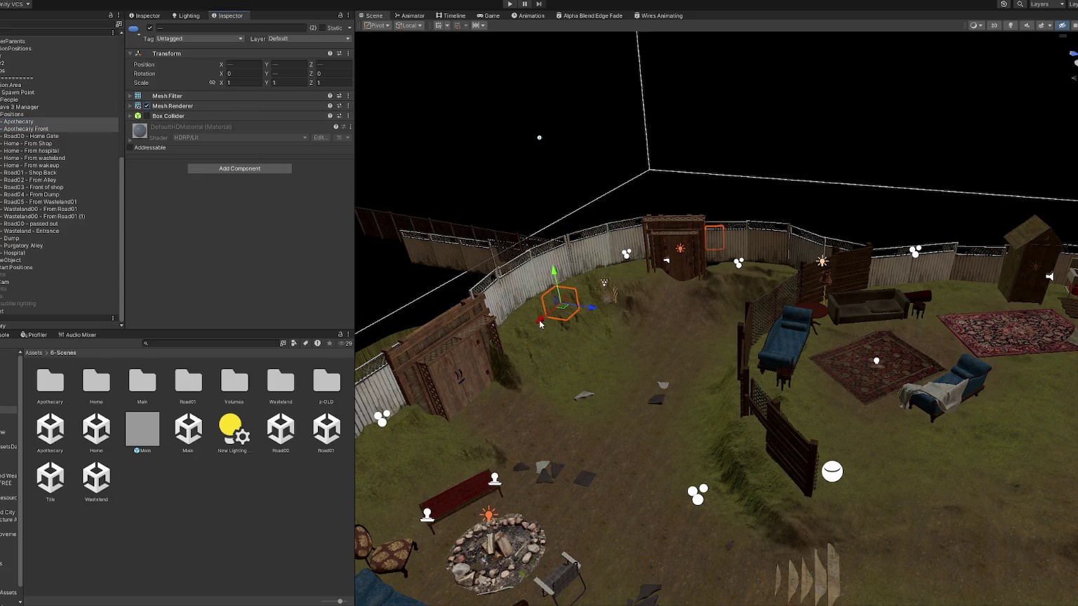
mouse_move(495, 353)
left_mouse_down()
mouse_move(423, 407)
mouse_move(479, 367)
mouse_move(466, 359)
left_mouse_up()
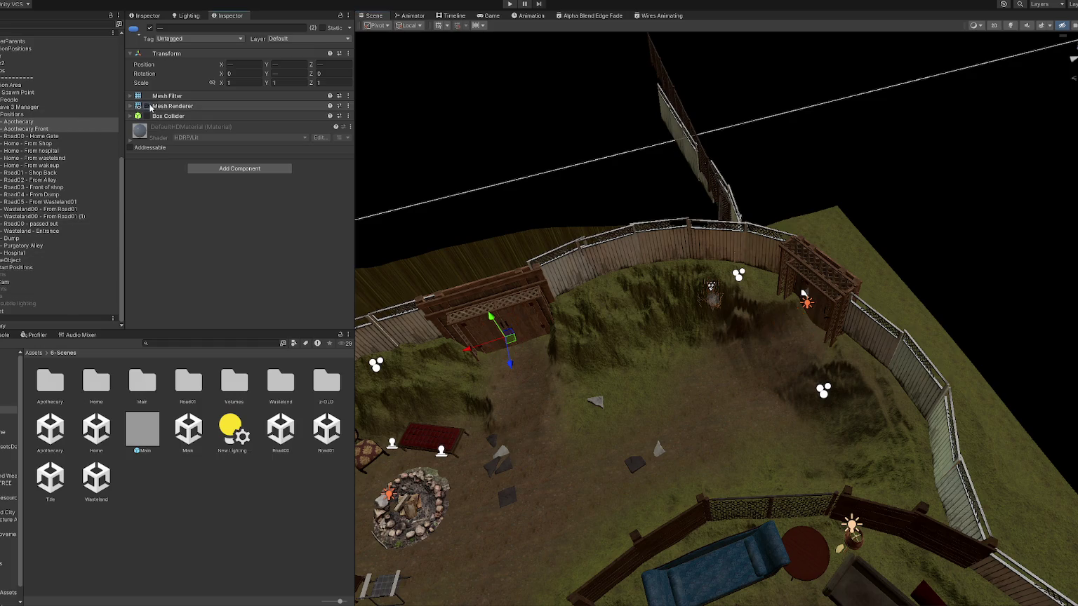
left_click(97, 122)
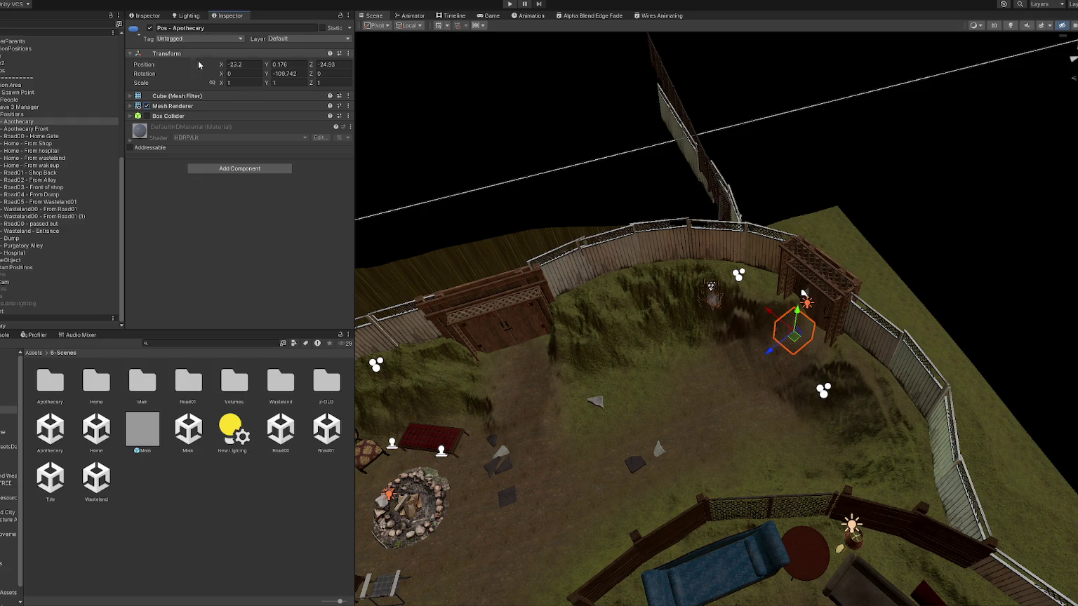
left_click(231, 104)
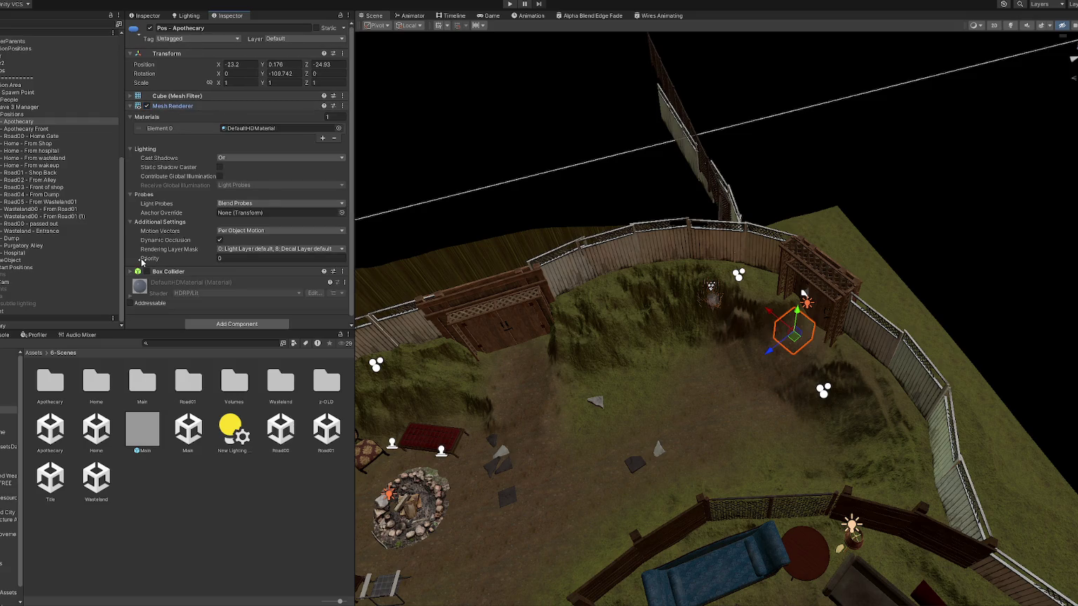
left_click(151, 105)
Frame Pos - Apothecary and Apothecary Front to check placement, then save the scene.
key("f")
mouse_move(859, 230)
left_mouse_down()
mouse_move(842, 252)
mouse_move(864, 263)
mouse_move(863, 281)
mouse_move(954, 289)
mouse_move(687, 315)
mouse_move(849, 231)
mouse_move(916, 225)
left_mouse_up()
scroll(800, 241, "down", 3)
left_click(79, 114)
double_click(42, 122)
double_click(45, 129)
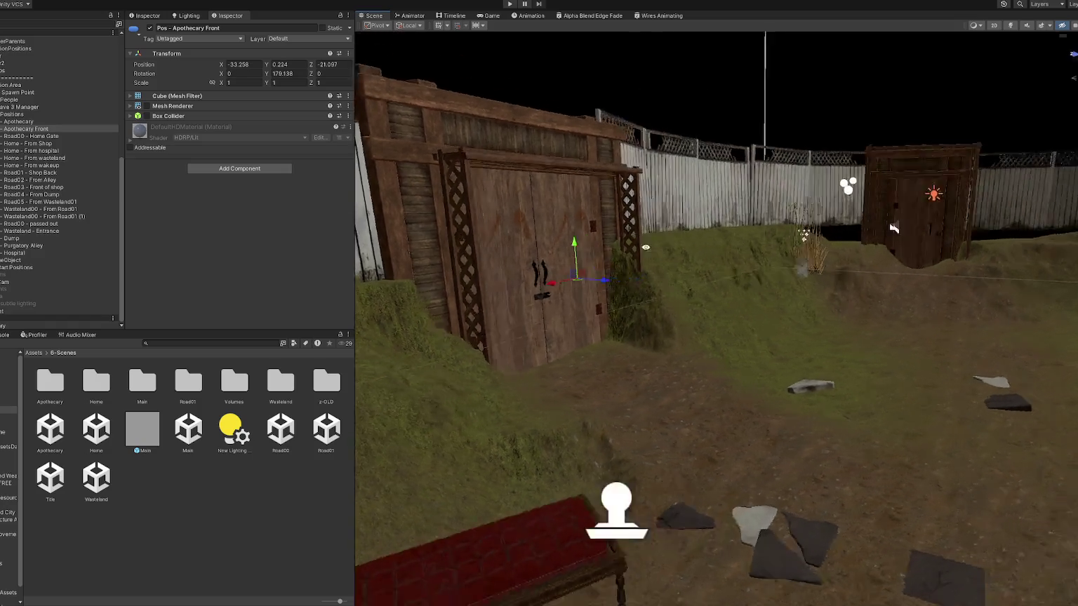
key("ctrl+s")
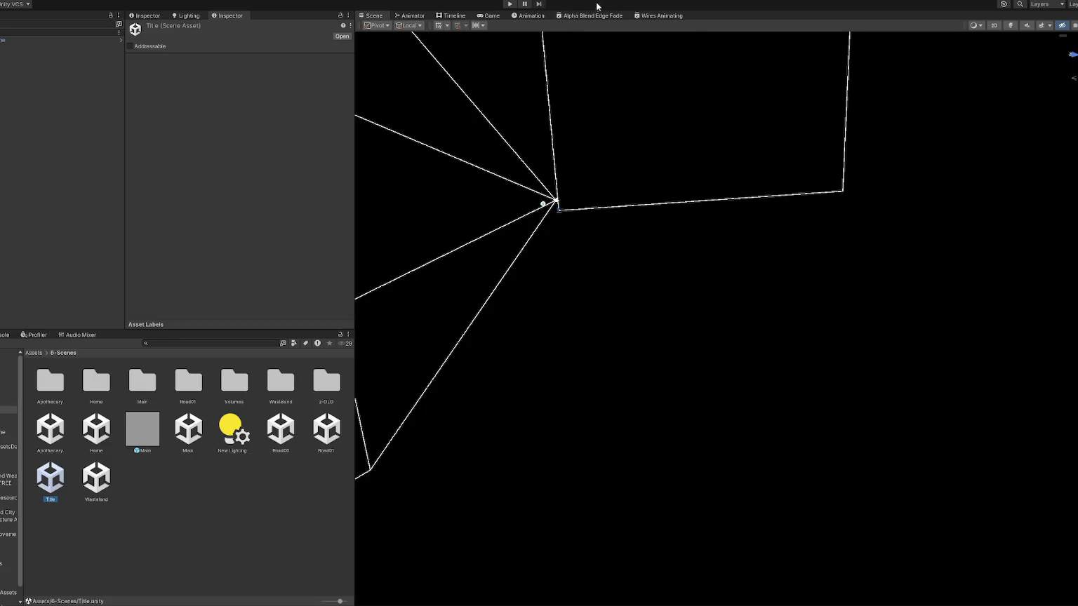
Run the Title scene and start a new game from the STRAIN title menu.
left_click(524, 4)
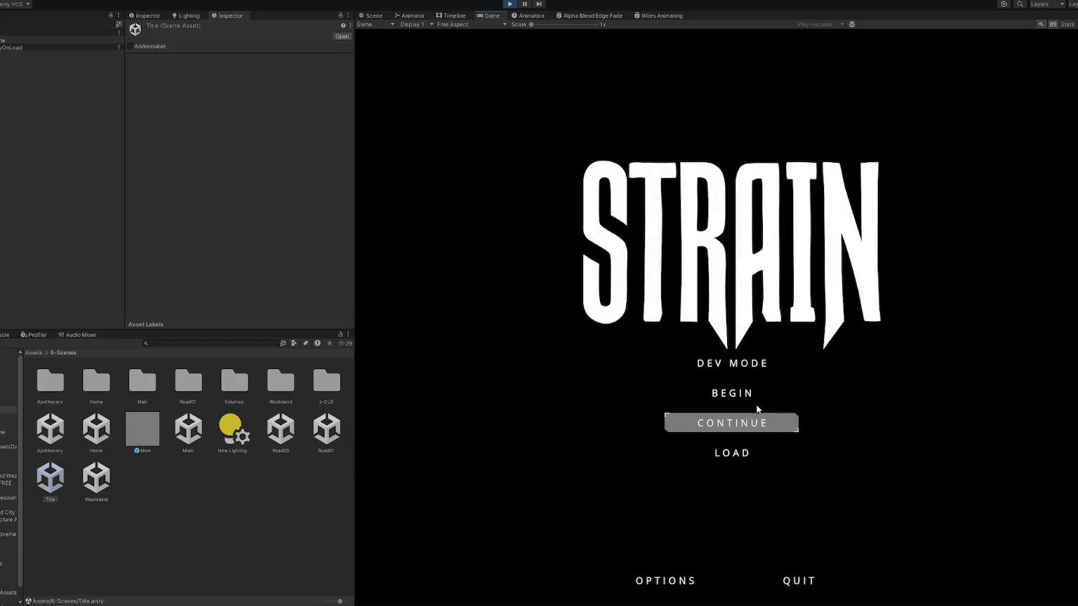
left_click(751, 363)
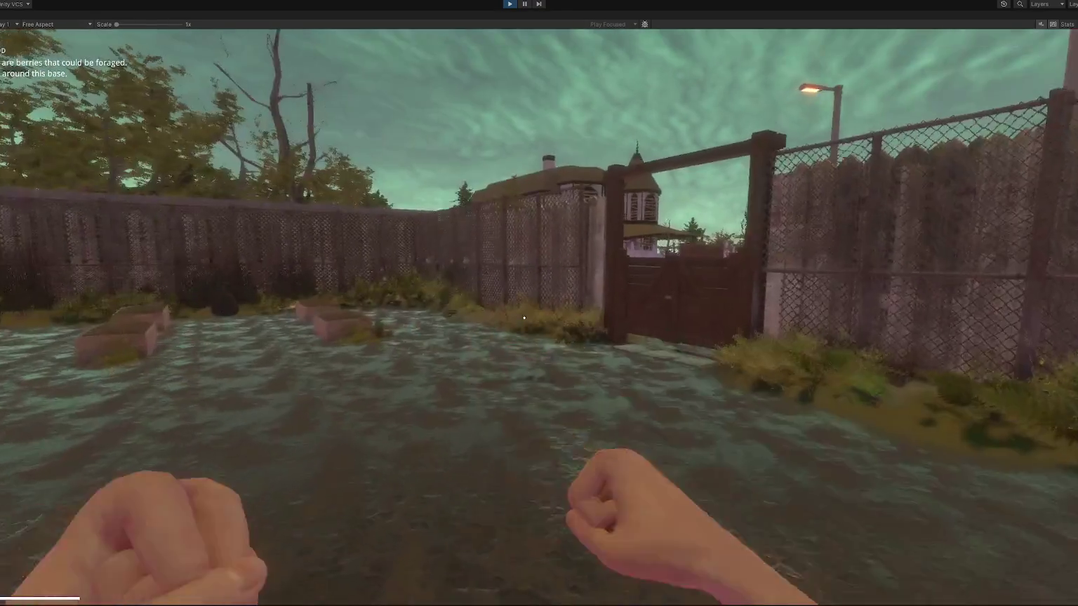
Cross the flooded yard to forage the bush's berries and pick up the newspaper.
key("w")
key("w")
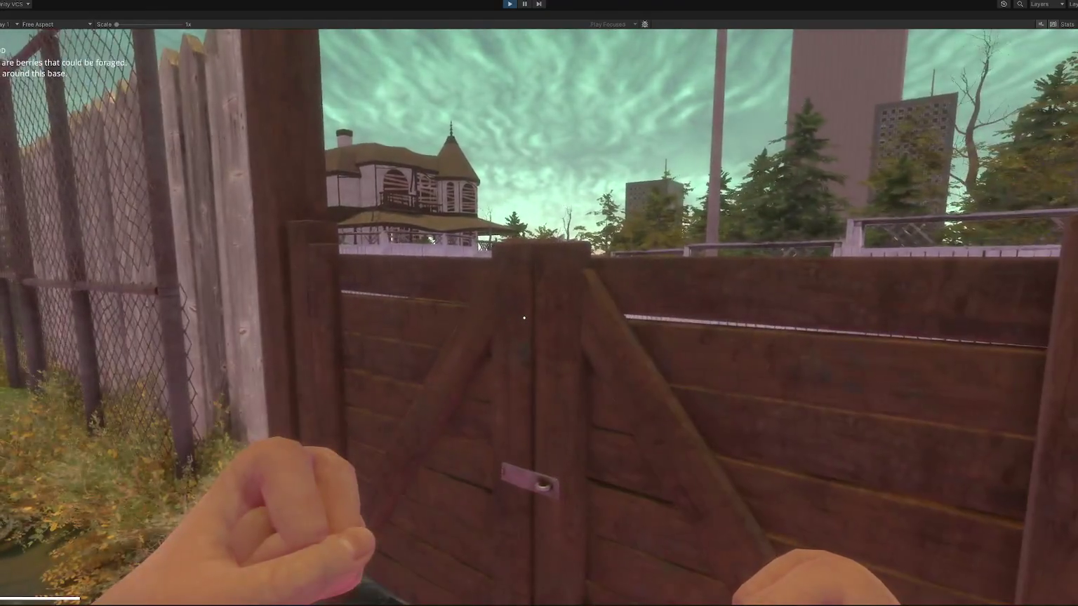
key("w")
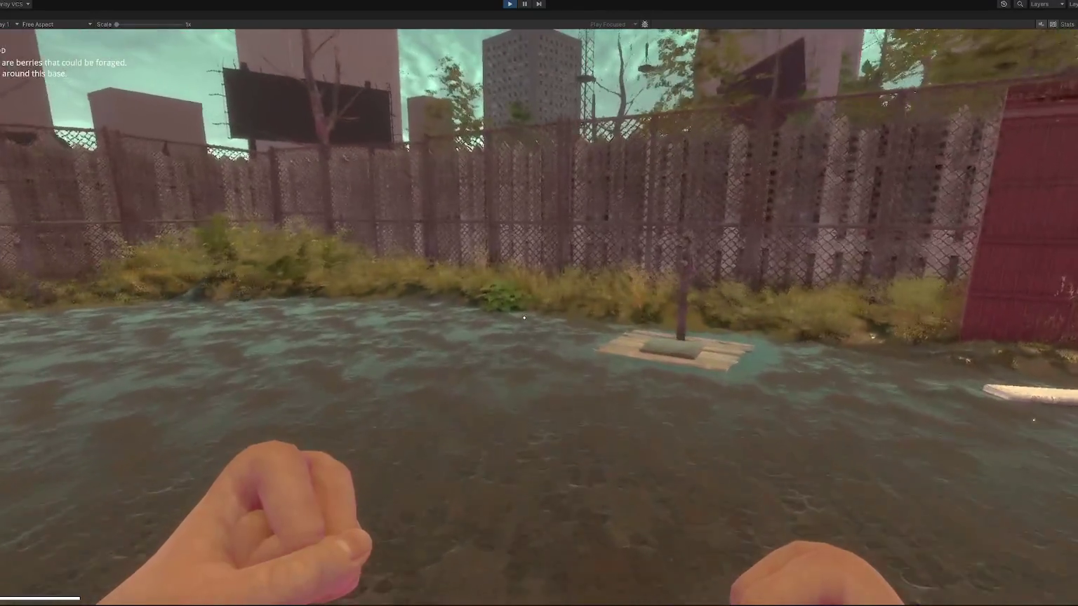
key("w")
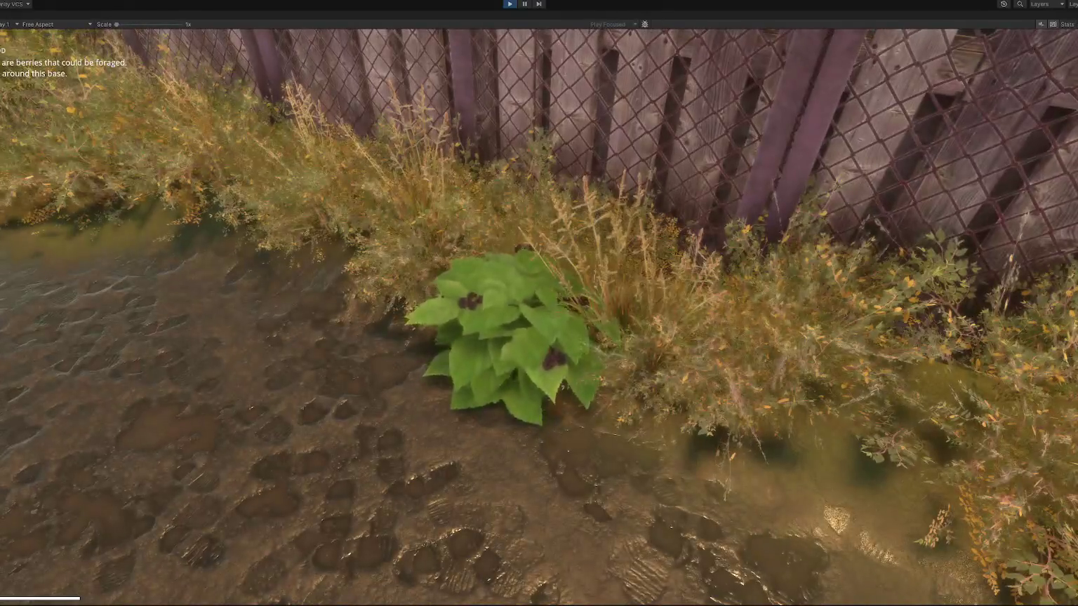
key("e")
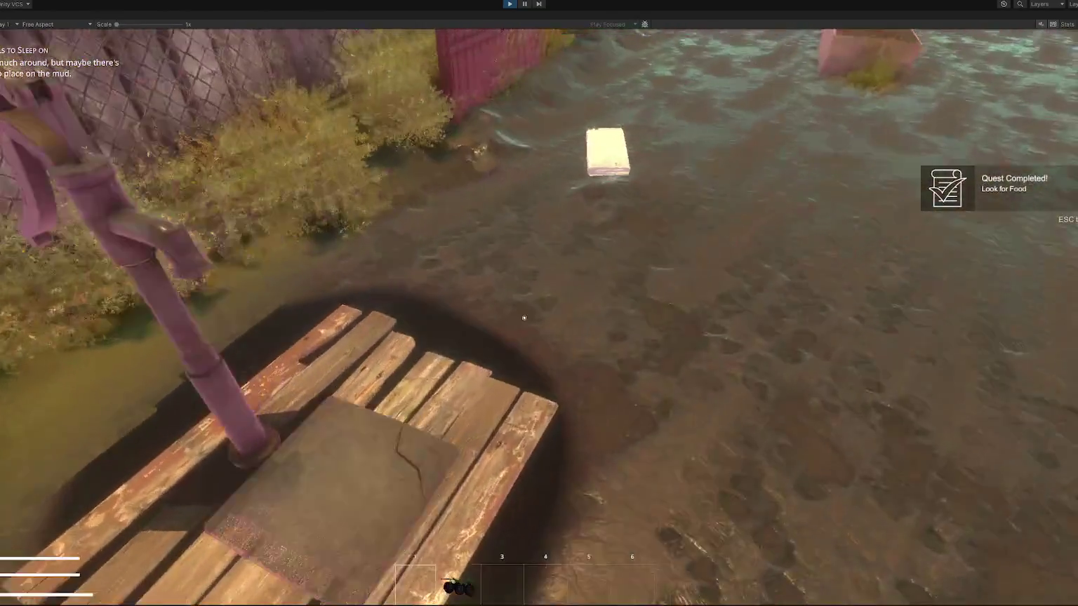
key("e")
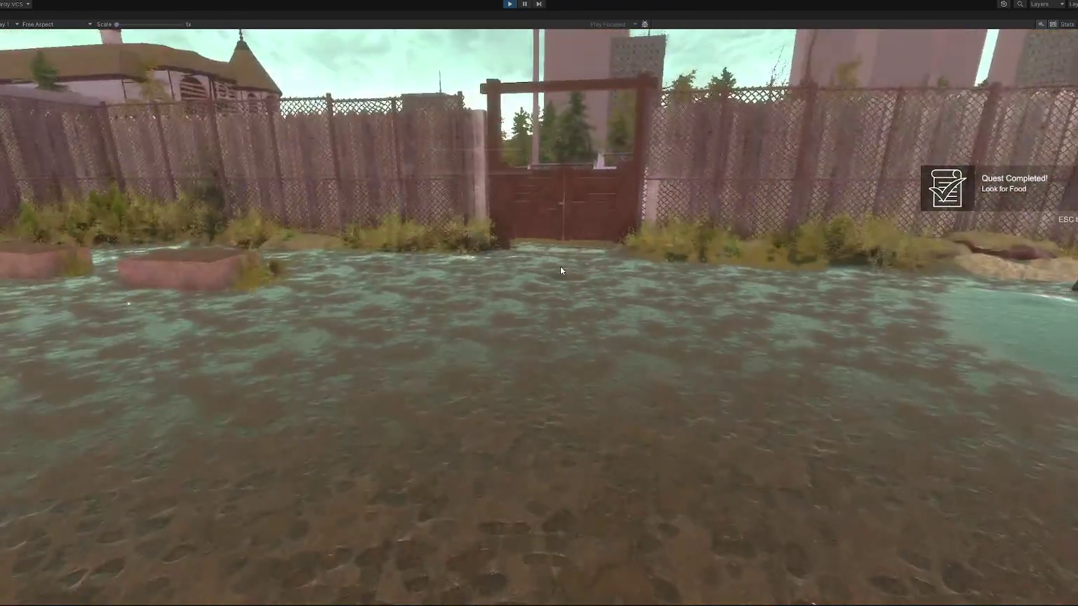
Build the newspaper bed from the pause menu and place it on the mud.
key("Escape")
left_click(683, 91)
left_click(664, 342)
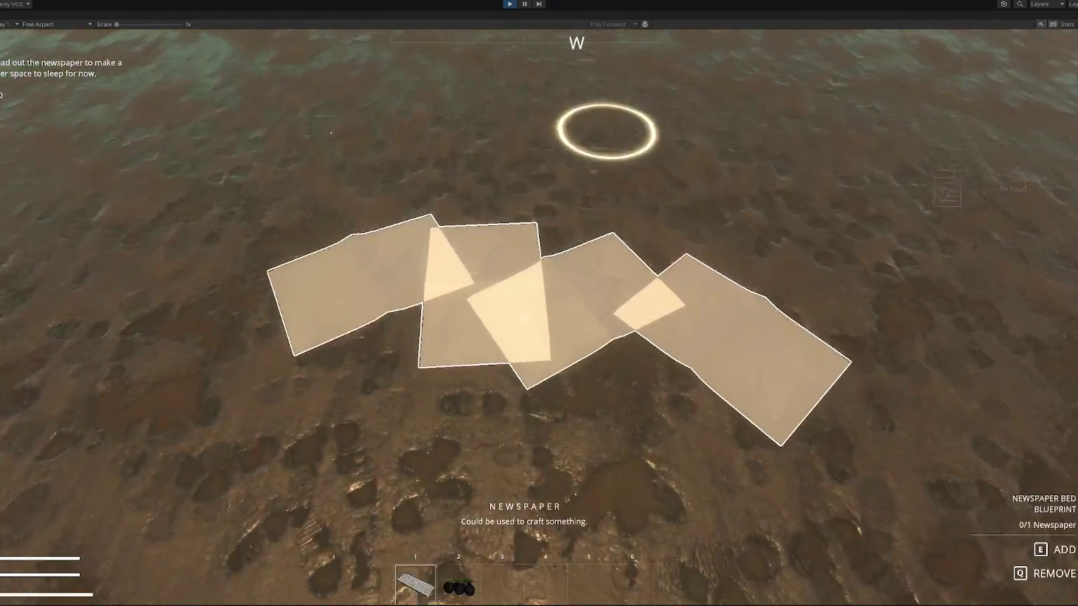
left_click(539, 303)
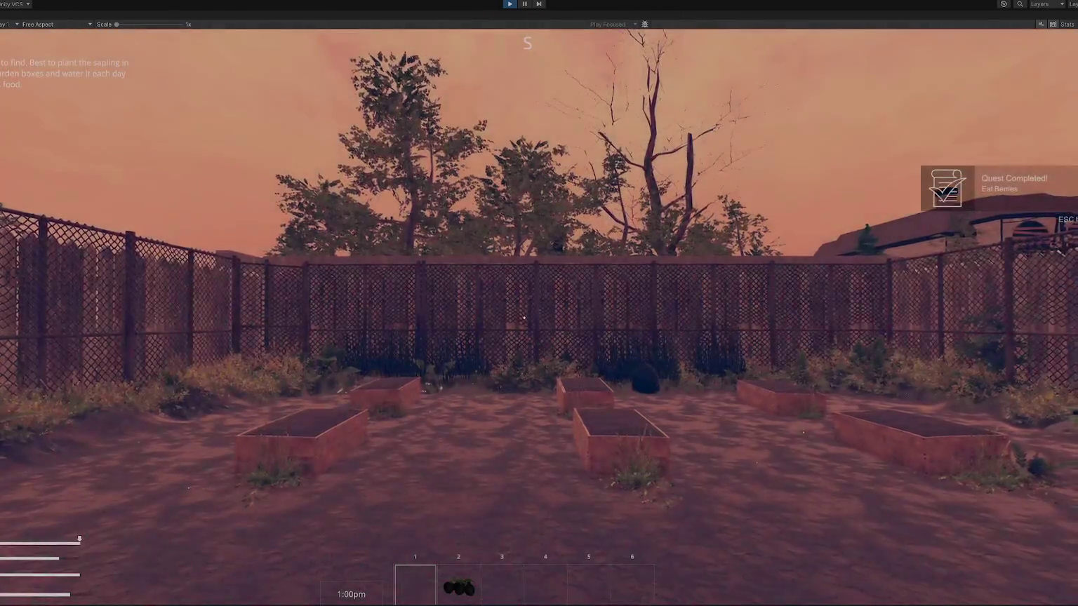
Walk through the garden gate and down the fenced path to open the far gate.
key("w")
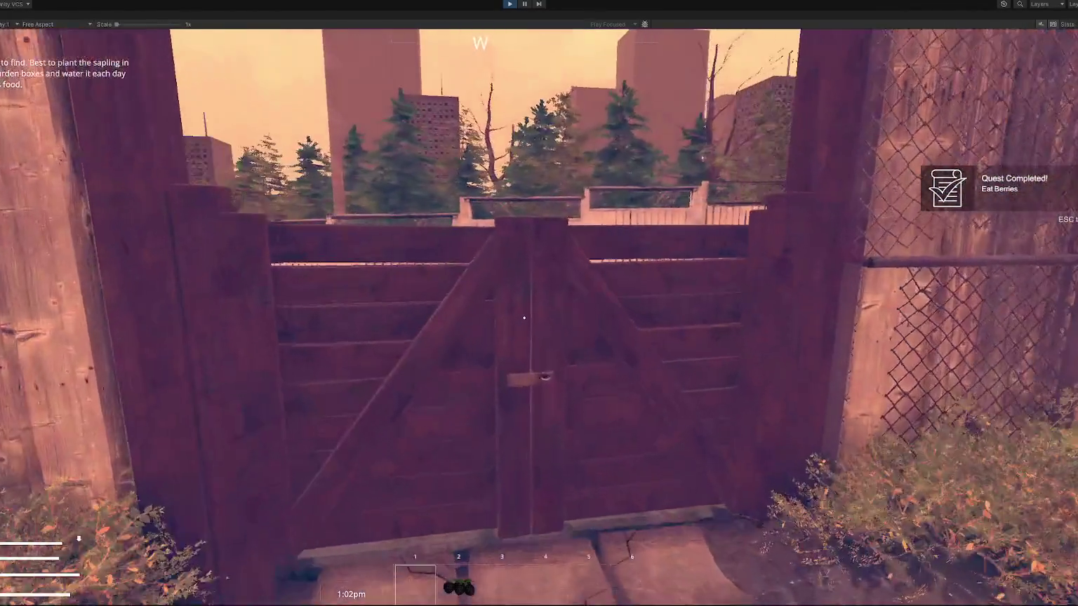
key("w")
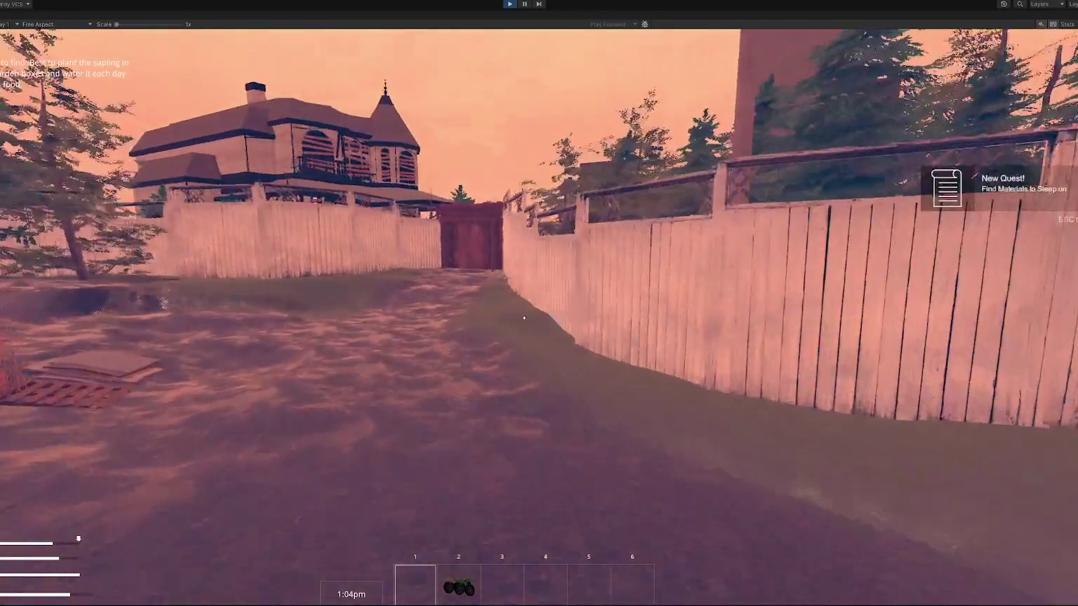
key("w")
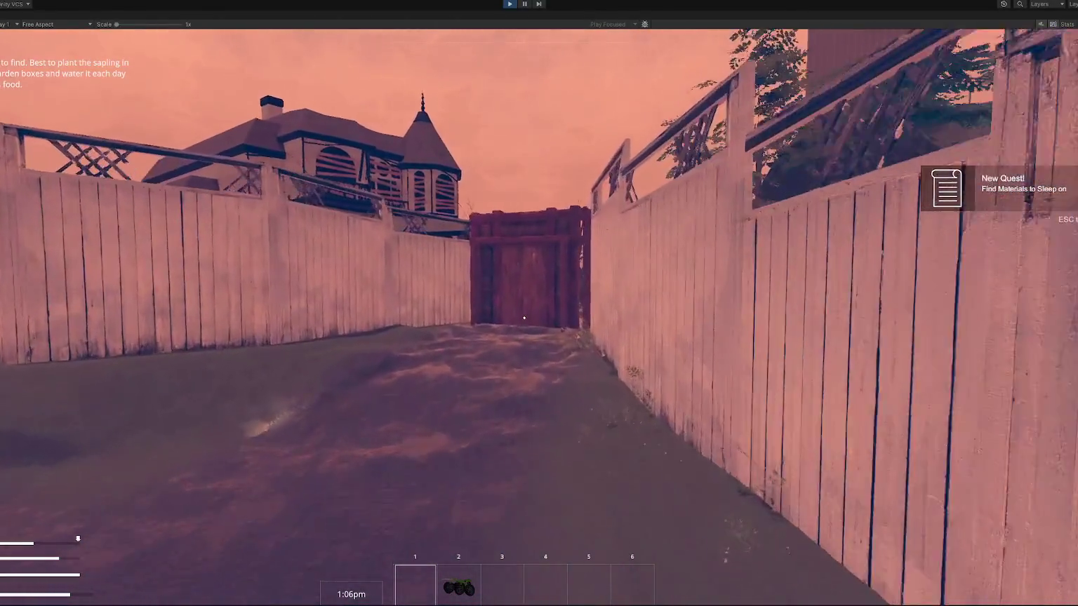
key("w")
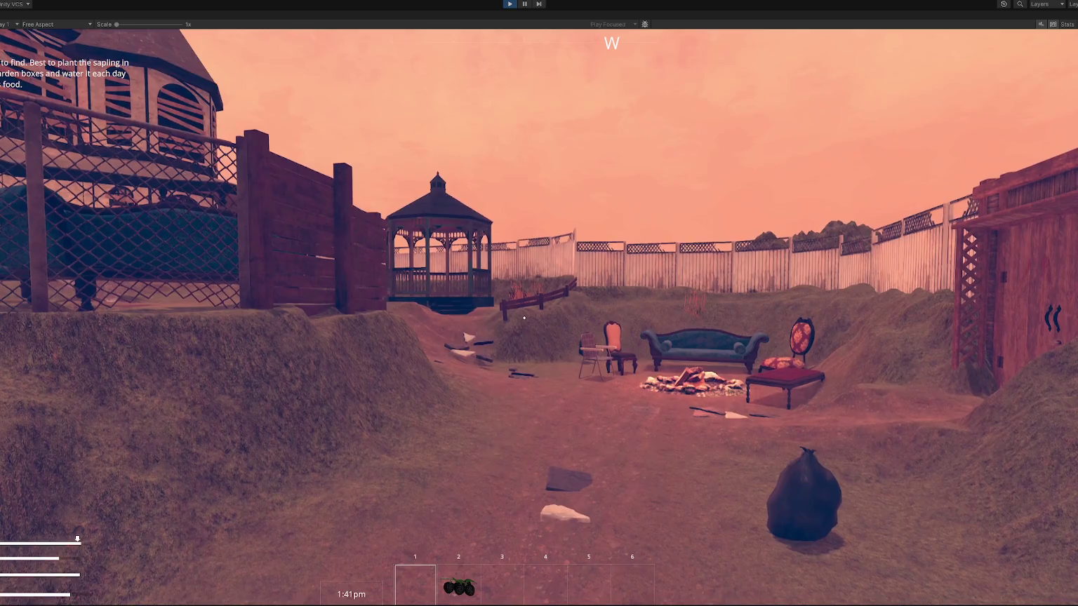
Walk across the porch into the house, through the inner door into the shop, then back out.
key("w")
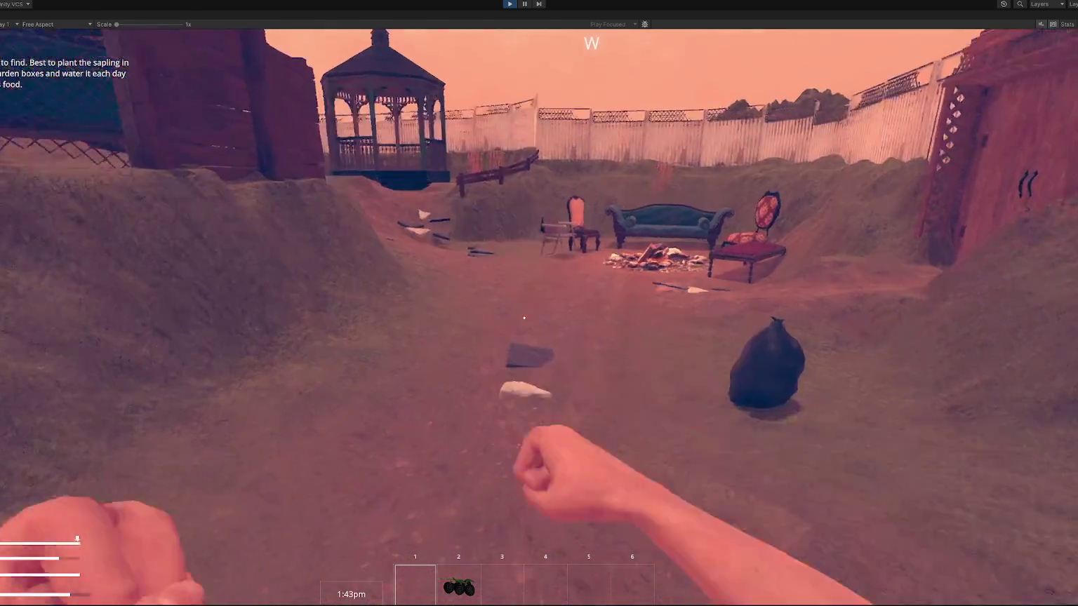
key("w")
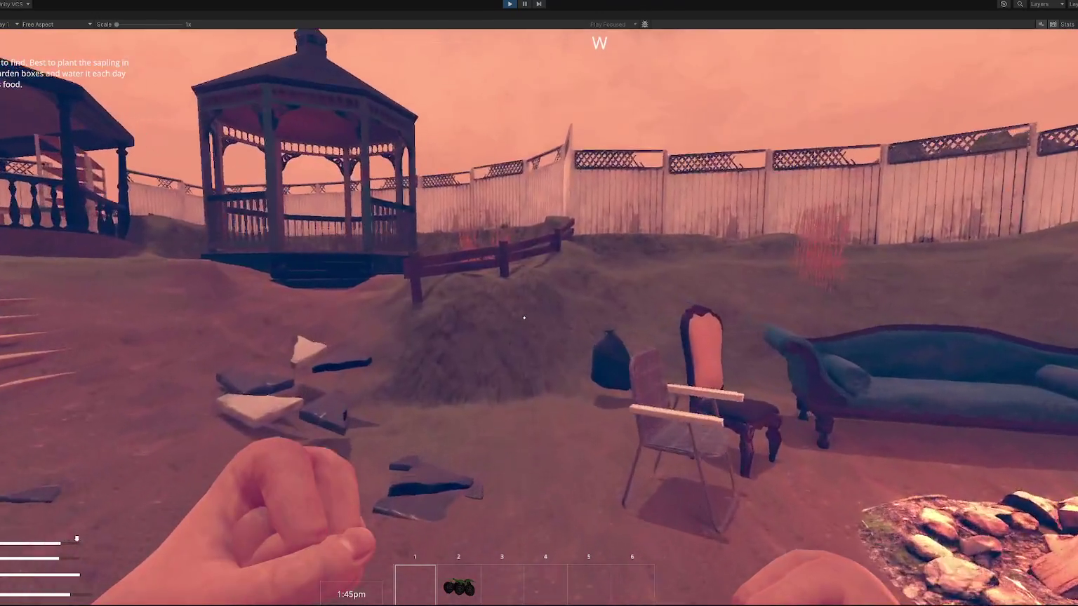
key("w")
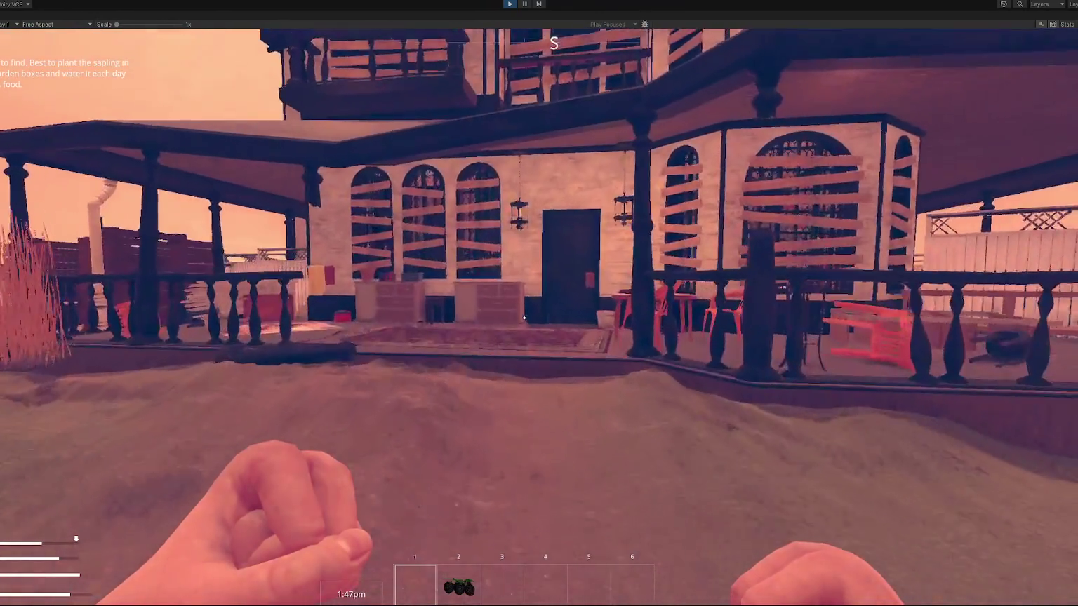
key("w")
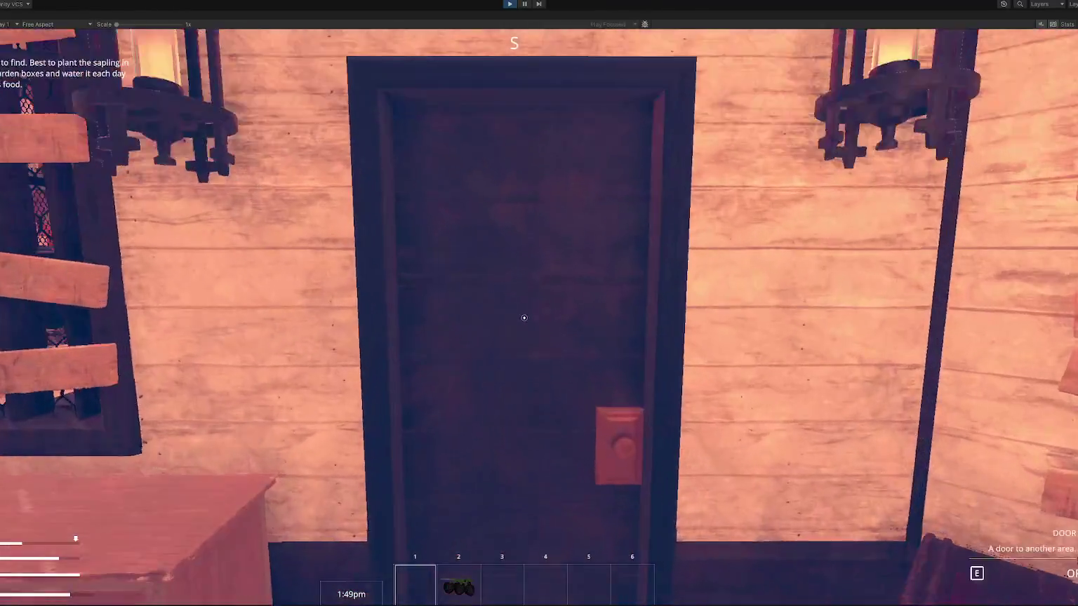
key("e")
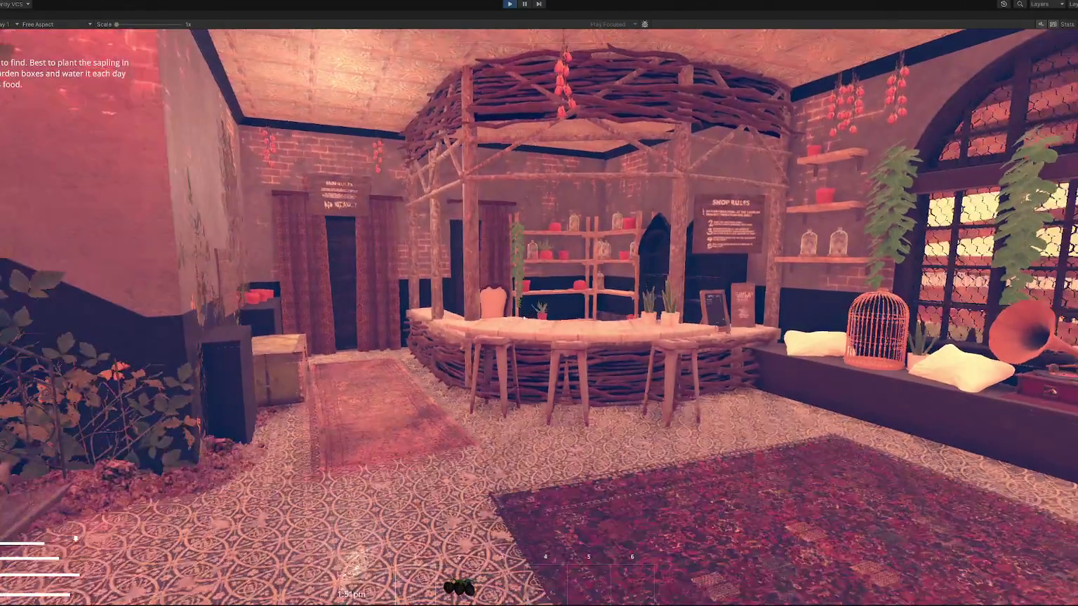
key("w")
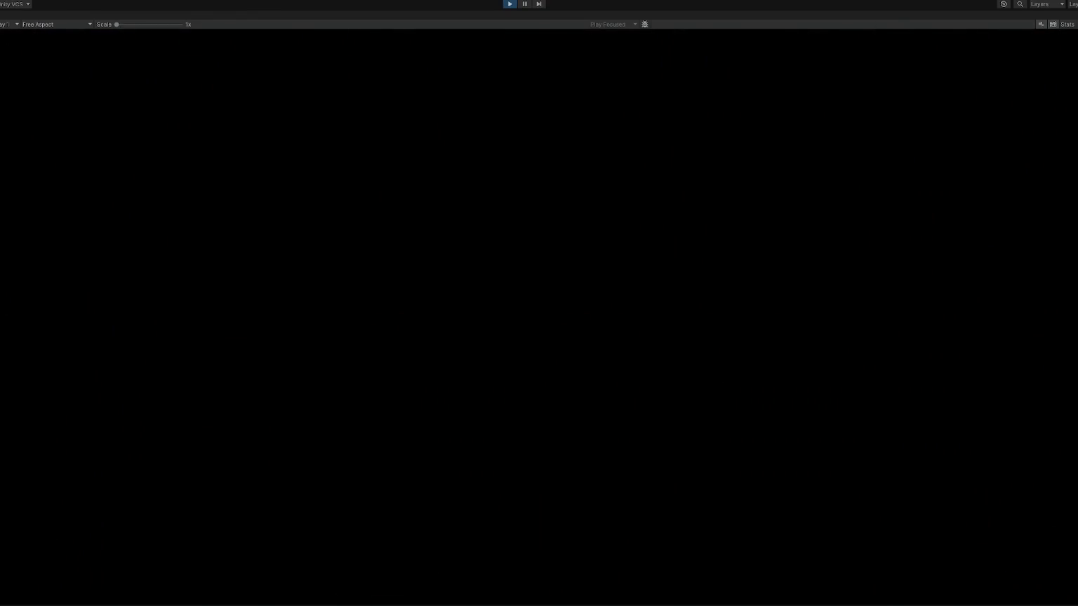
Walk down the alley to the red gate and enter the test area at ENTER TEST.
key("w")
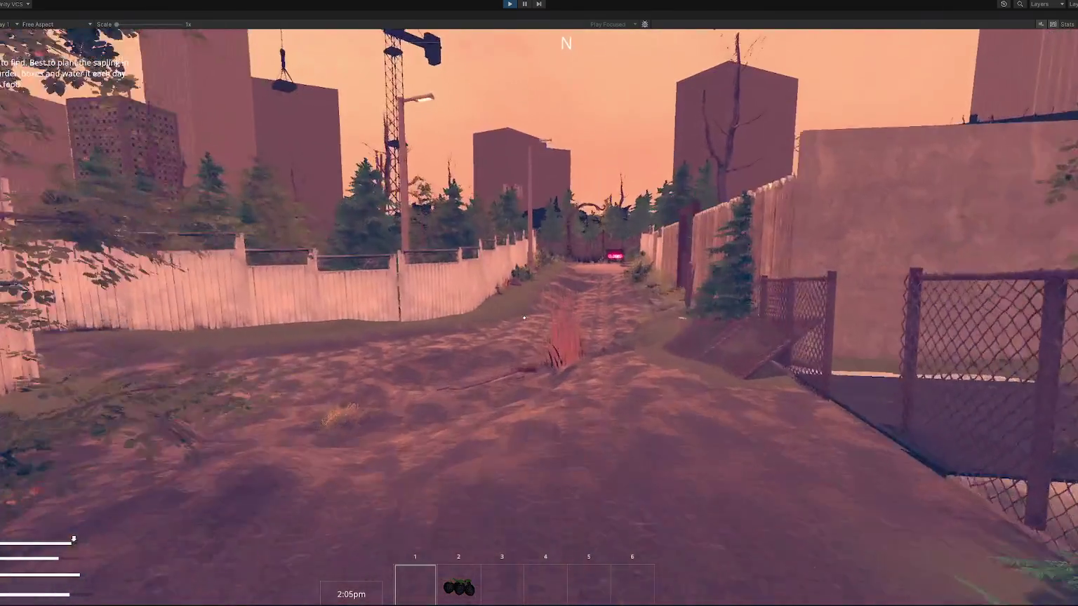
key("w")
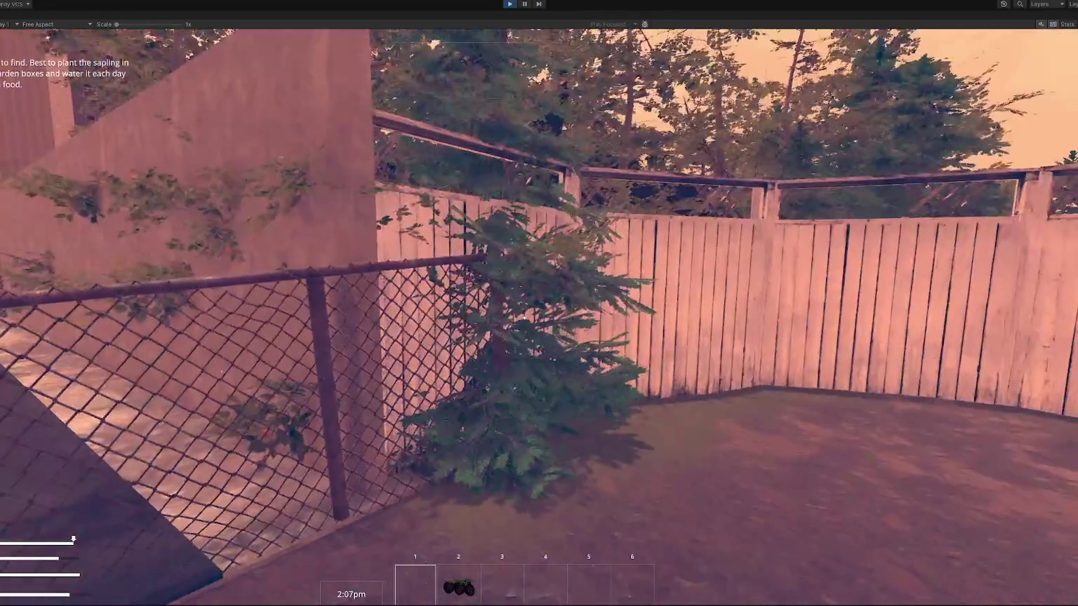
key("w")
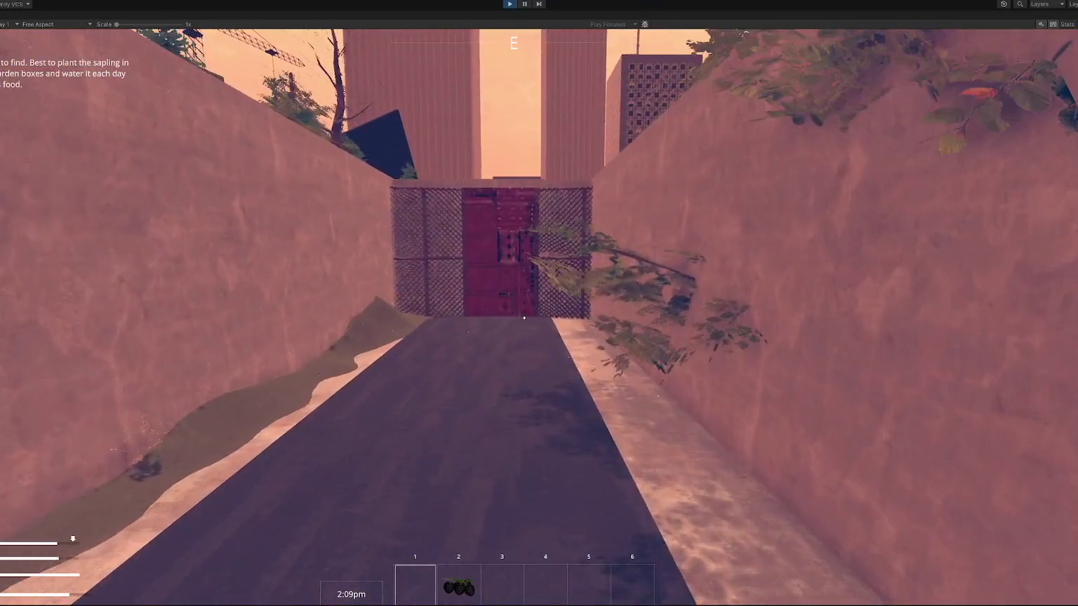
key("w")
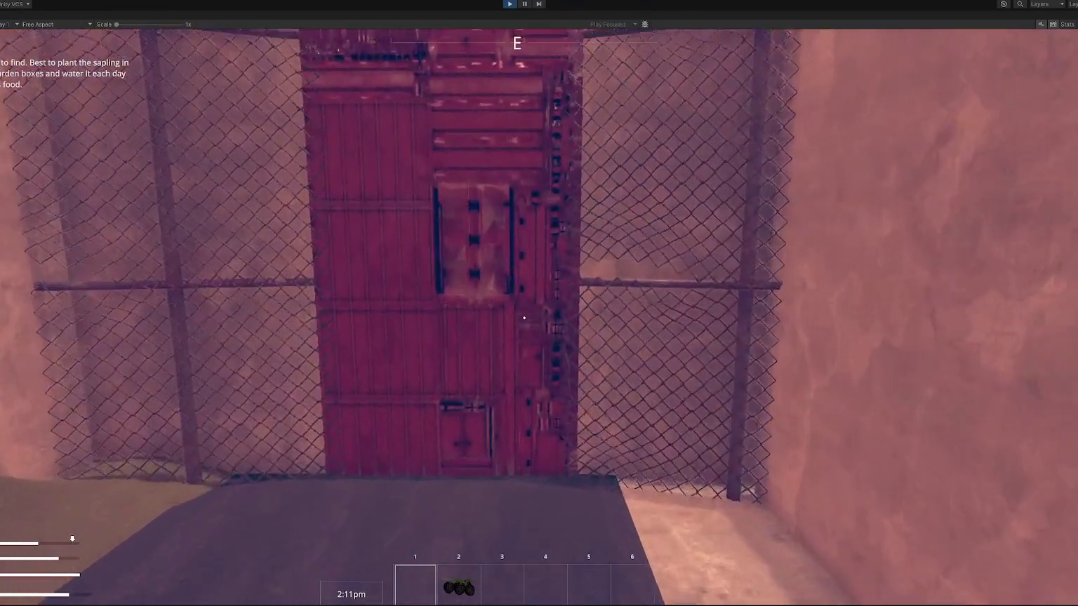
key("e")
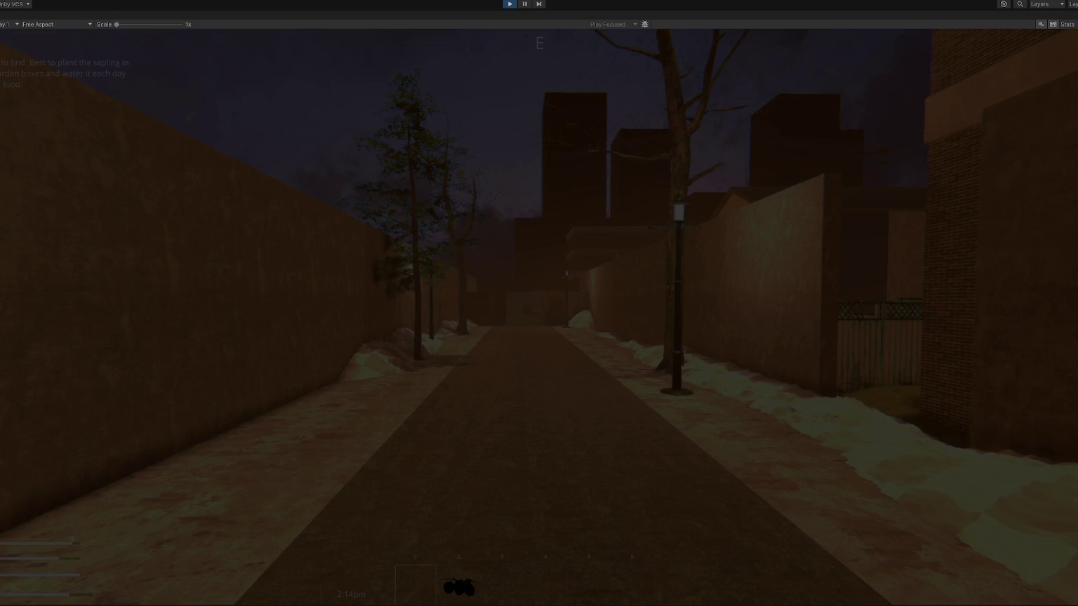
key("Escape")
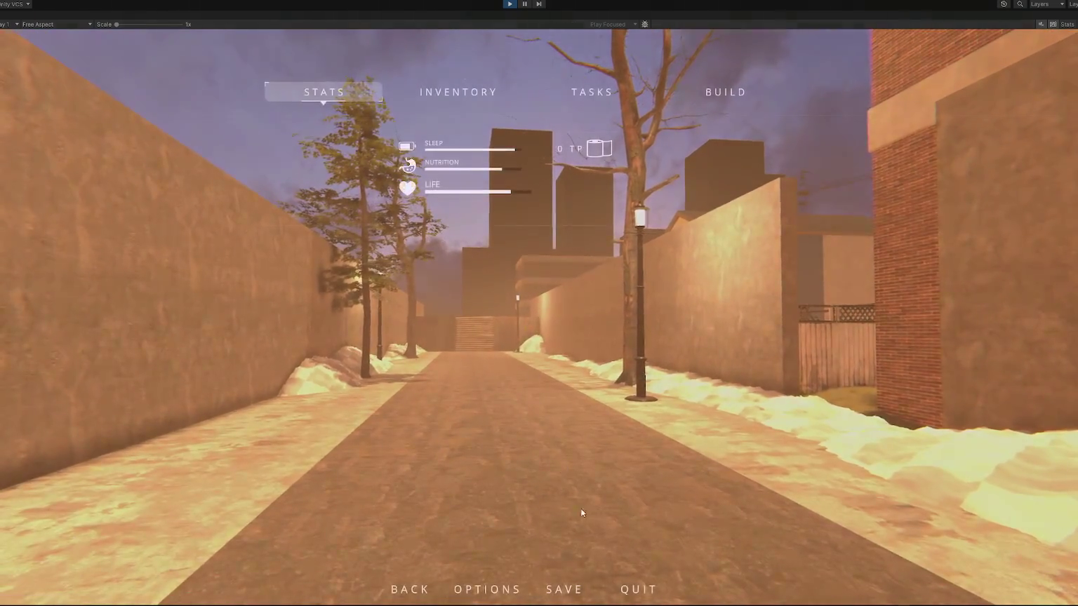
Save the game over the first save slot.
left_click(564, 591)
left_click(478, 143)
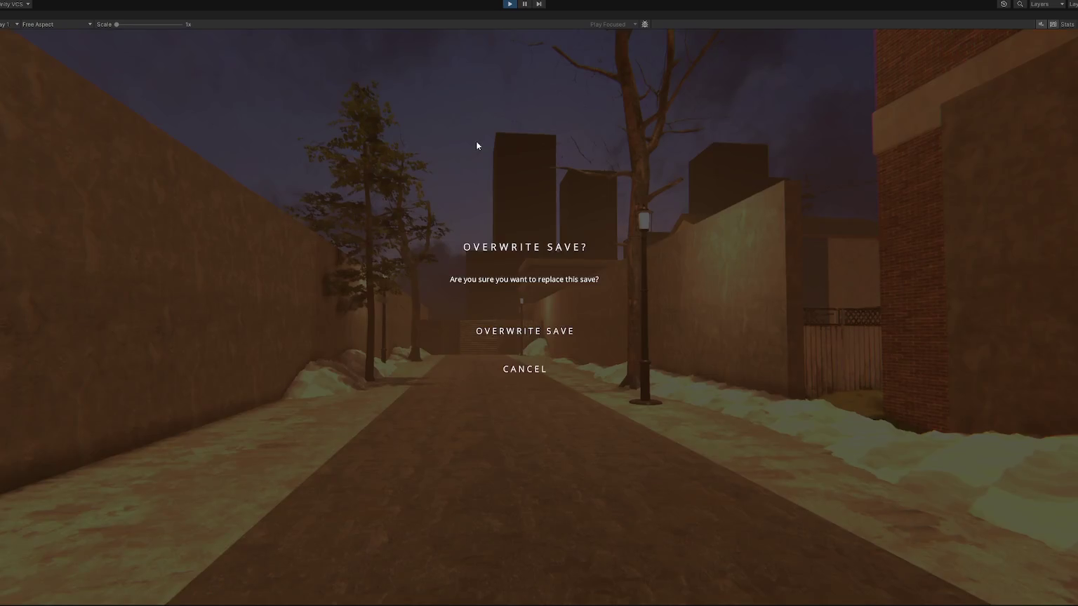
left_click(528, 331)
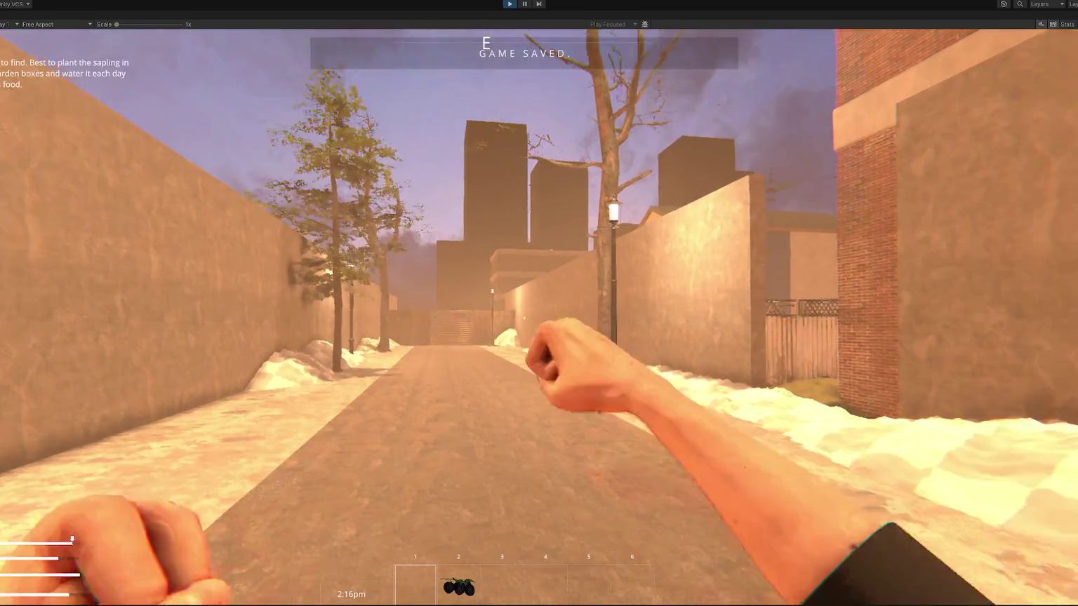
Walk past the lamp post to the wooden fence and climb over into the neighbouring yard.
key("w")
key("w")
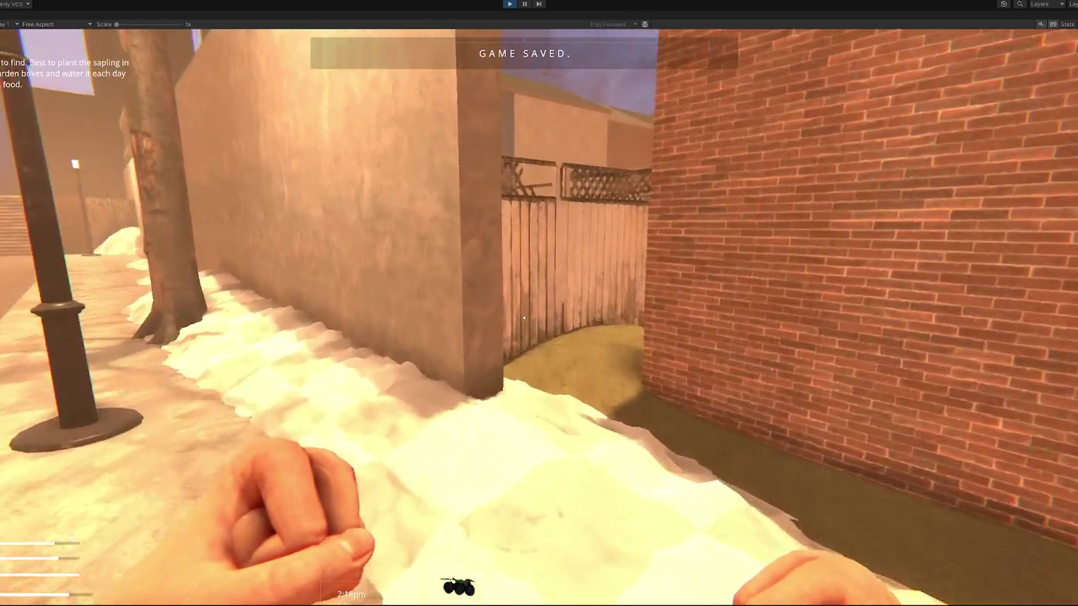
key("w")
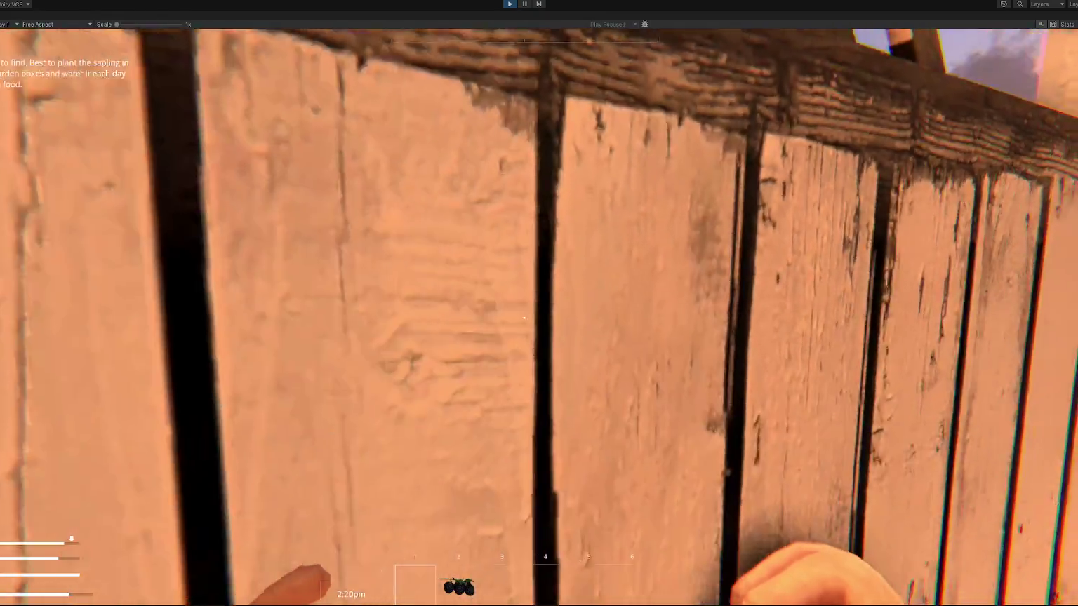
key("w")
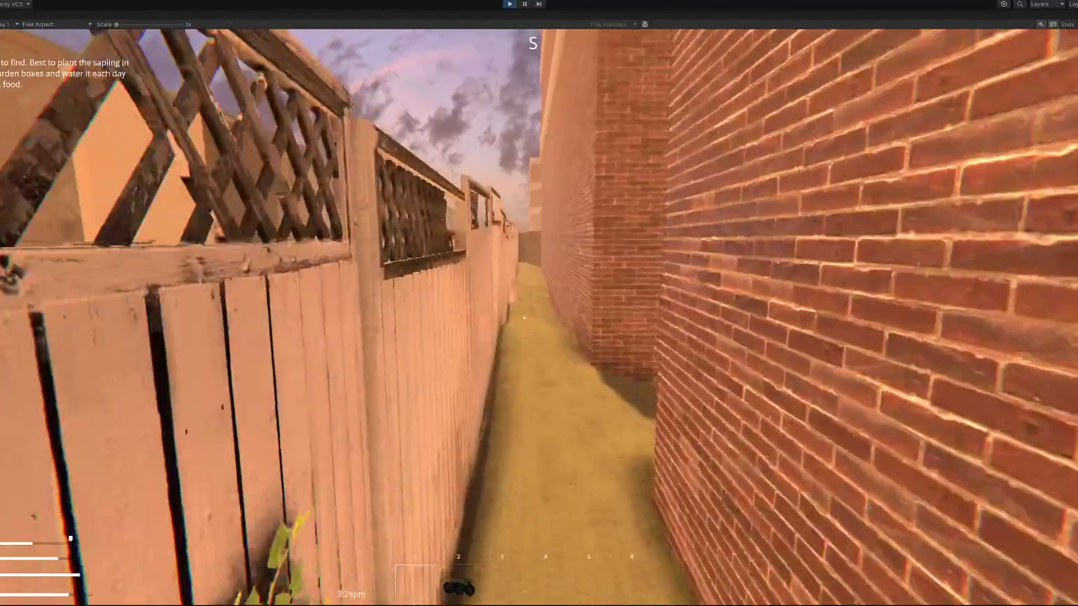
key("space")
key("w")
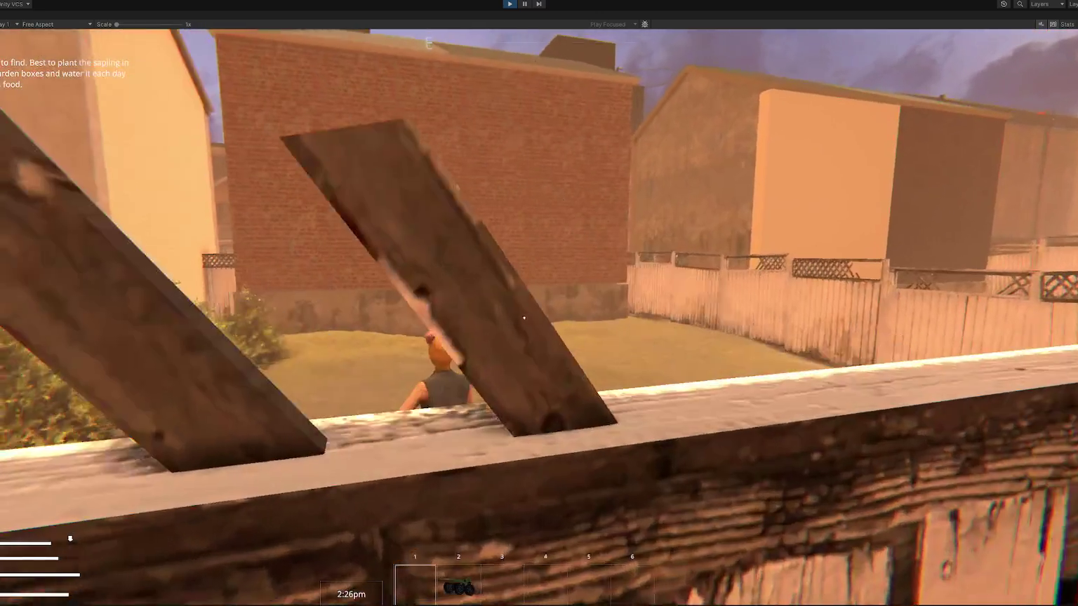
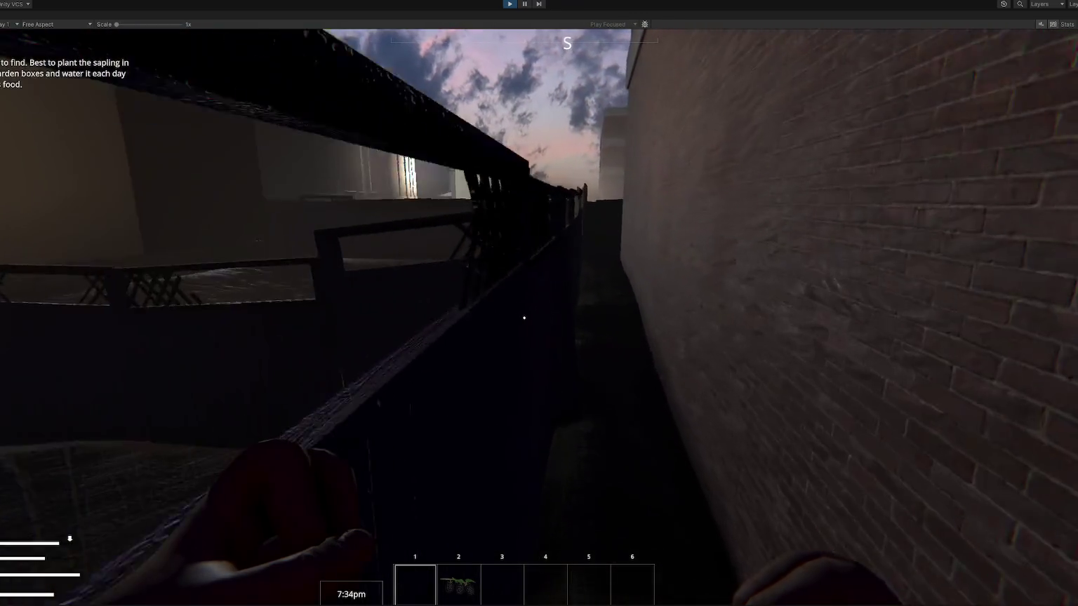
Exit play mode and open the Wasteland scene with a wider Scene view.
key("Escape")
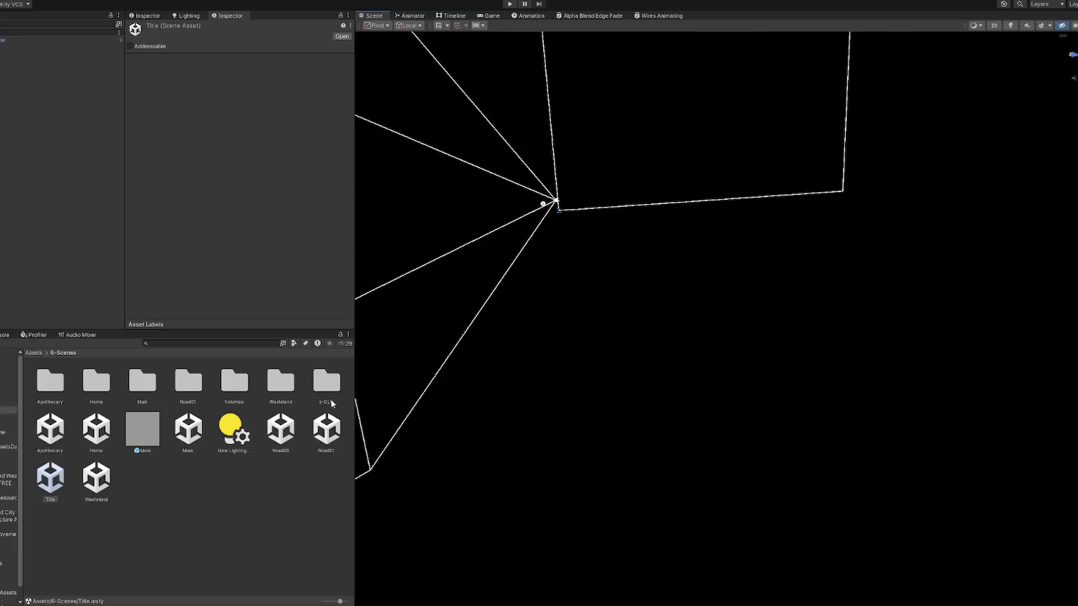
left_click(91, 470)
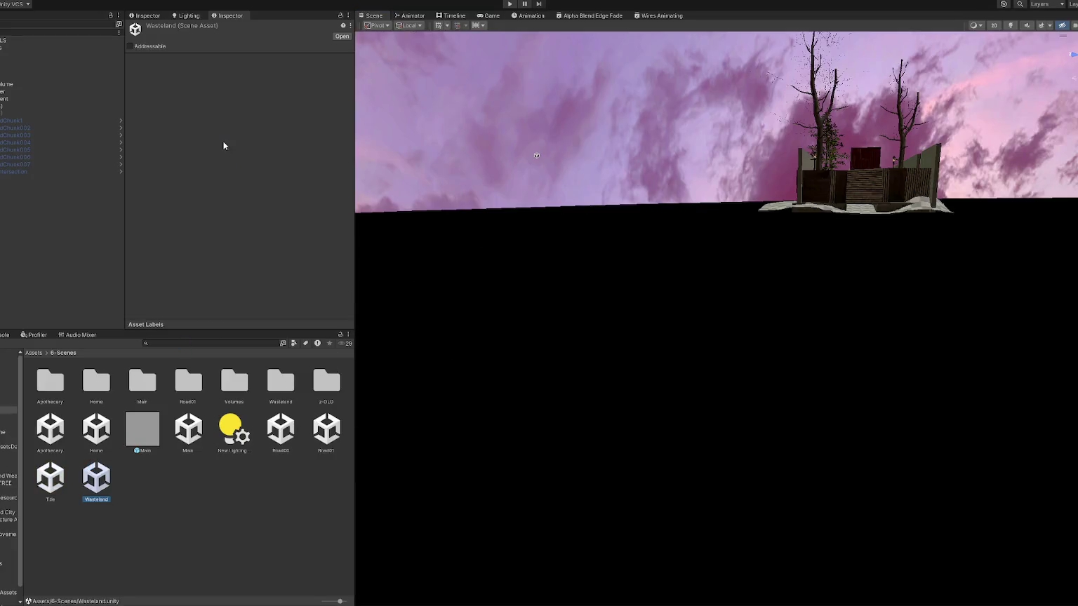
left_click_drag(355, 192, 284, 193)
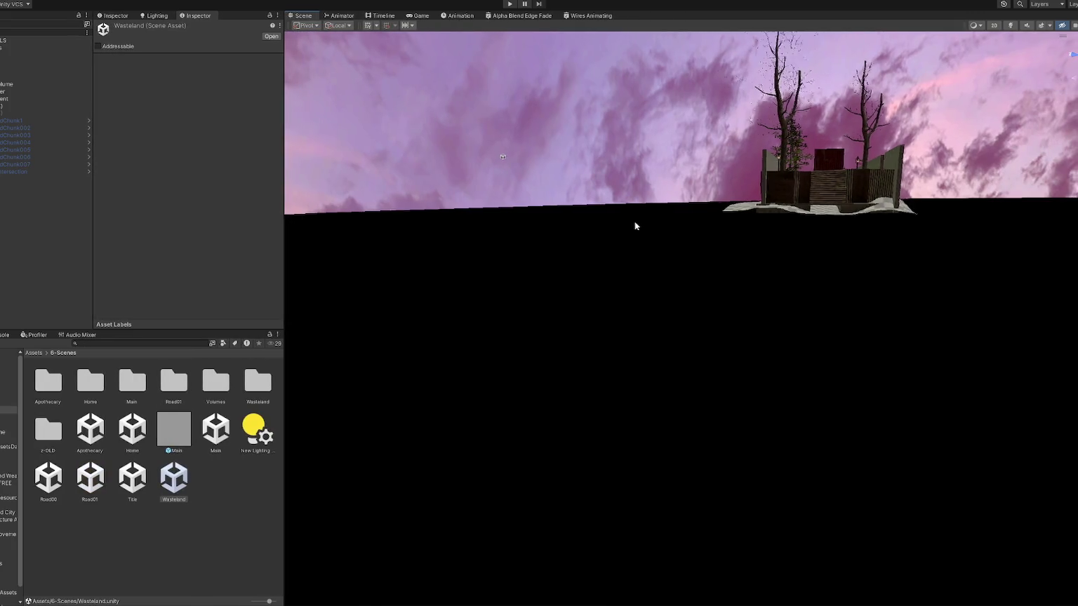
Frame the road model, then select WastelandChunk007 and make it active.
mouse_move(654, 196)
left_mouse_down()
mouse_move(636, 209)
mouse_move(782, 308)
mouse_move(631, 337)
left_mouse_up()
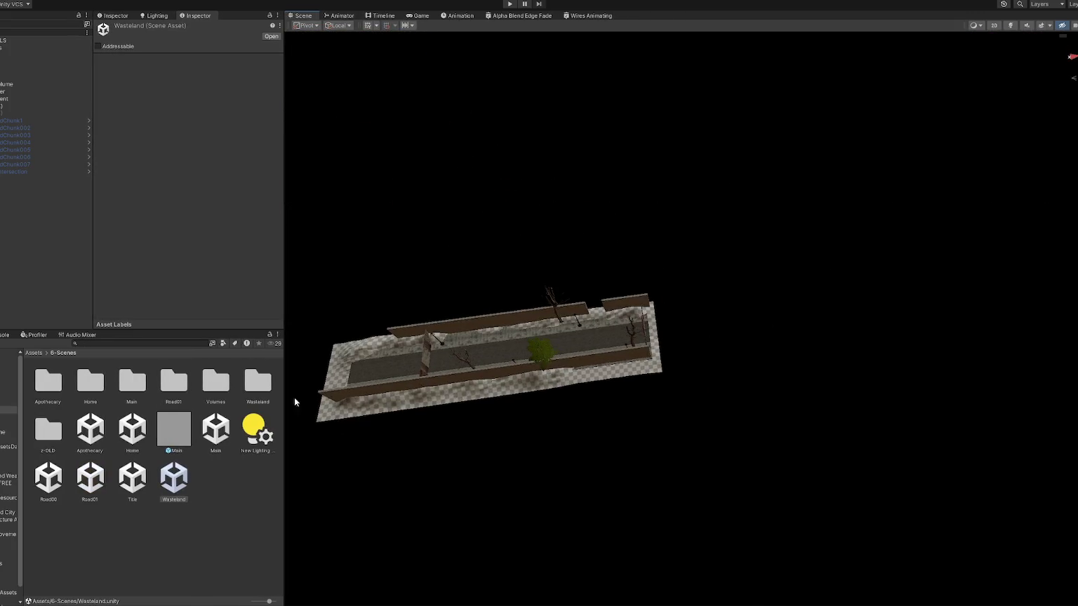
left_click(59, 167)
left_click(118, 28)
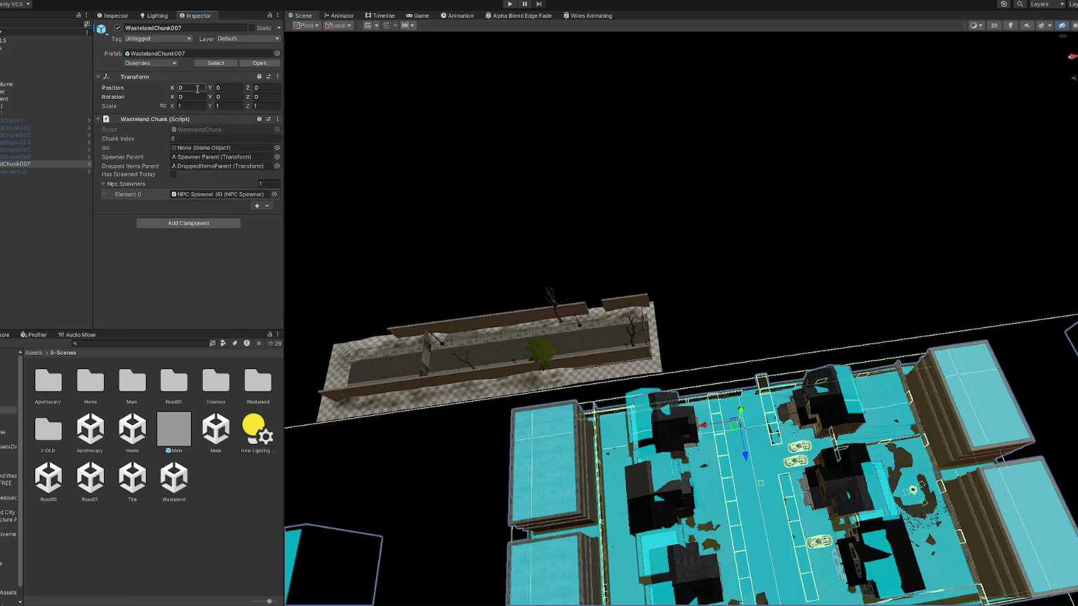
Drag WastelandChunk007 along Z and X until it lines up with the road (about X 45.8, Z -72.6).
scroll(713, 320, "down", 5)
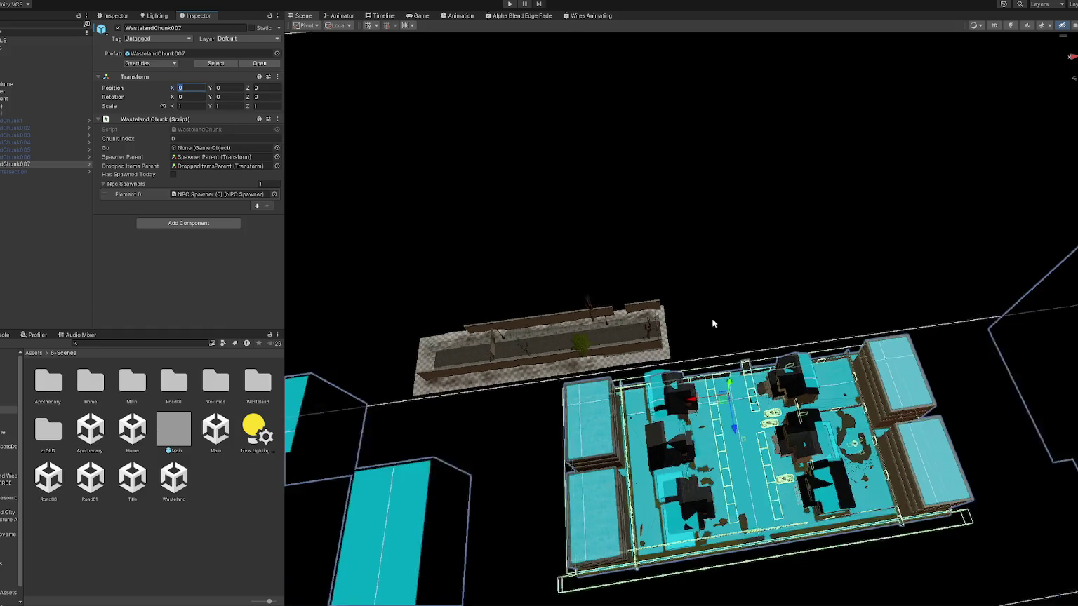
left_click_drag(732, 423, 707, 239)
scroll(707, 239, "up", 10)
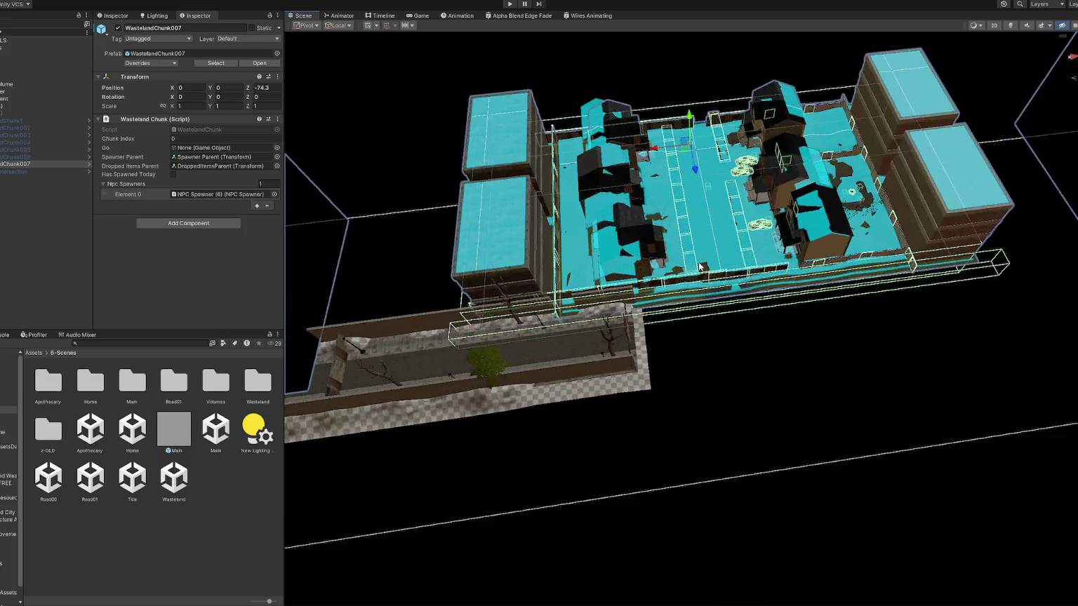
left_click_drag(666, 85, 459, 100)
scroll(667, 207, "up", 5)
scroll(652, 214, "up", 3)
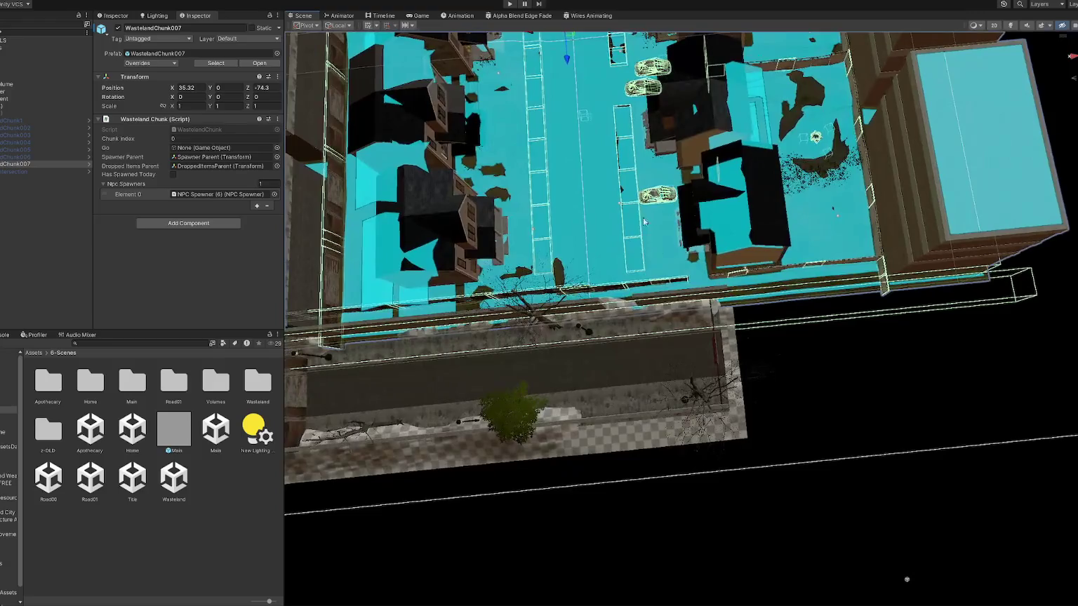
mouse_move(567, 59)
left_mouse_down()
mouse_move(551, 88)
mouse_move(489, 91)
left_mouse_up()
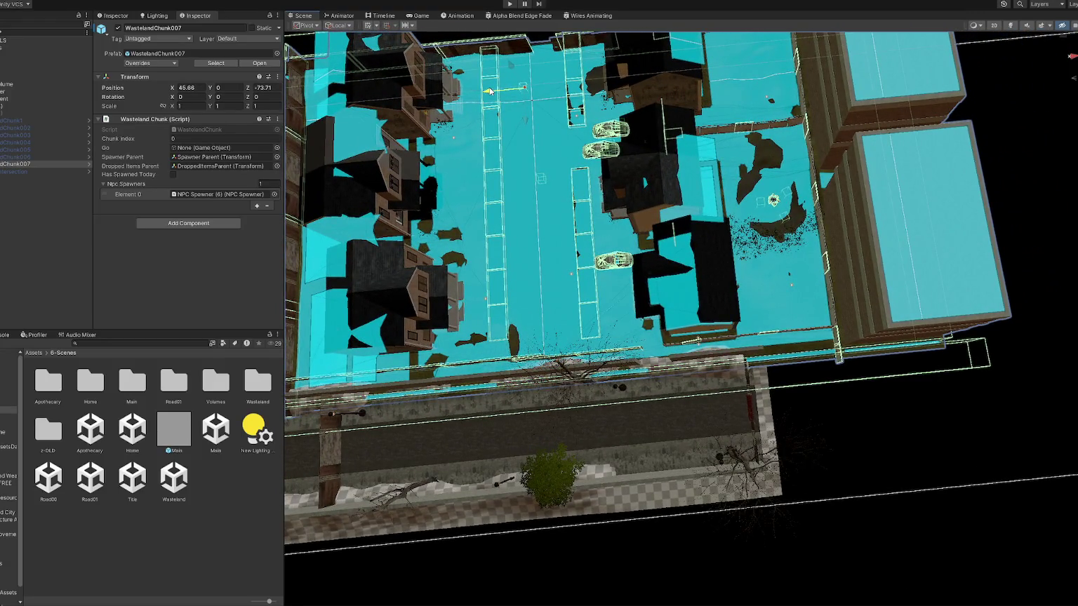
mouse_move(489, 91)
left_mouse_down()
mouse_move(523, 130)
mouse_move(529, 114)
mouse_move(529, 128)
left_mouse_up()
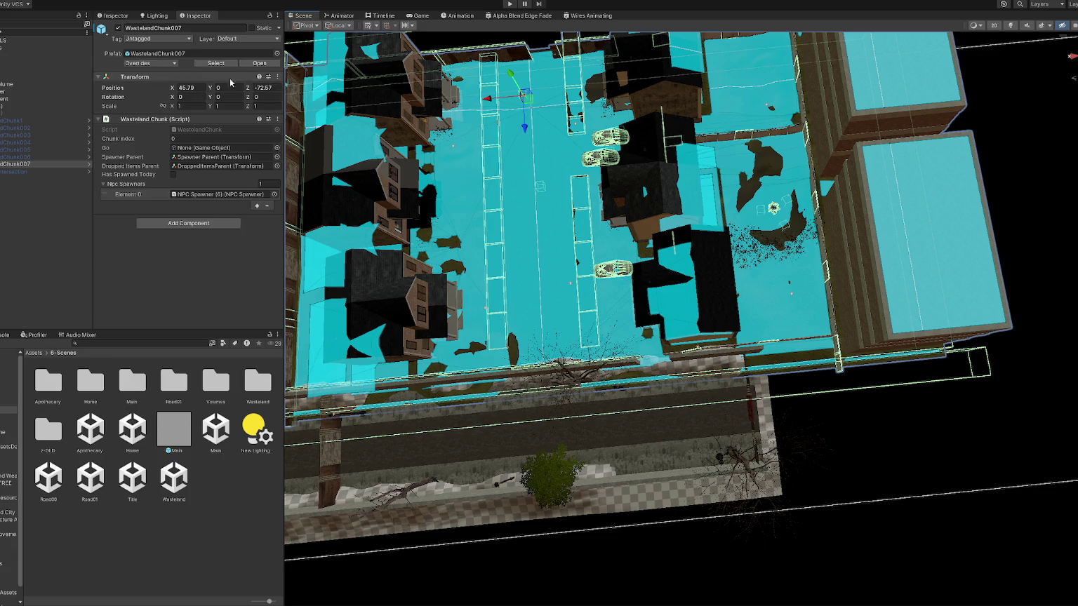
Reset the chunk's X and Z position to 0, deactivate it, and select CONTROLS.
type("0")
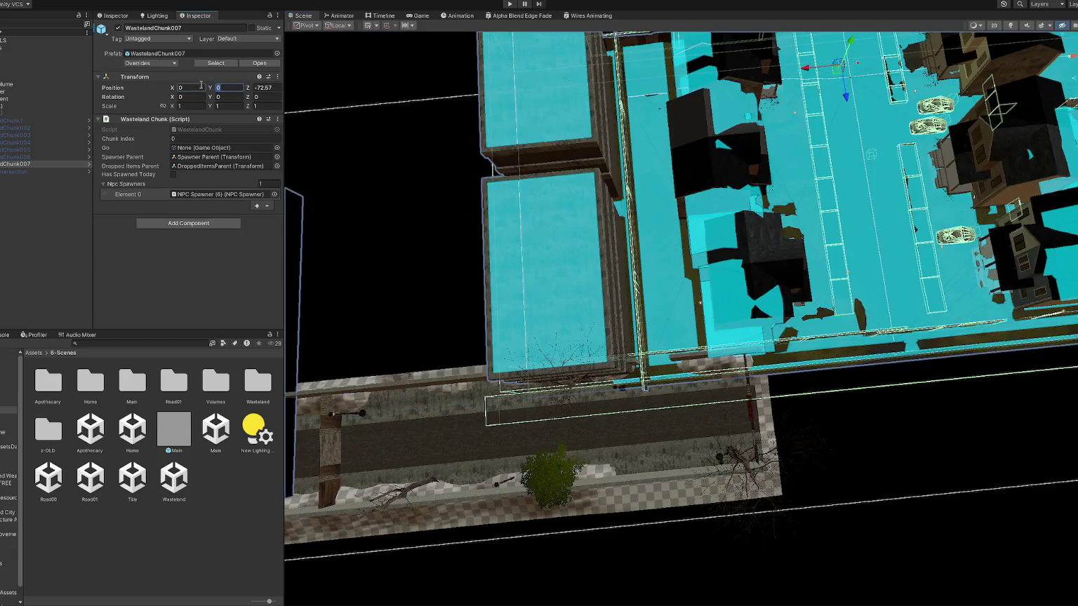
key("Tab")
key("Tab")
type("0")
left_click(118, 28)
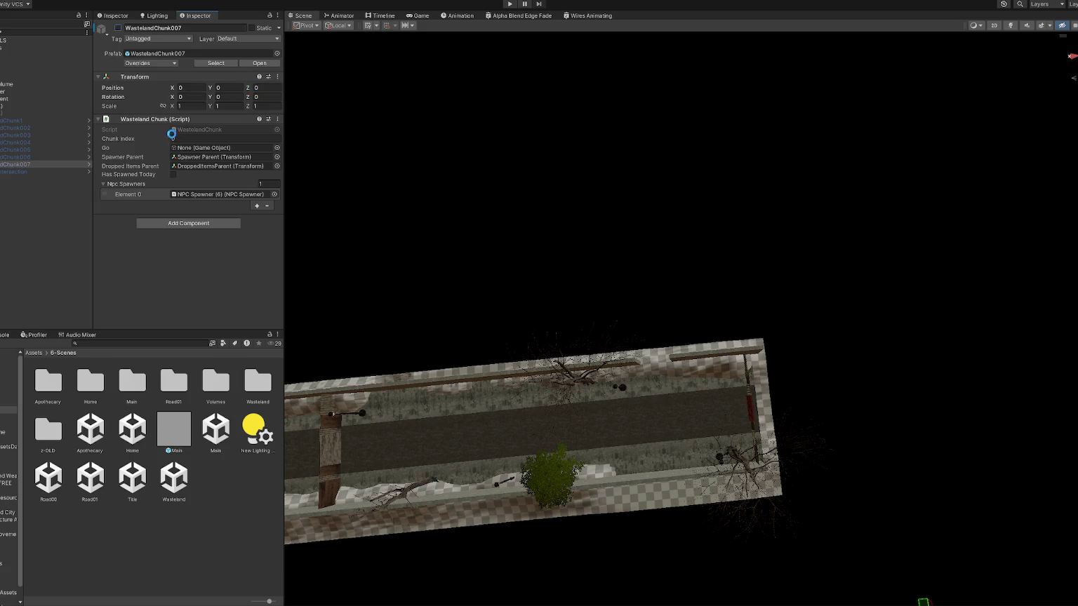
left_click(20, 40)
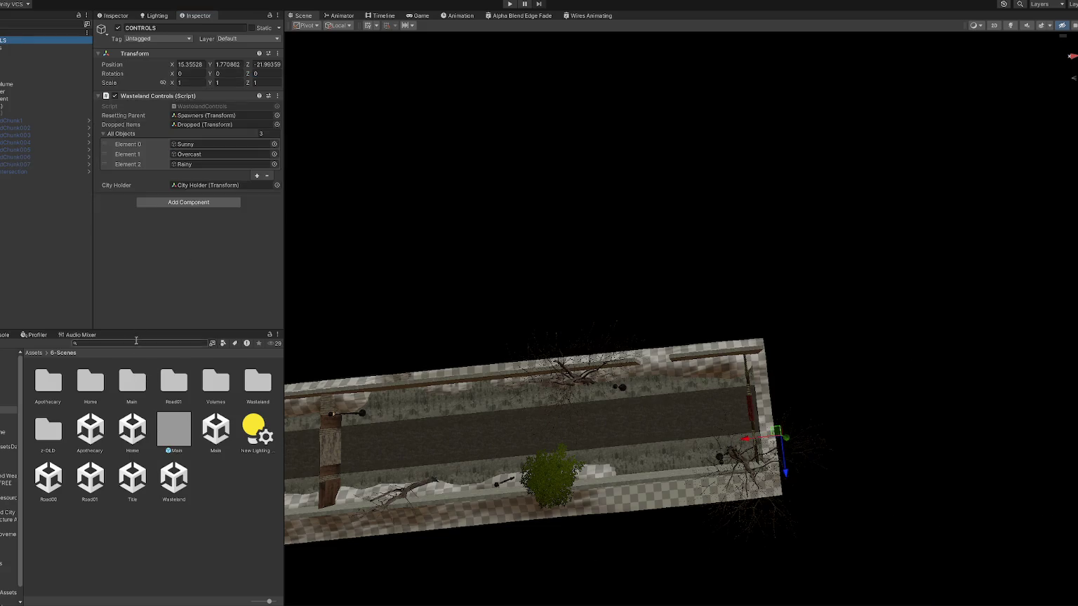
Change line 41's offset in WastelandSpawnControls.cs to Vector3(45f, 0, -72f), then return to Unity.
key("alt+Tab")
left_click_drag(479, 225, 484, 225)
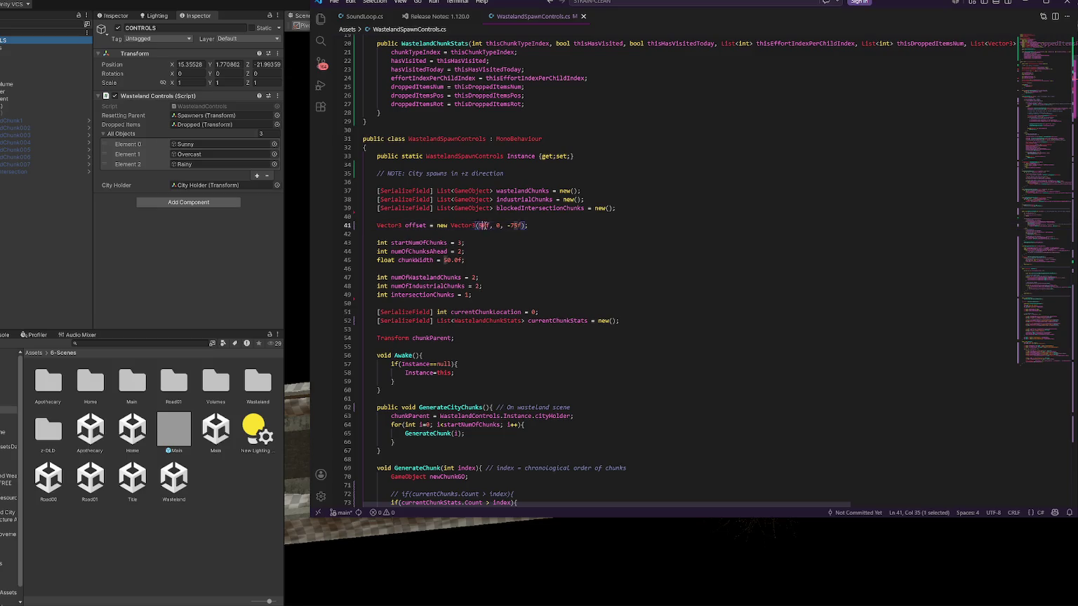
type("45")
type("2")
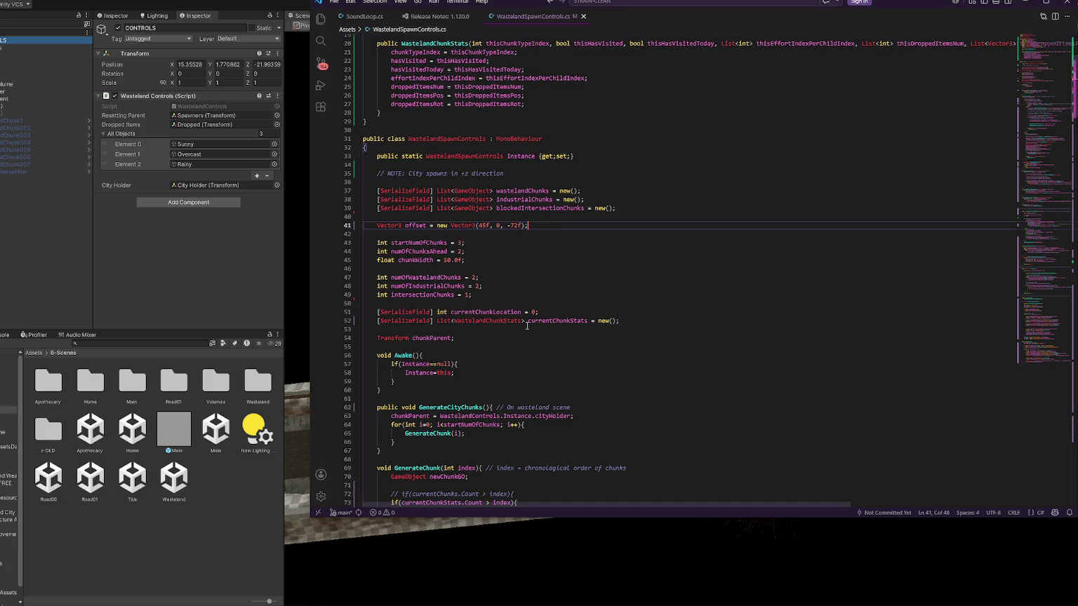
left_click(308, 322)
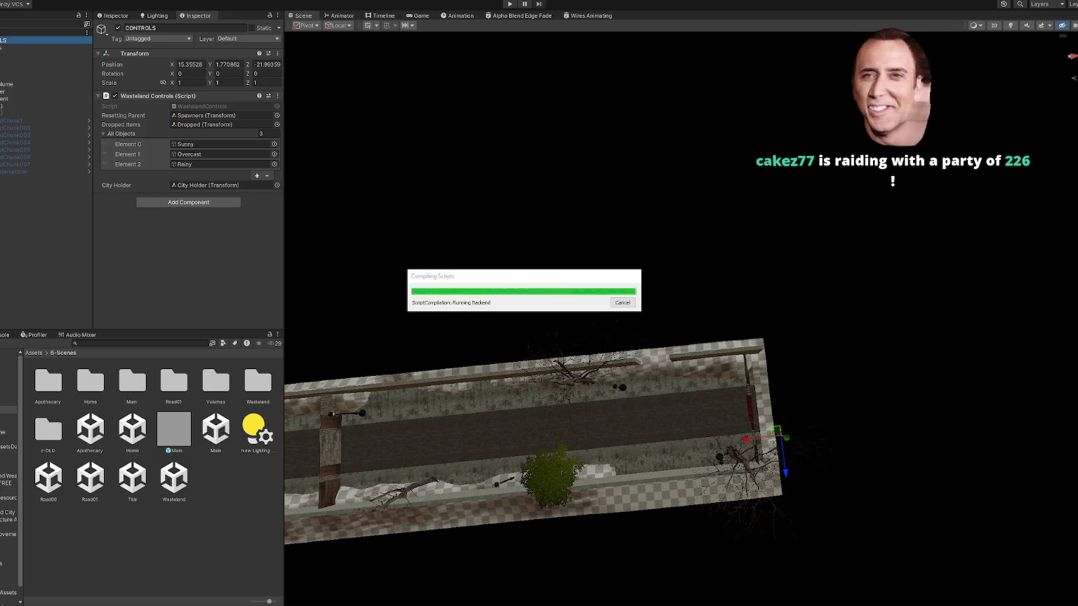
Select the Title scene and enter play mode.
left_click(132, 479)
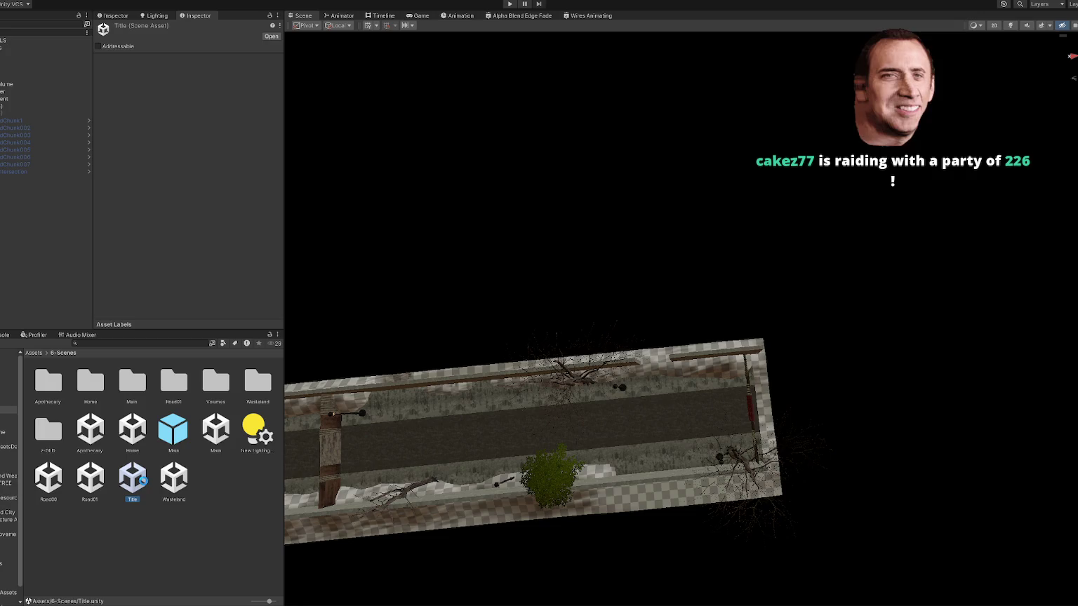
left_click(510, 4)
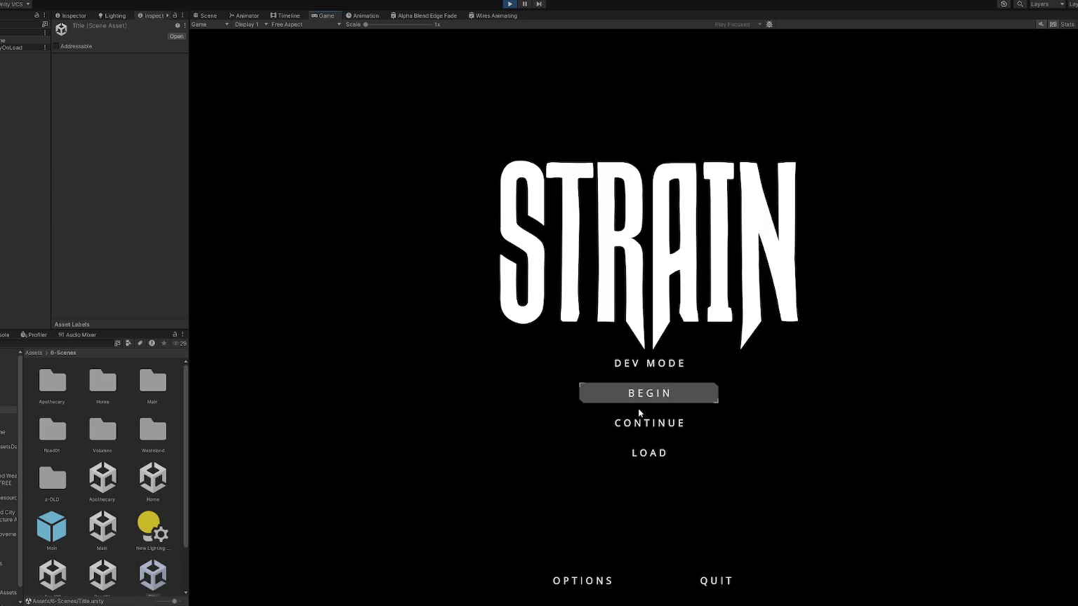
Step through the STRAIN title menu and choose CONTINUE to load the save.
key("Up")
key("Up")
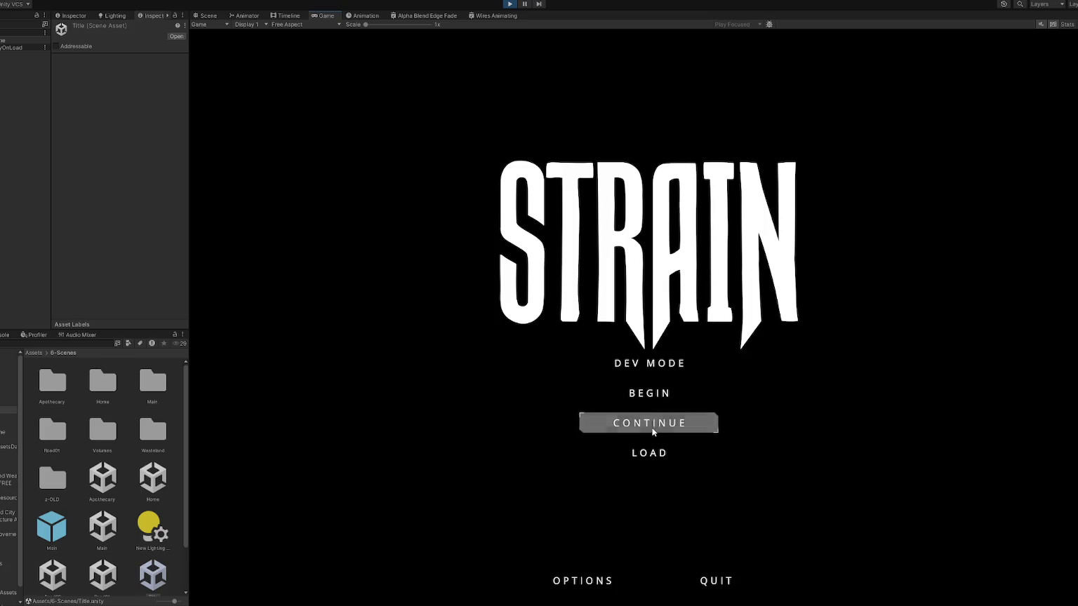
left_click(630, 423)
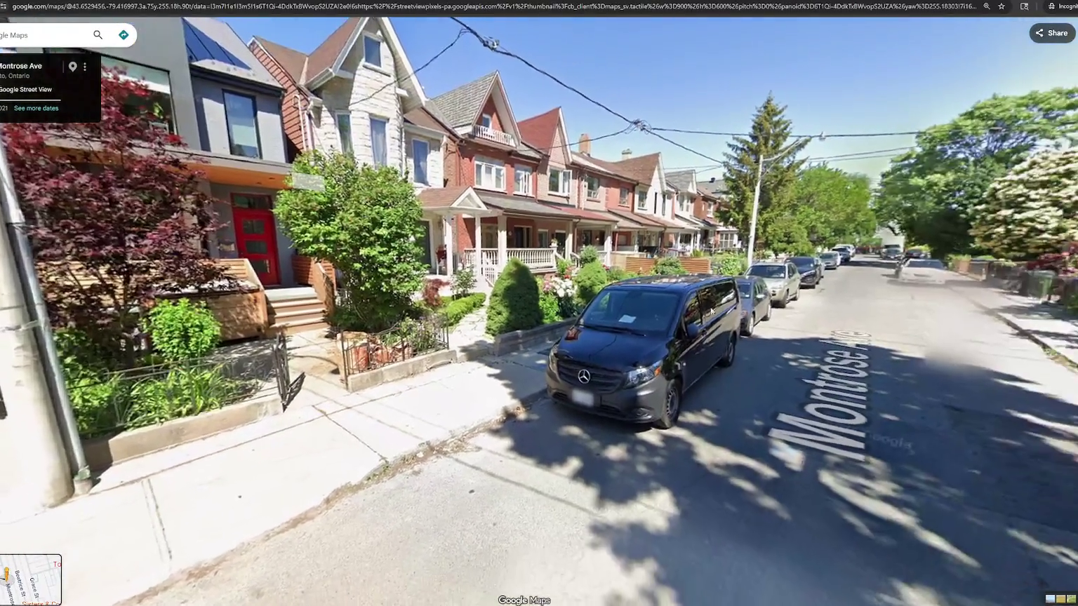
Move further along Montrose Ave in Street View and zoom in on the house porches.
left_click(809, 314)
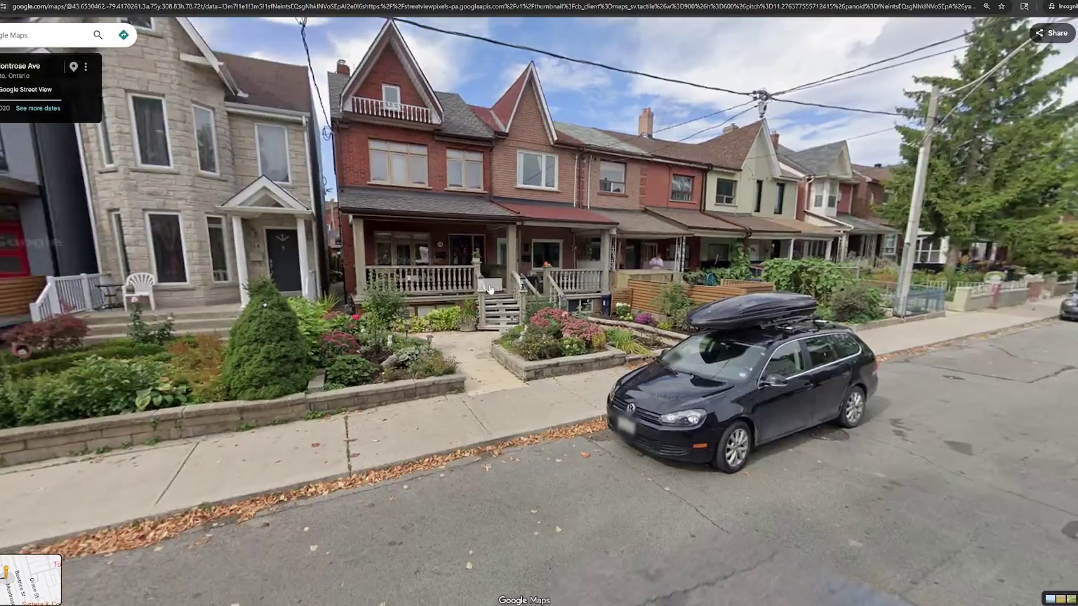
double_click(489, 289)
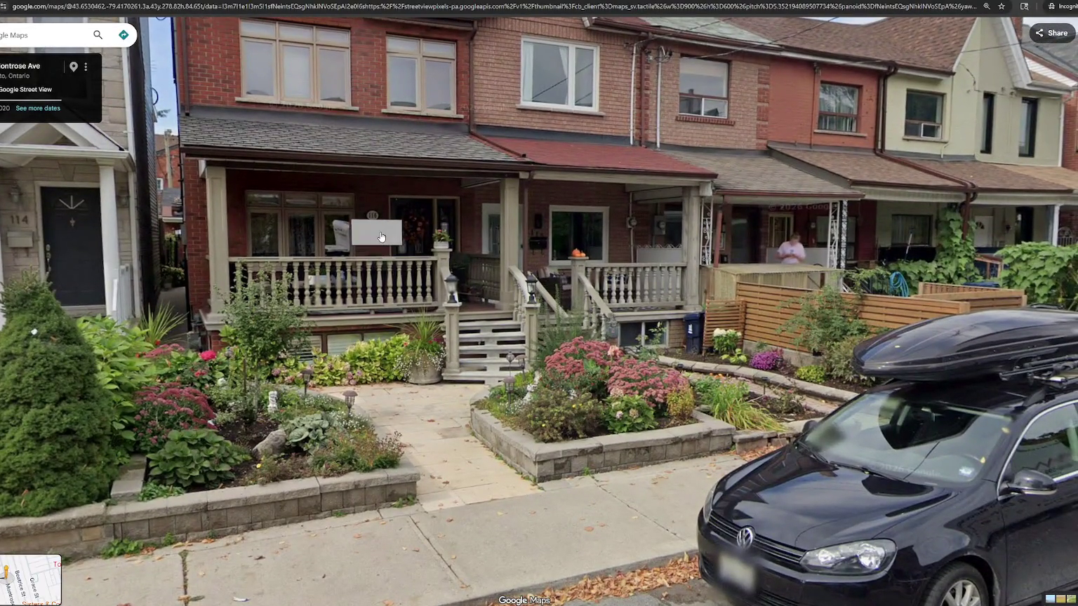
left_click_drag(531, 343, 729, 345)
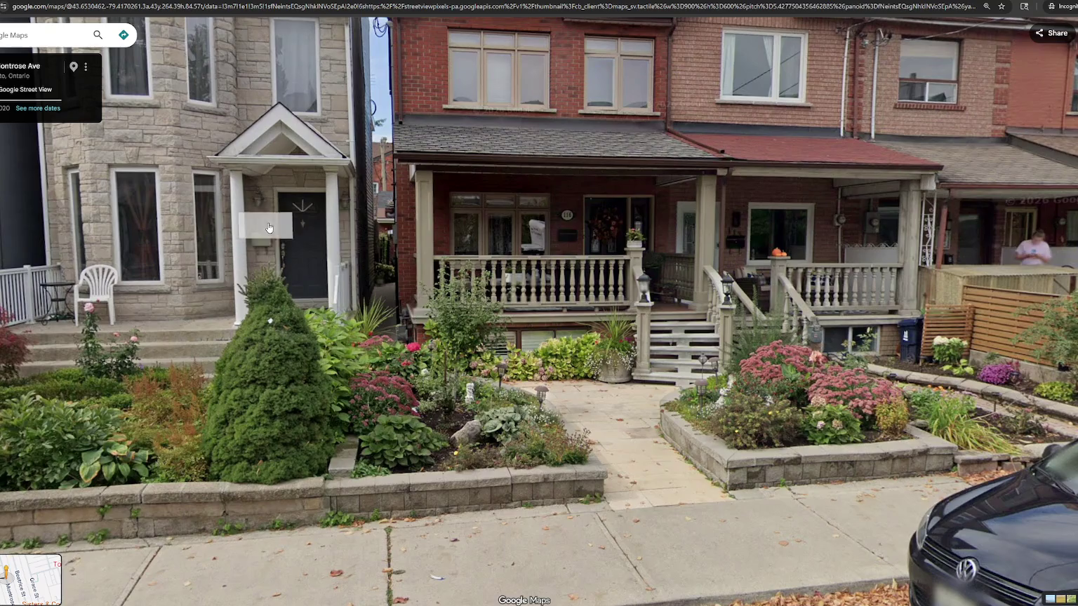
left_click_drag(386, 332, 538, 352)
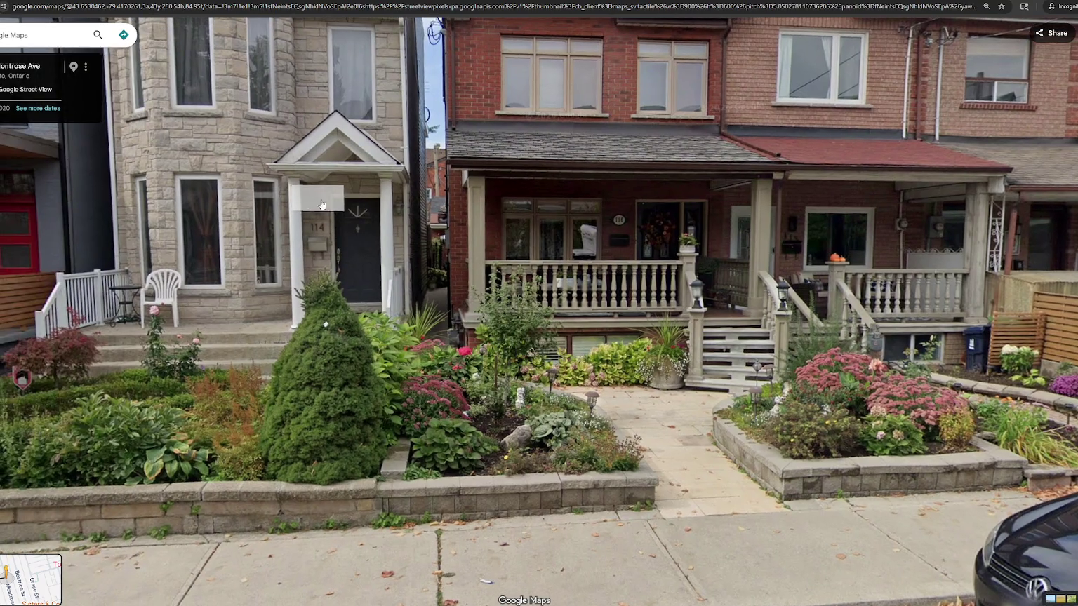
left_click_drag(322, 205, 421, 377)
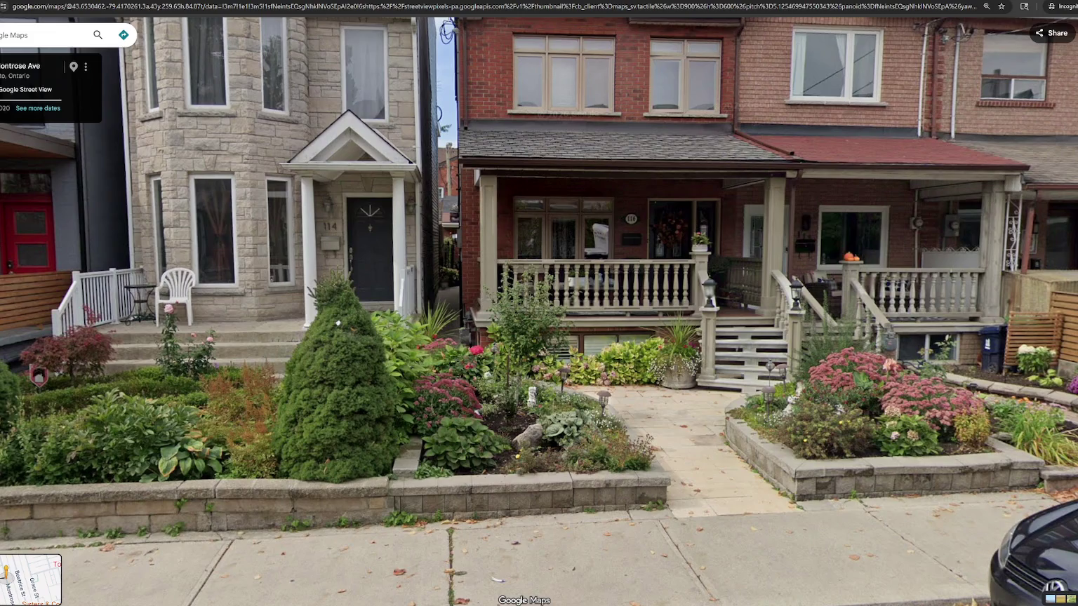
Switch to the Maya house model and view it in wireframe from an orbited angle.
mouse_move(33, 605)
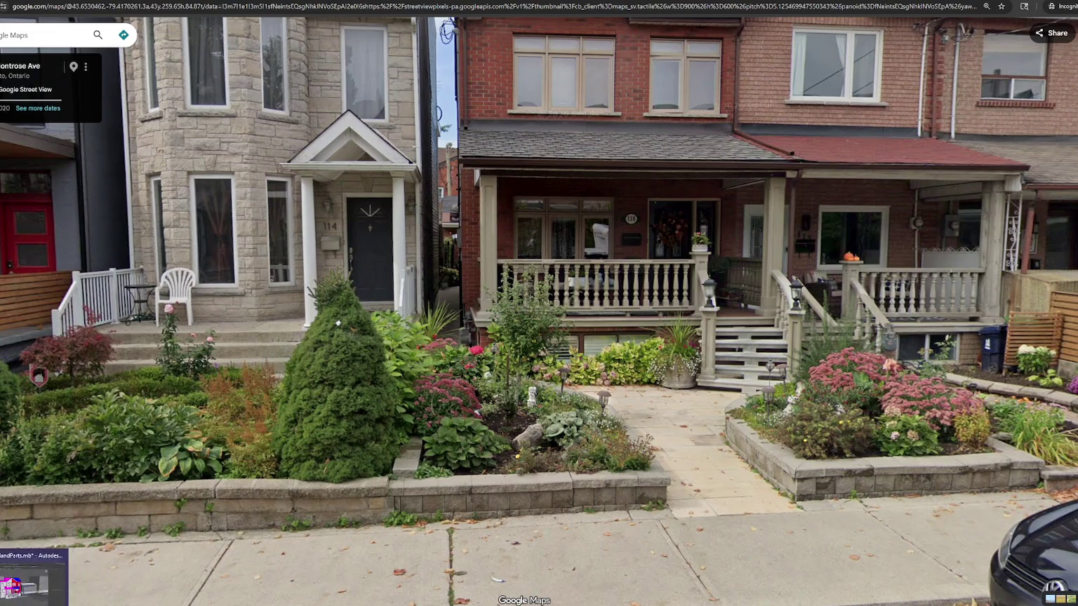
left_click(33, 576)
scroll(421, 351, "up", 5)
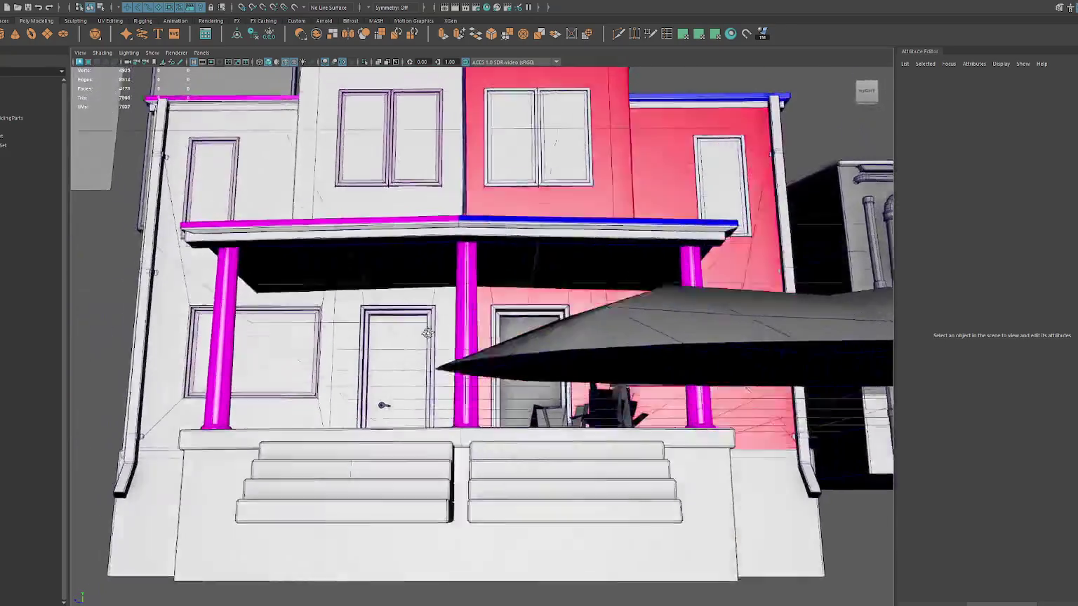
scroll(428, 333, "down", 5)
mouse_move(428, 333)
left_mouse_down()
mouse_move(510, 353)
mouse_move(484, 330)
mouse_move(468, 351)
left_mouse_up()
key("4")
scroll(477, 349, "up", 5)
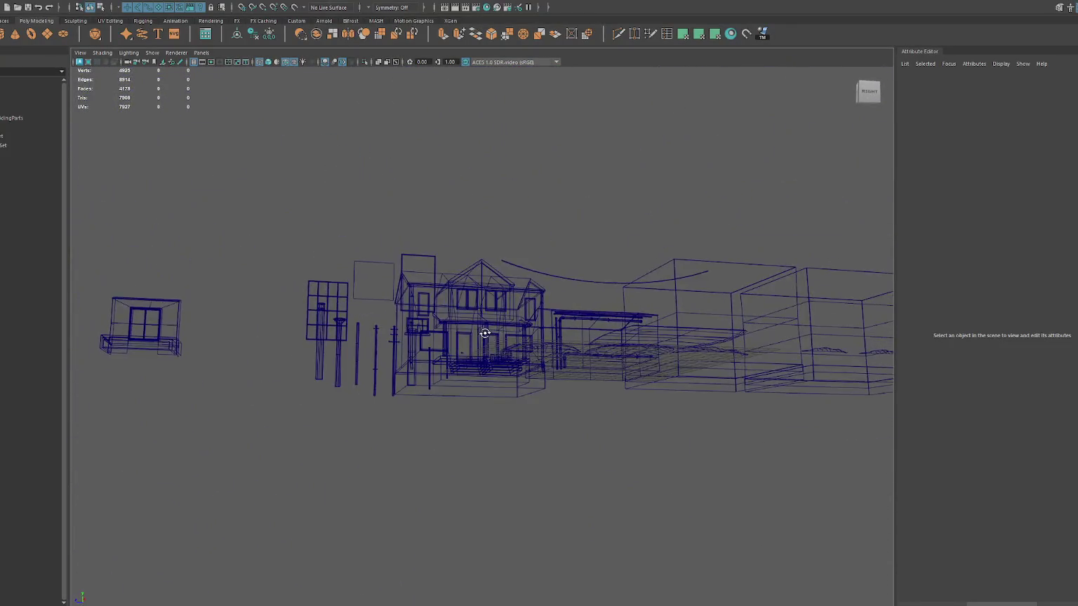
scroll(475, 337, "up", 5)
scroll(474, 341, "up", 3)
Show textured shading and select the house, pCube63, Wires and pCube61 in turn.
key("6")
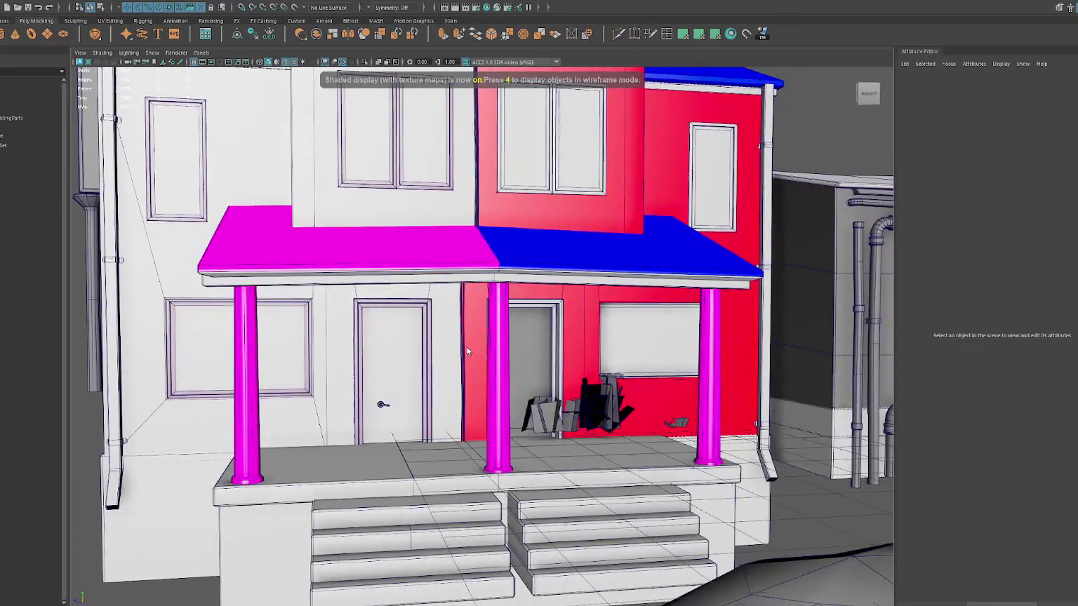
left_click(466, 348)
left_click(480, 194)
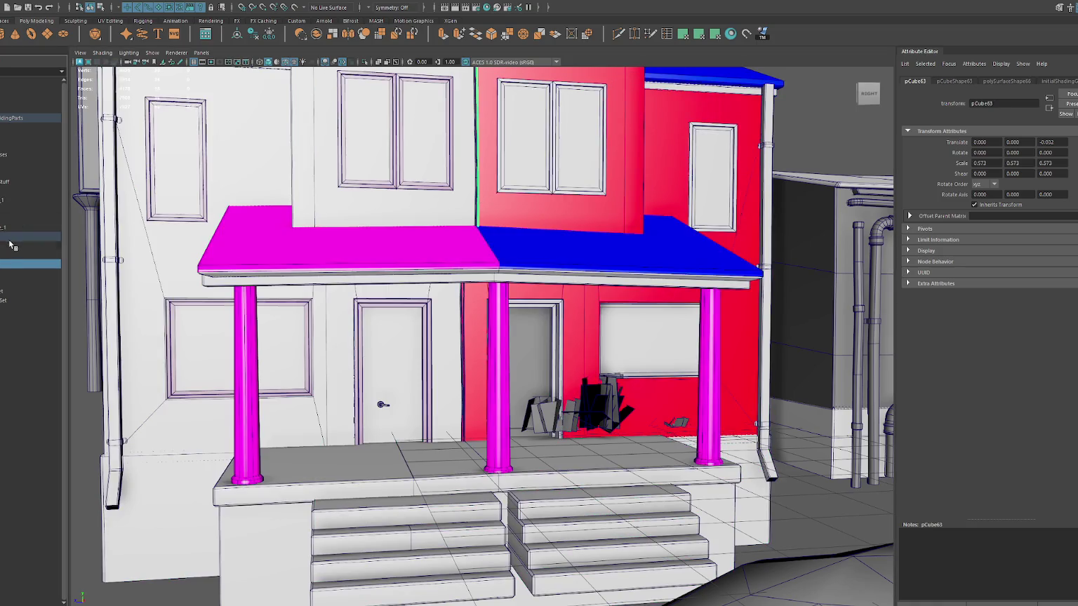
left_click(10, 238)
left_click(31, 291)
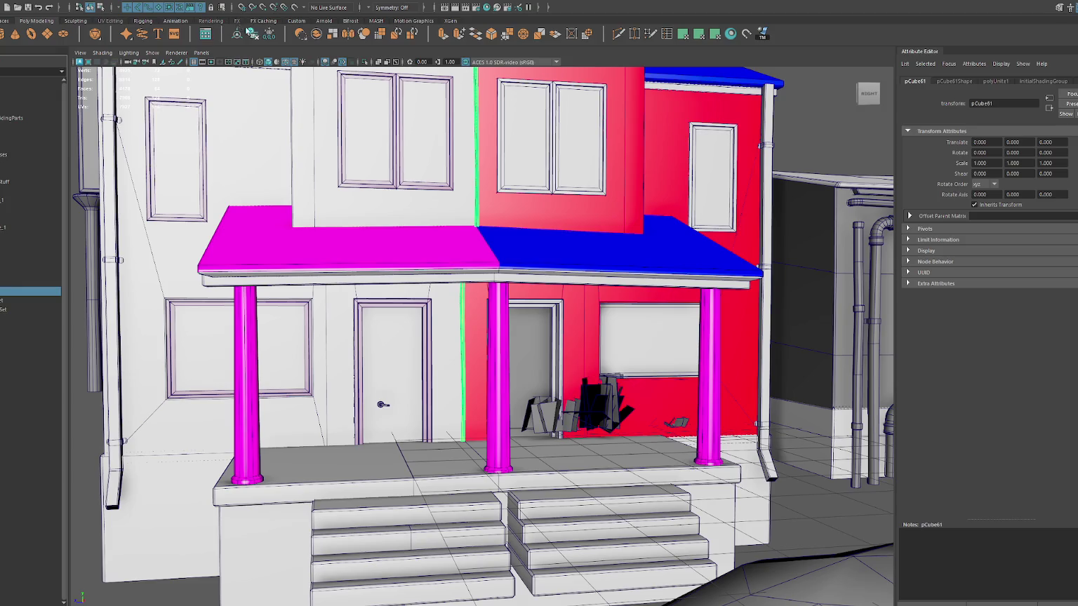
left_click(31, 273)
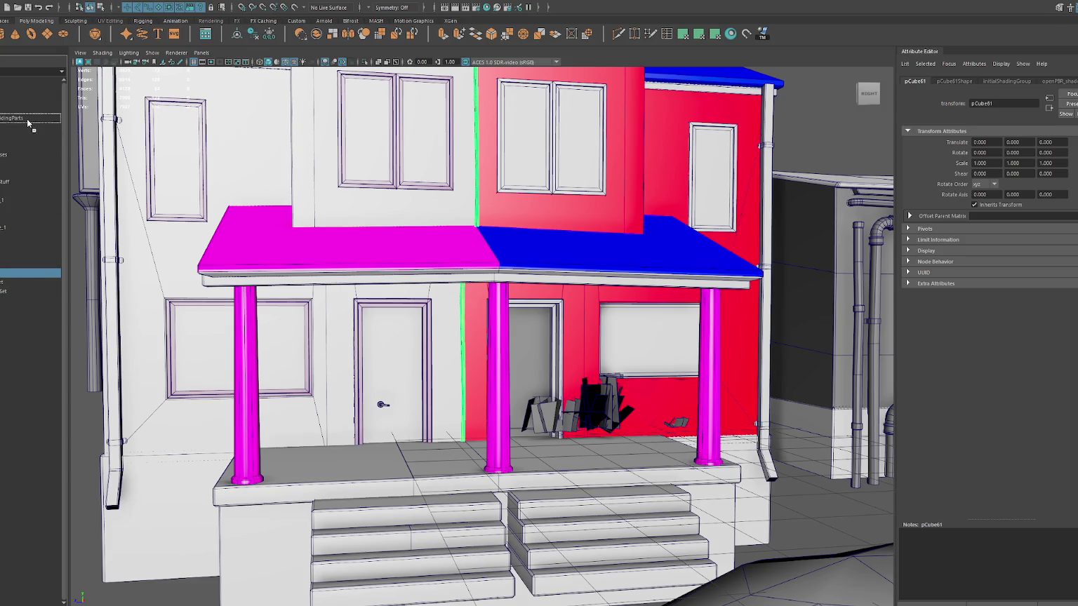
Confirm the rename to Wires, select Wires, and pull back to see the whole scene.
double_click(15, 265)
key("Return")
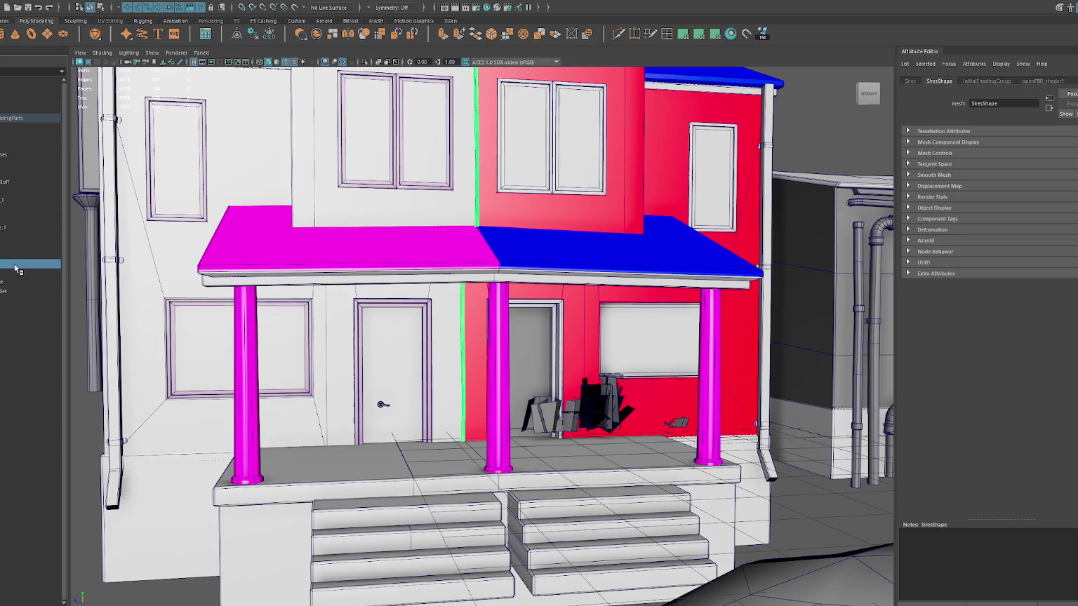
left_click(12, 243)
left_click(12, 243)
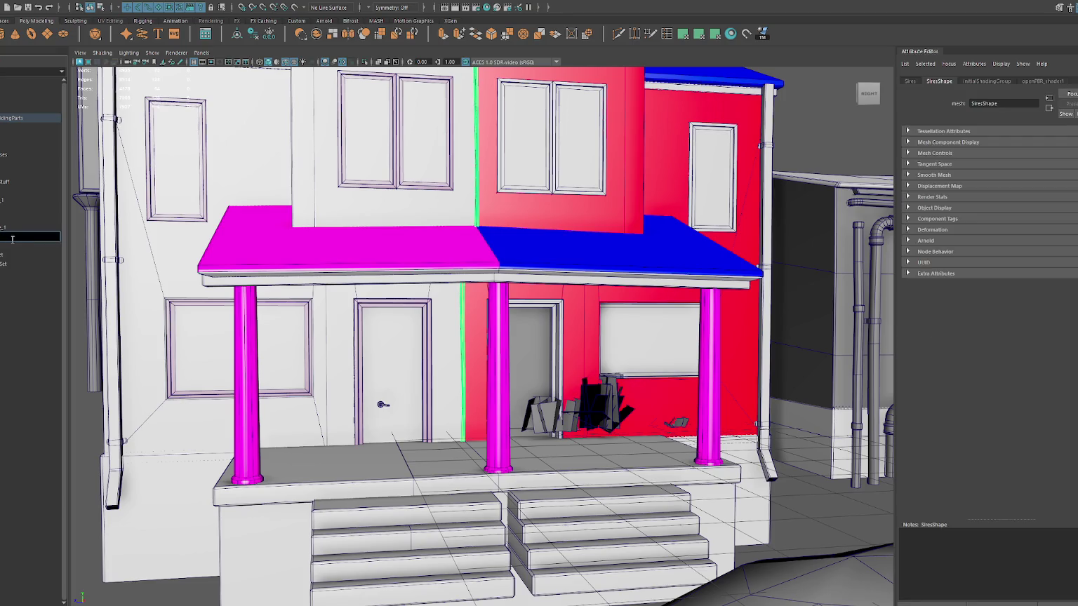
left_click_drag(376, 306, 360, 303)
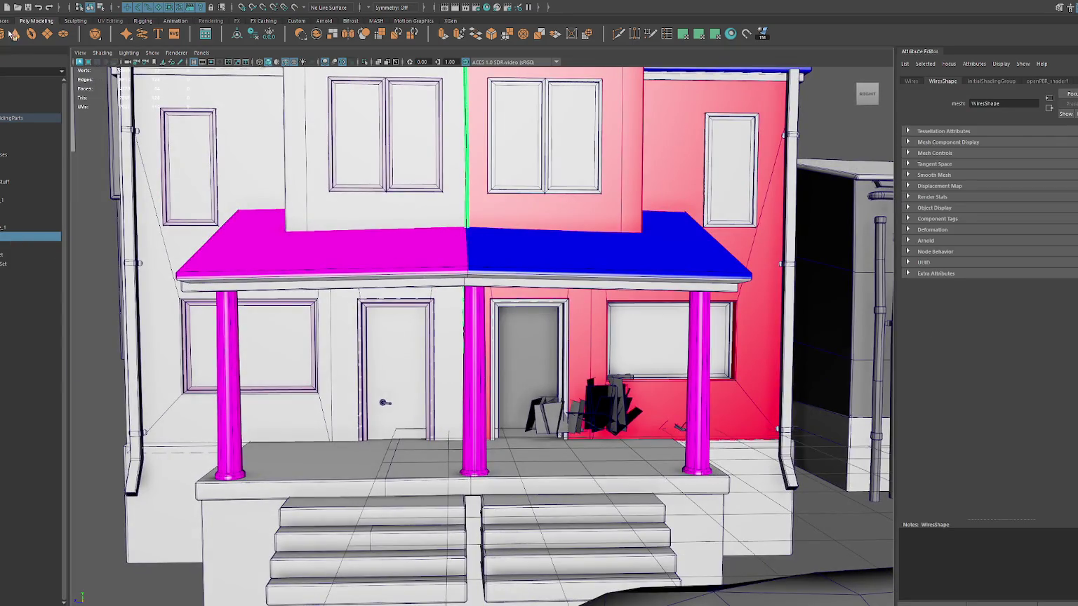
scroll(463, 316, "down", 5)
left_click_drag(491, 301, 559, 295)
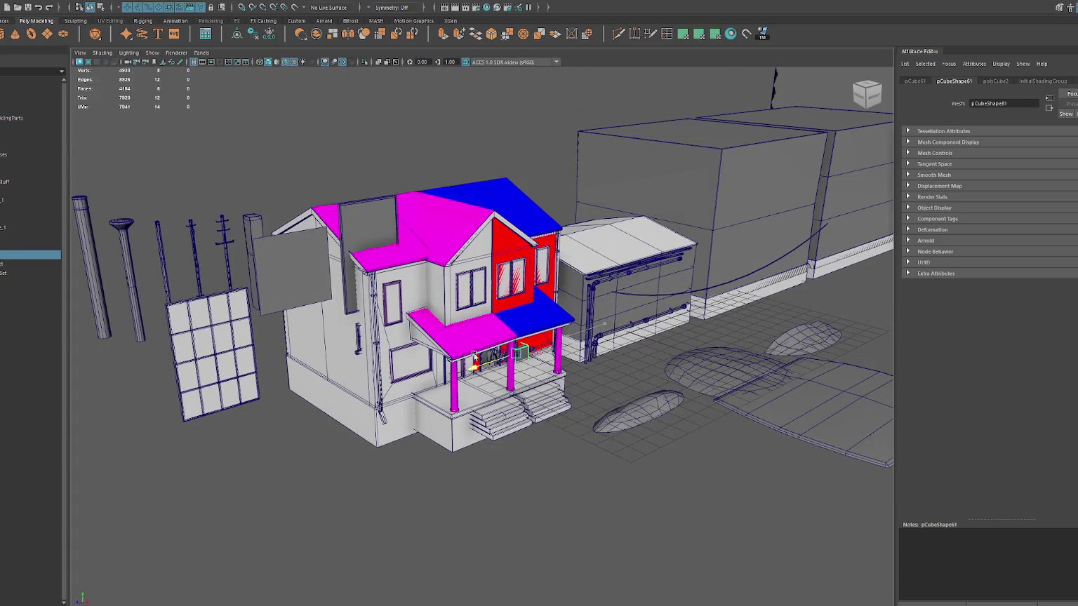
Move and scale the cube onto the wall beside the door, discarding a trial duplicate.
key("f")
mouse_move(465, 342)
left_mouse_down()
mouse_move(329, 342)
mouse_move(328, 295)
mouse_move(421, 308)
mouse_move(405, 315)
mouse_move(449, 313)
mouse_move(347, 349)
left_mouse_up()
scroll(363, 293, "up", 3)
key("r")
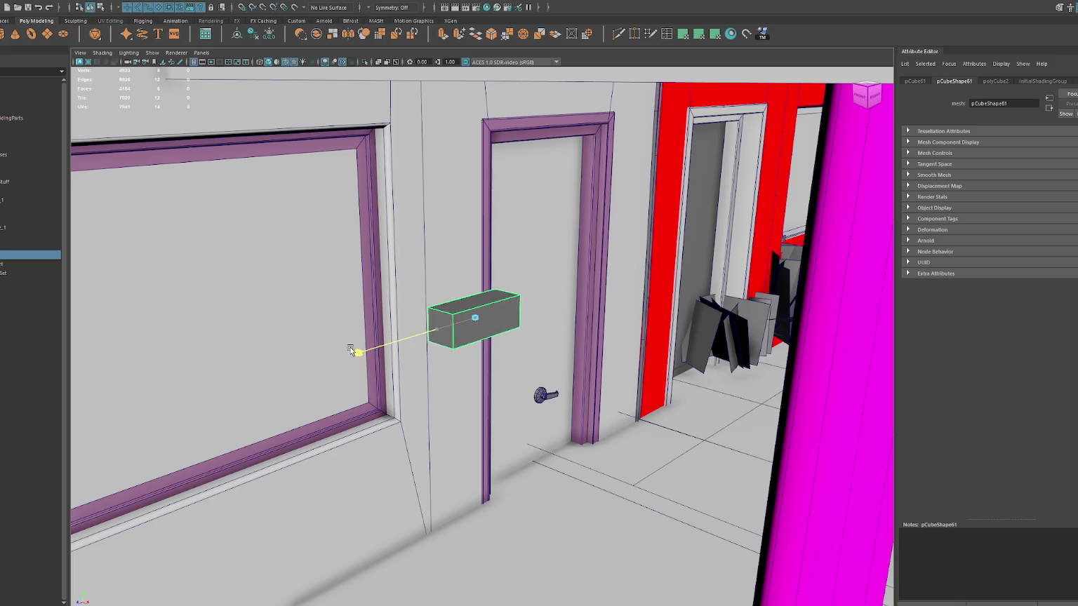
key("ctrl+d")
key("w")
left_click_drag(489, 320, 489, 266)
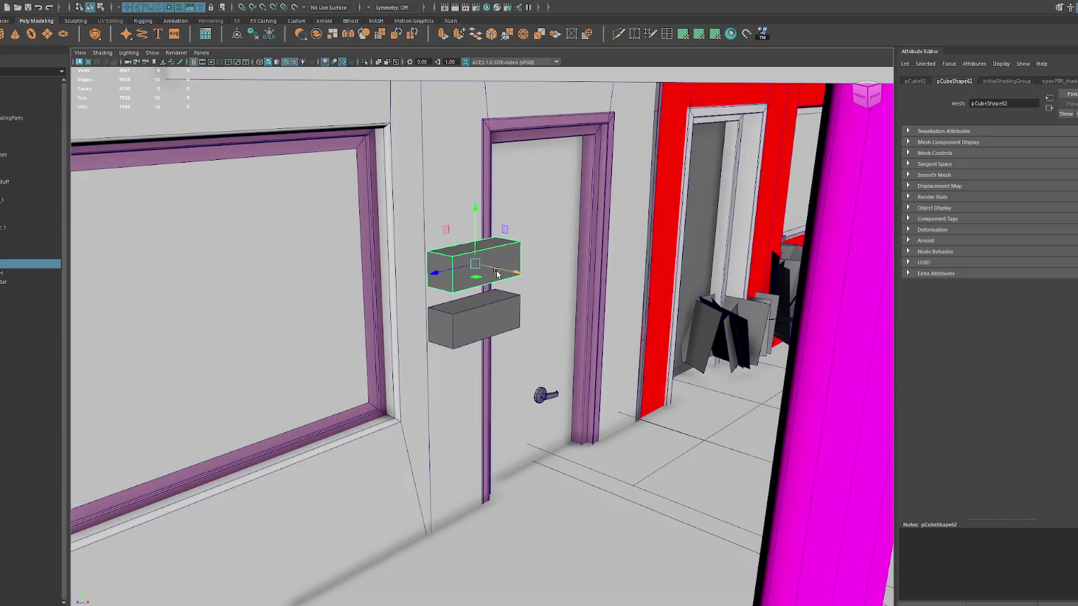
key("Delete")
left_click(470, 314)
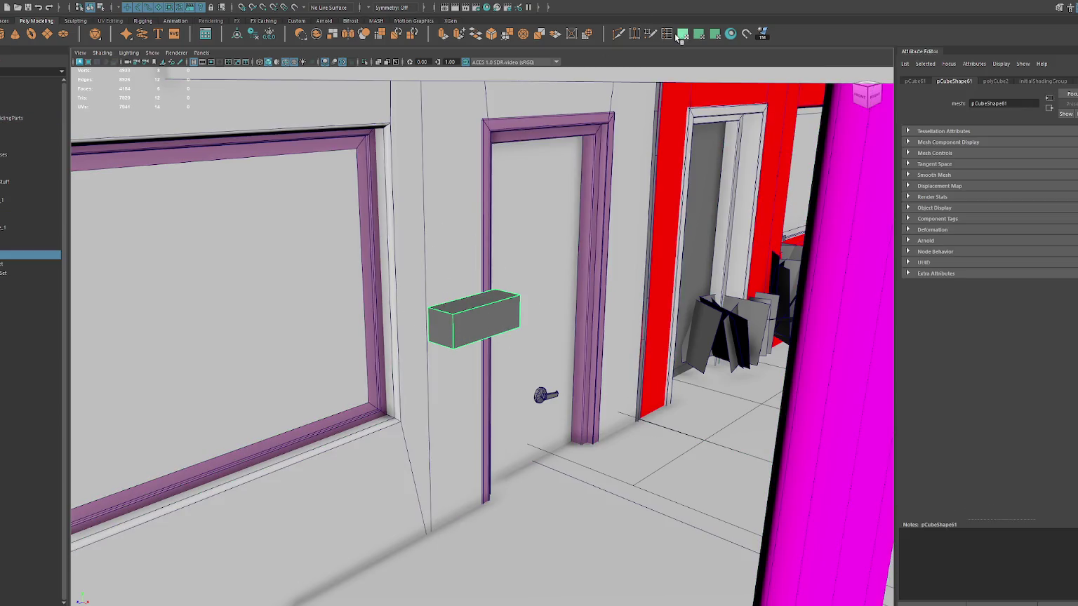
Add a horizontal edge loop, shift it to slant the lid, and delete the back face.
key("f")
left_click(326, 281)
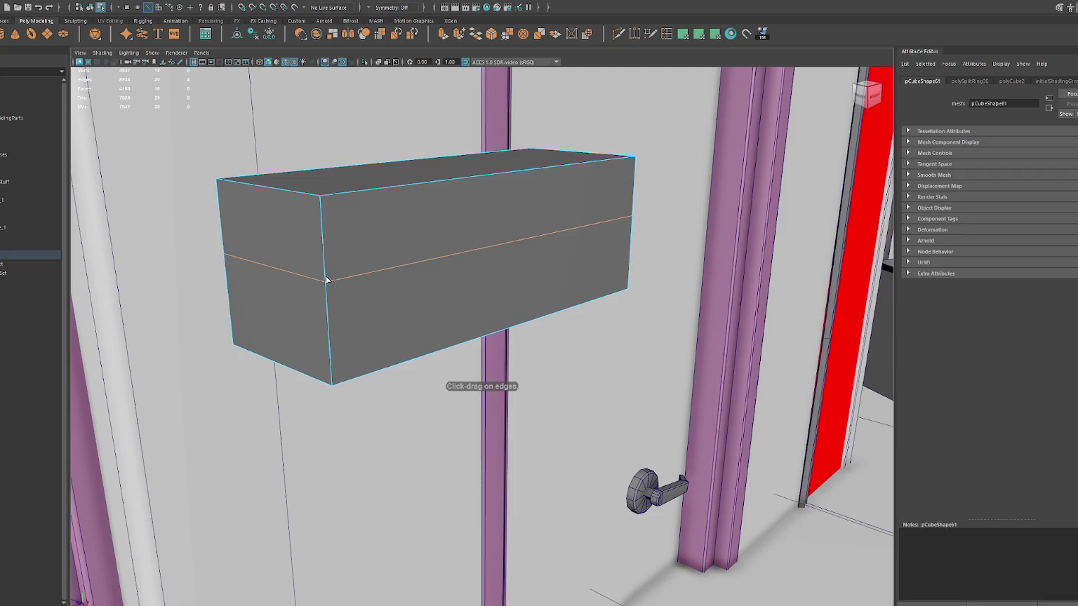
key("w")
double_click(402, 260)
mouse_move(533, 243)
left_mouse_down()
mouse_move(570, 252)
mouse_move(524, 236)
mouse_move(647, 203)
left_mouse_up()
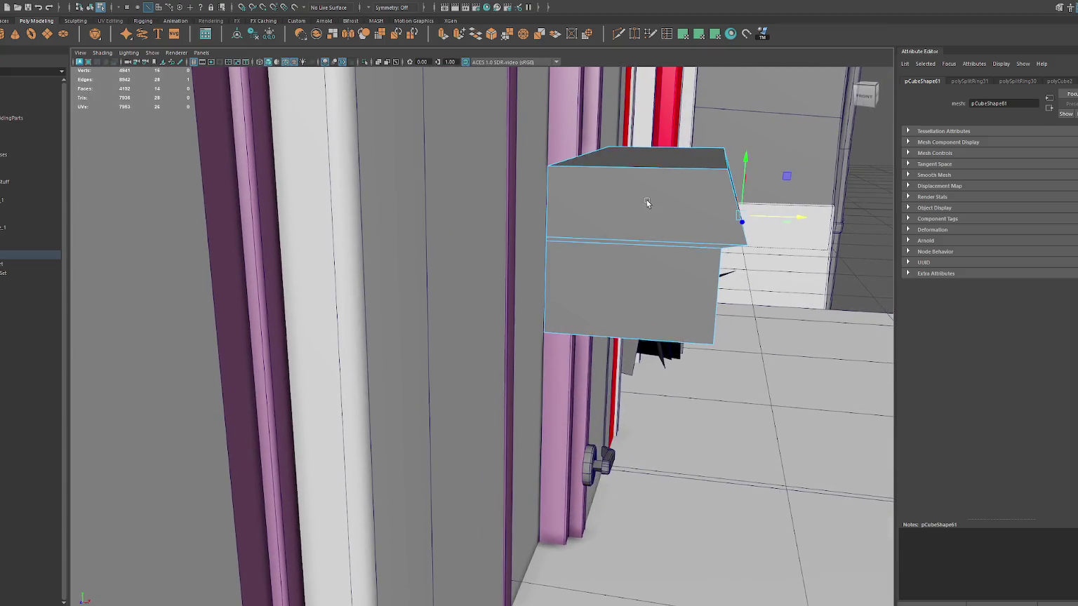
key("4")
left_click(495, 331)
left_click_drag(597, 231, 490, 369)
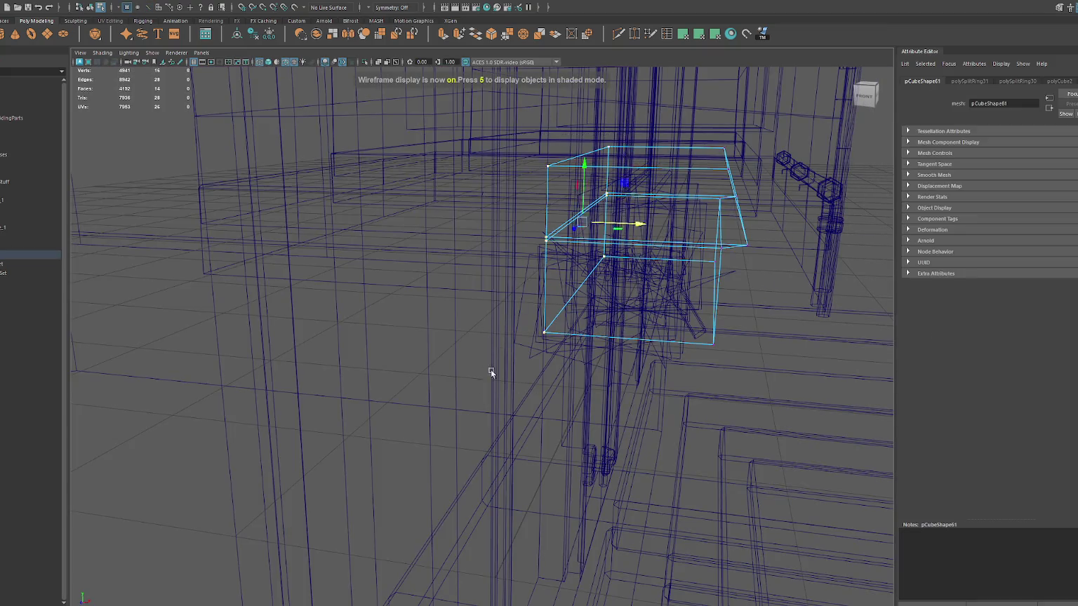
key("5")
left_click_drag(621, 224, 776, 226)
key("Delete")
Nudge the mailbox box into place between the front window and the door.
mouse_move(765, 276)
left_mouse_down()
mouse_move(684, 269)
mouse_move(561, 234)
mouse_move(357, 215)
mouse_move(332, 264)
mouse_move(433, 311)
left_mouse_up()
key("F8")
mouse_move(512, 332)
left_mouse_down()
mouse_move(390, 299)
mouse_move(368, 308)
mouse_move(391, 278)
left_mouse_up()
scroll(387, 273, "down", 5)
left_click_drag(351, 310, 361, 313)
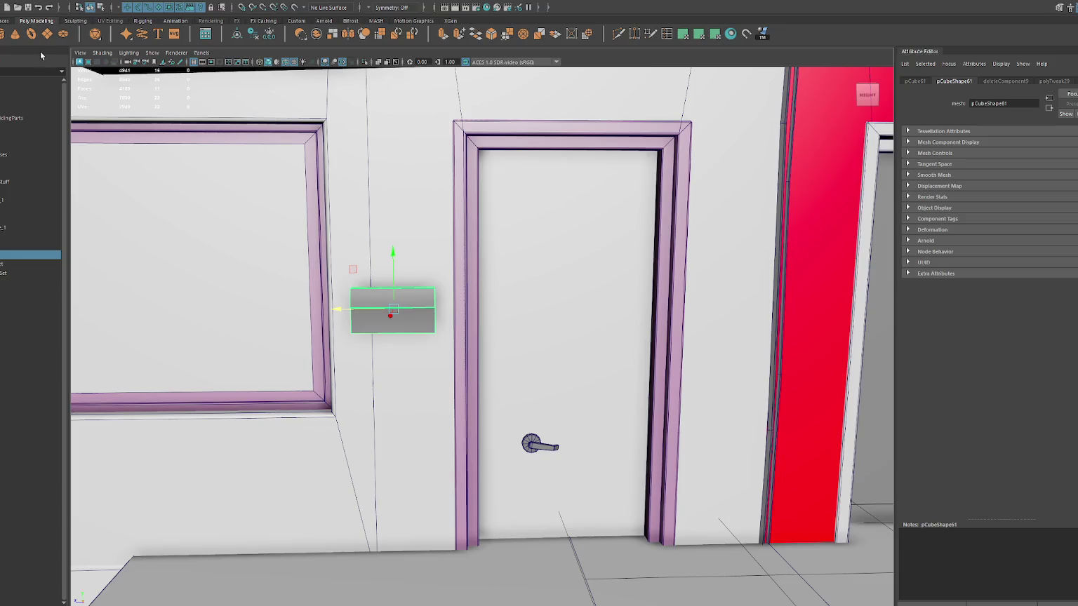
scroll(488, 379, "down", 5)
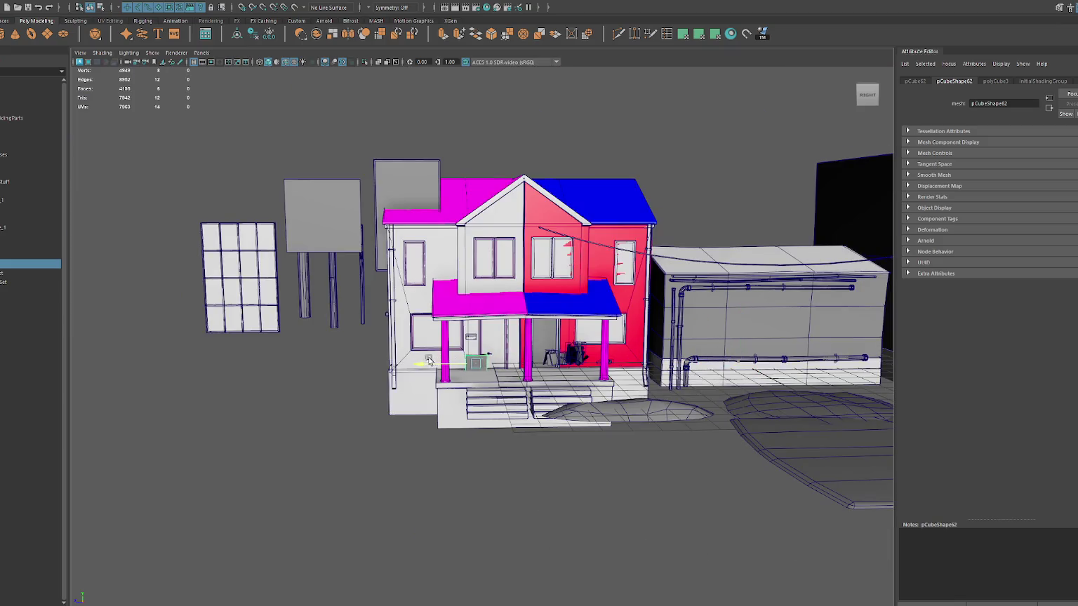
Delete the second cube's extra faces so only a single plane remains.
key("f")
mouse_move(474, 330)
left_mouse_down("alt")
mouse_move(548, 387)
mouse_move(680, 413)
mouse_move(653, 393)
left_mouse_up("alt")
right_click(561, 312)
key("Delete")
right_click(691, 330)
left_click(722, 313)
Move the plane against the wall and squash it into a thin vertical strip.
key("f")
left_click_drag(537, 394, 318, 65)
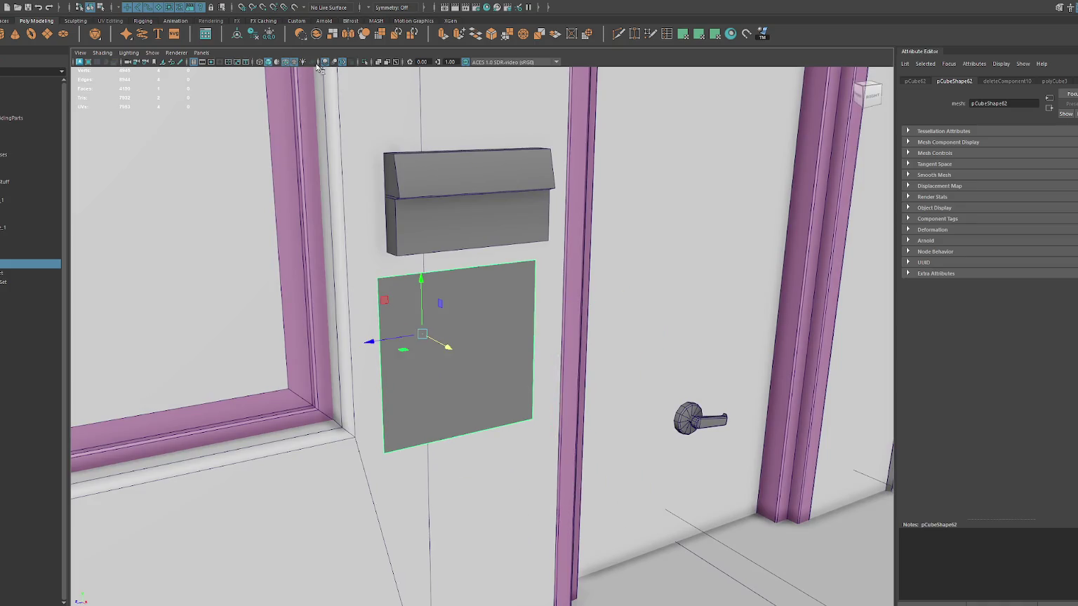
left_click_drag(364, 349, 423, 333)
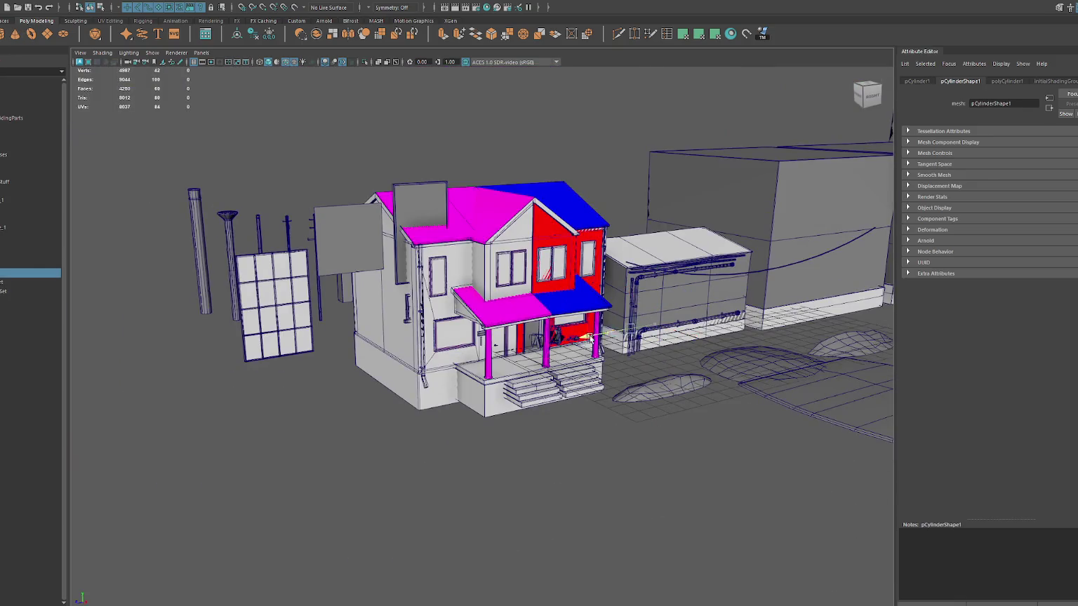
Rotate the cylinder and scale it down into a tiny disc.
left_click(477, 353)
key("e")
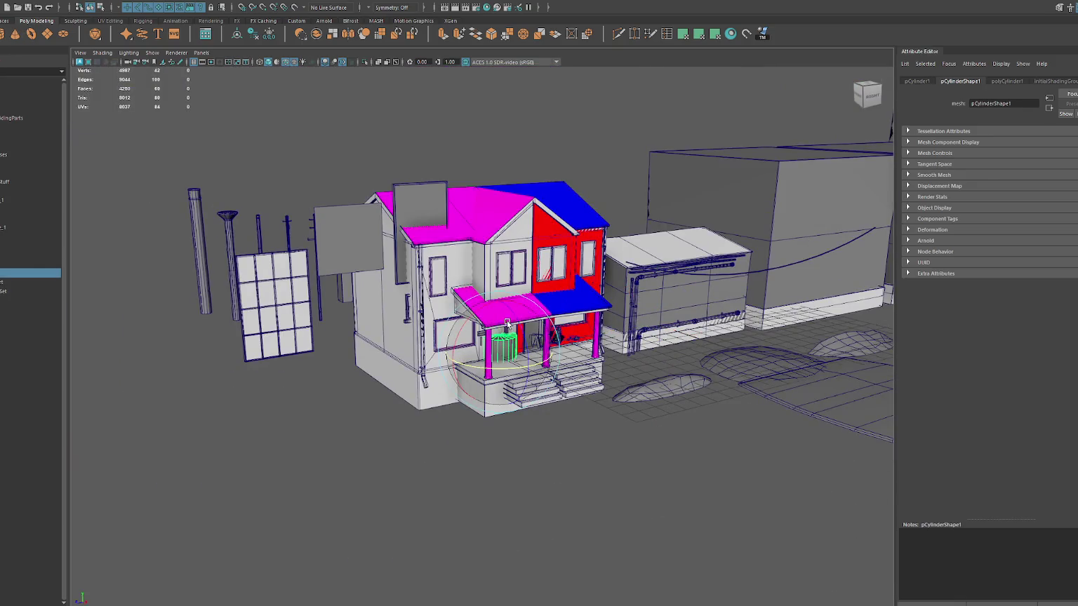
key("r")
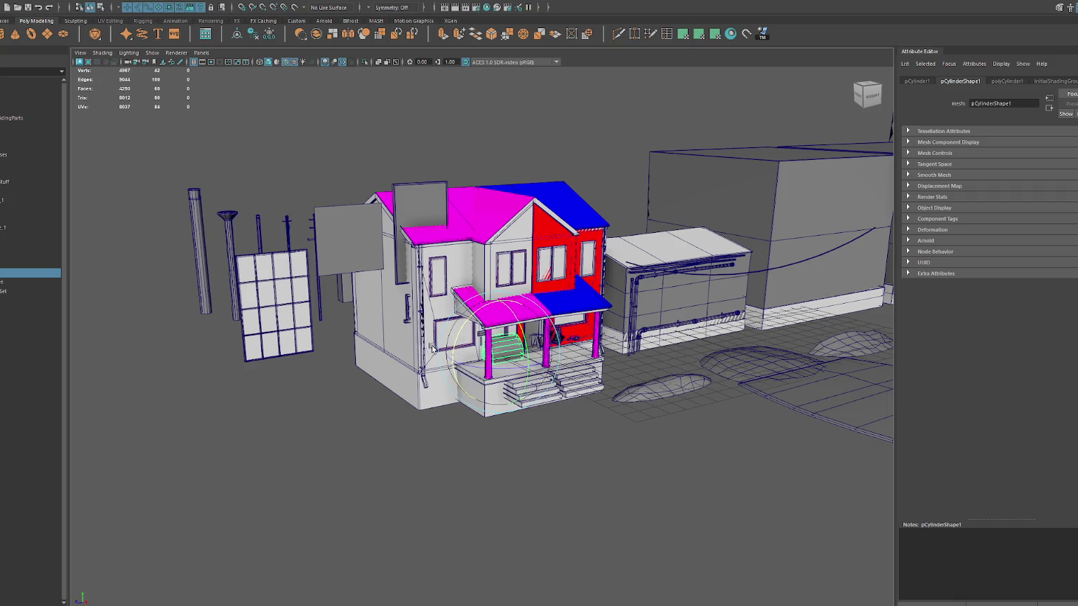
mouse_move(505, 354)
left_mouse_down()
mouse_move(483, 355)
mouse_move(485, 315)
mouse_move(231, 344)
mouse_move(281, 330)
left_mouse_up()
key("f")
Position the disc just beneath the mailbox, checking it in side and perspective views.
key("f")
left_click_drag(434, 319, 399, 315)
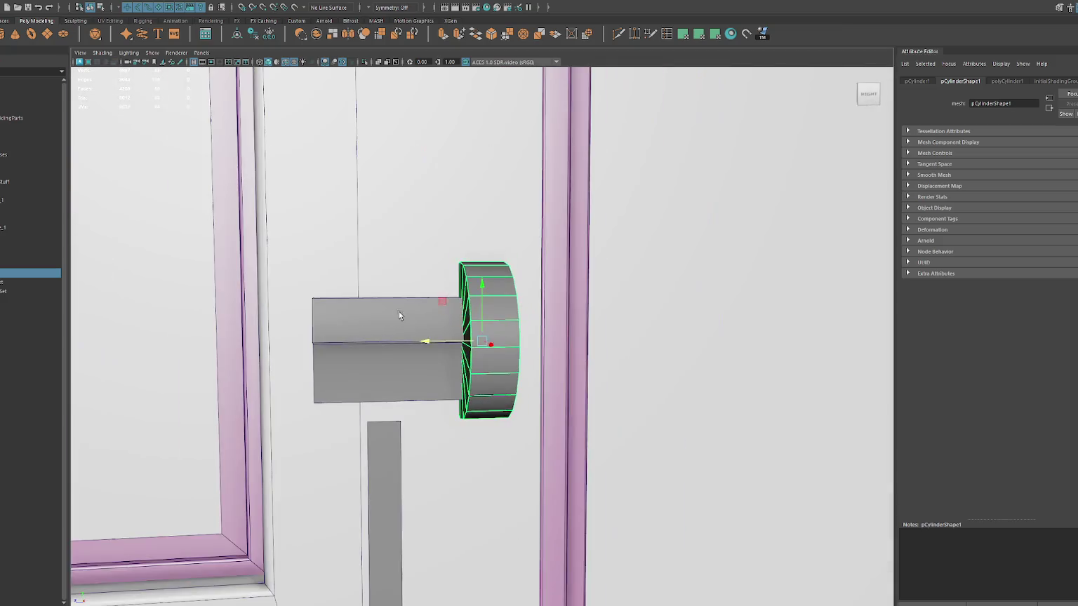
mouse_move(483, 341)
left_mouse_down()
mouse_move(442, 338)
mouse_move(468, 379)
left_mouse_up()
key("f")
scroll(489, 370, "down", 3)
key("space")
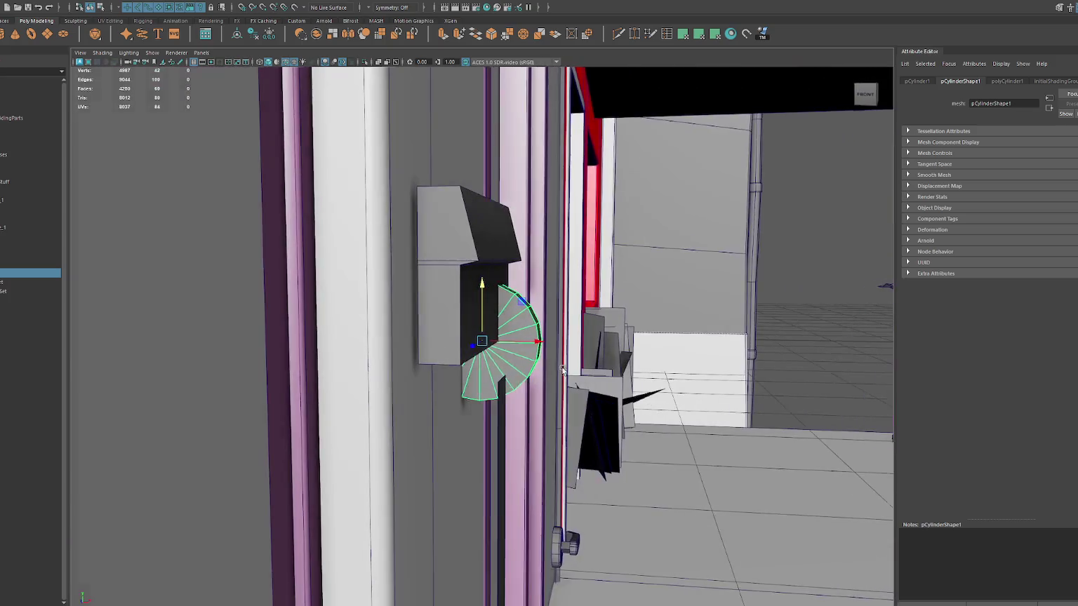
mouse_move(512, 347)
left_mouse_down()
mouse_move(558, 347)
mouse_move(515, 345)
mouse_move(717, 258)
left_mouse_up()
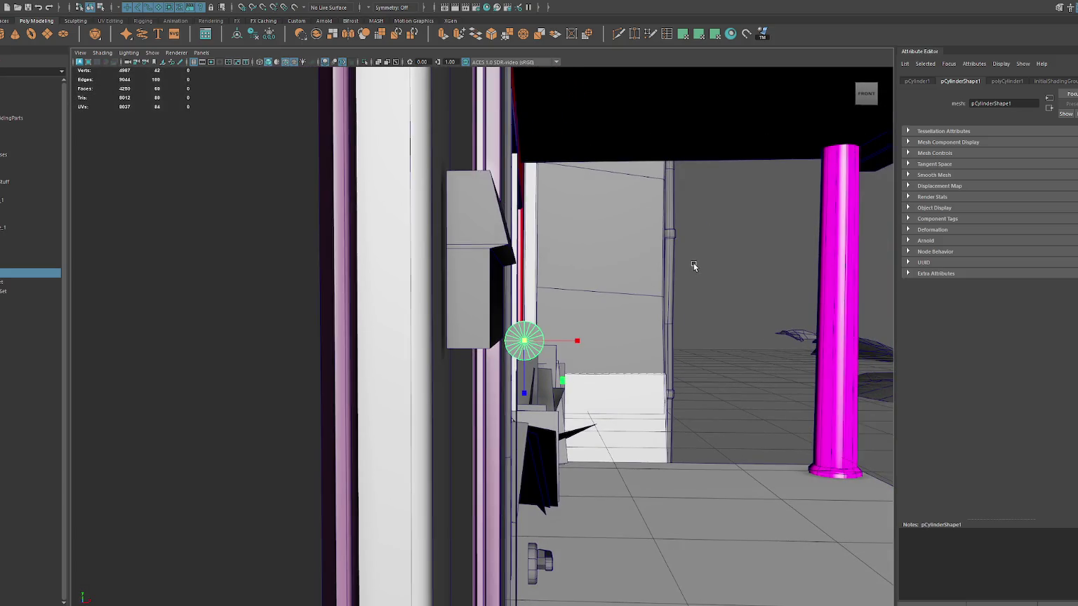
key("ctrl+1")
left_click(543, 308)
Cut the disc down to a half-ring and extrude its end edge upward into a J-hook shaft.
left_click(528, 345)
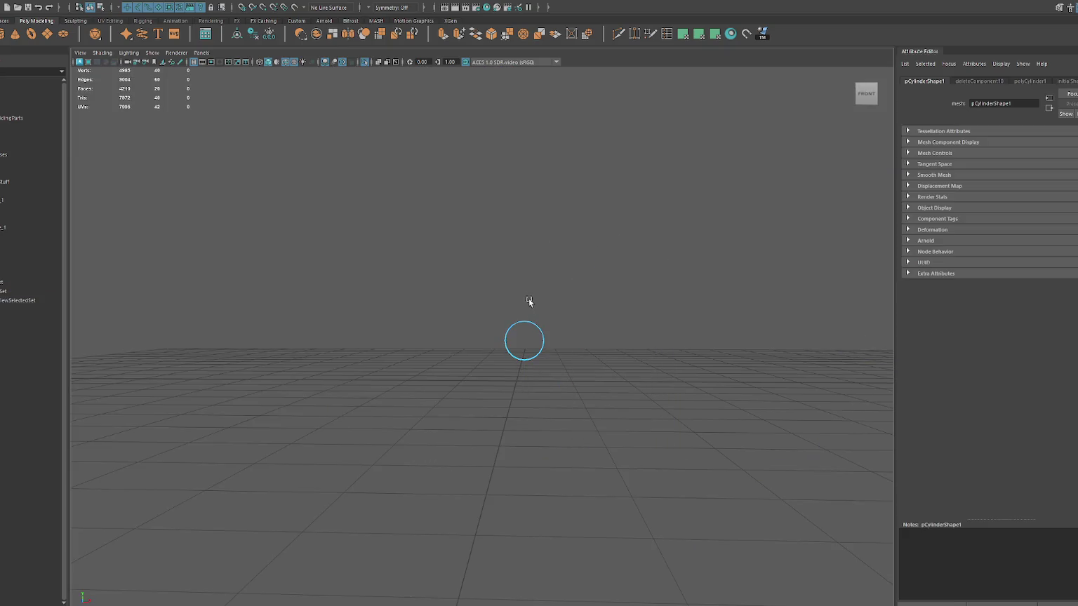
left_click_drag(467, 336, 470, 337)
right_click(528, 281)
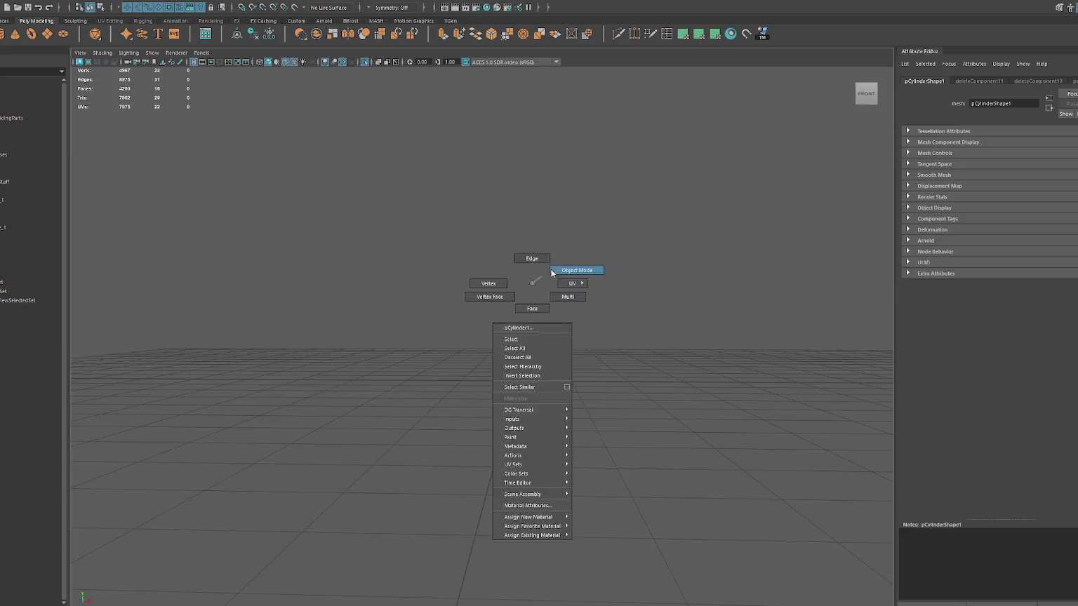
key("ctrl+1")
left_click(522, 360)
key("f")
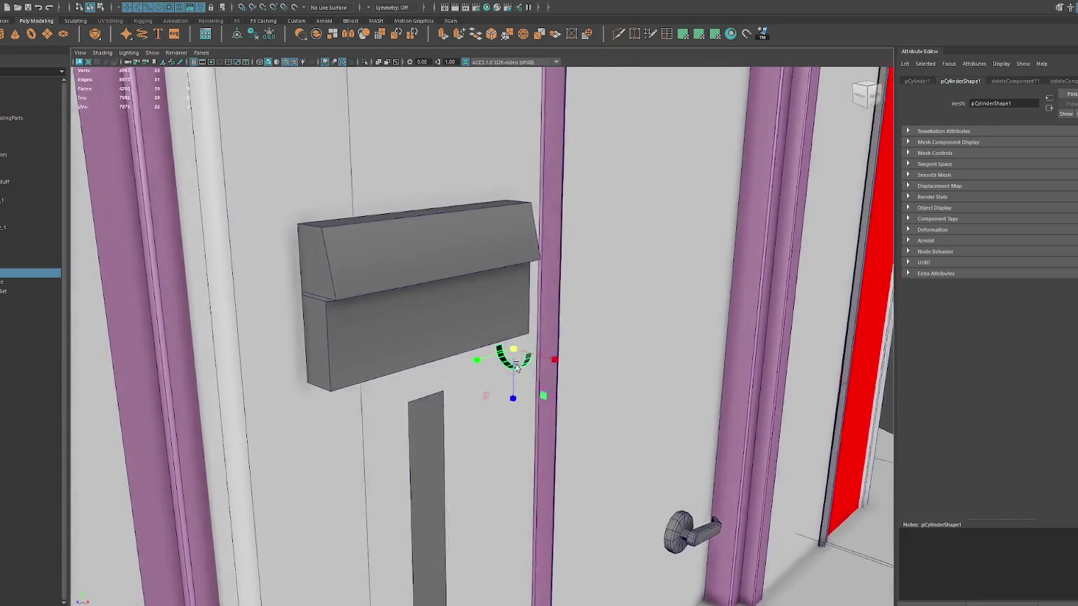
key("F10")
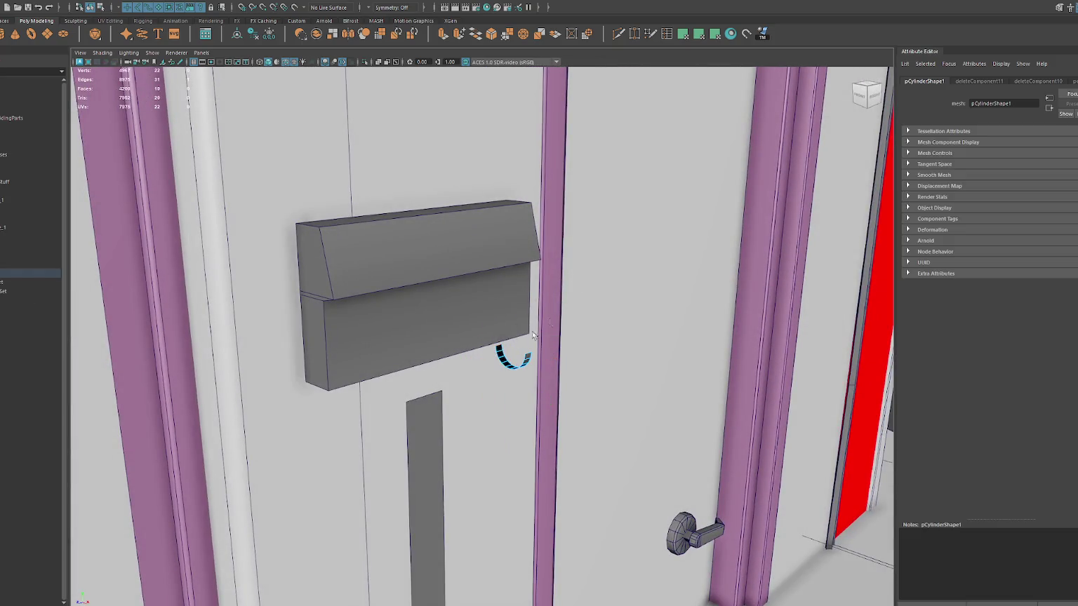
key("ctrl+e")
left_click_drag(502, 324, 501, 267)
Center the hook's pivot, place it under the mailbox, and duplicate a copy to the left.
key("F8")
key("w")
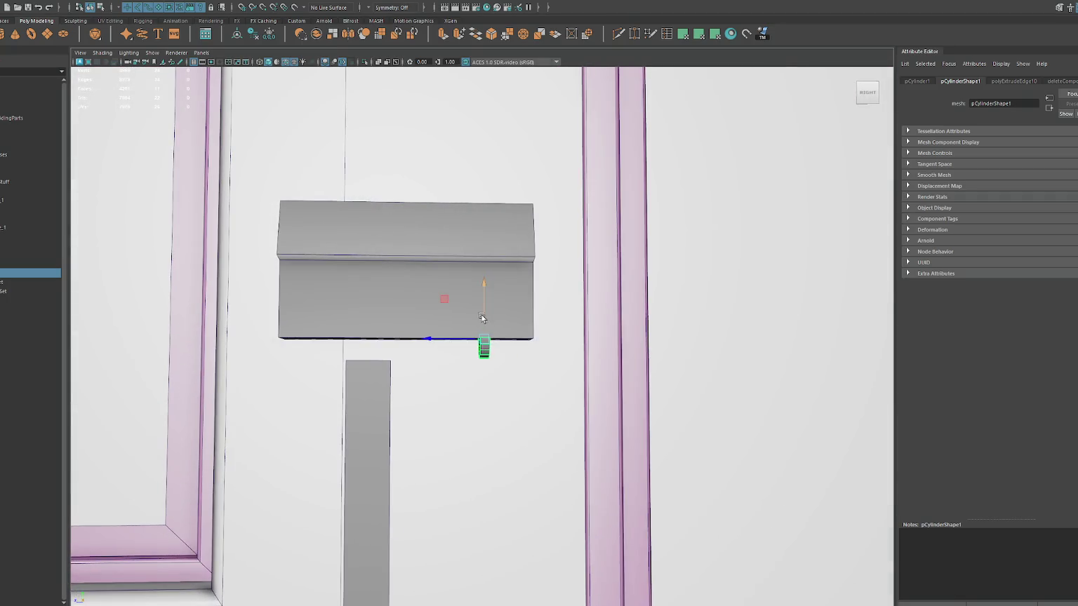
mouse_move(504, 338)
left_mouse_down()
mouse_move(483, 379)
mouse_move(409, 392)
mouse_move(433, 391)
left_mouse_up()
key("[")
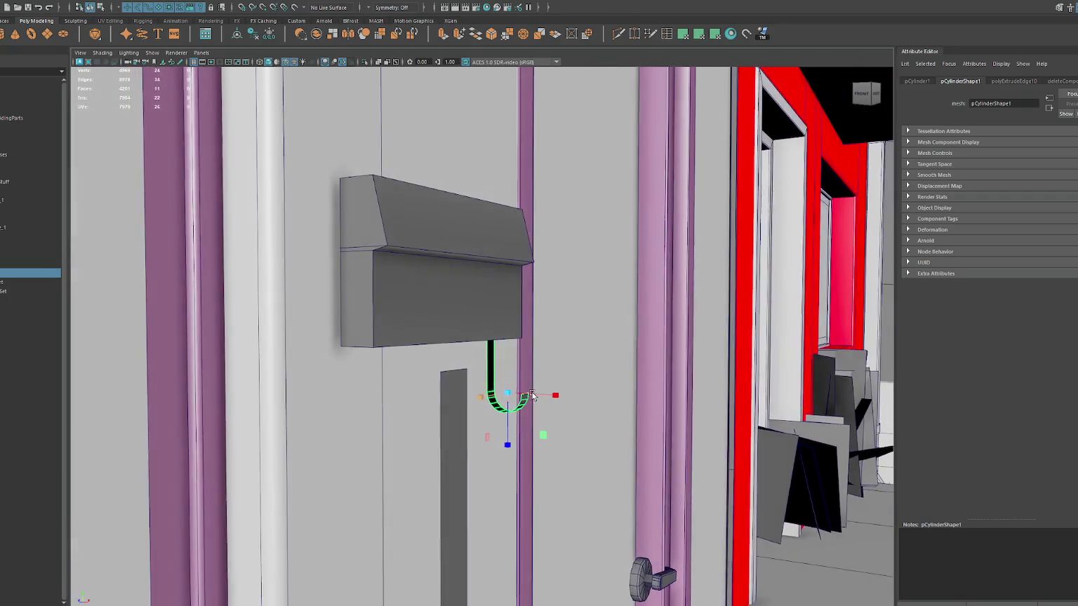
left_click(269, 35)
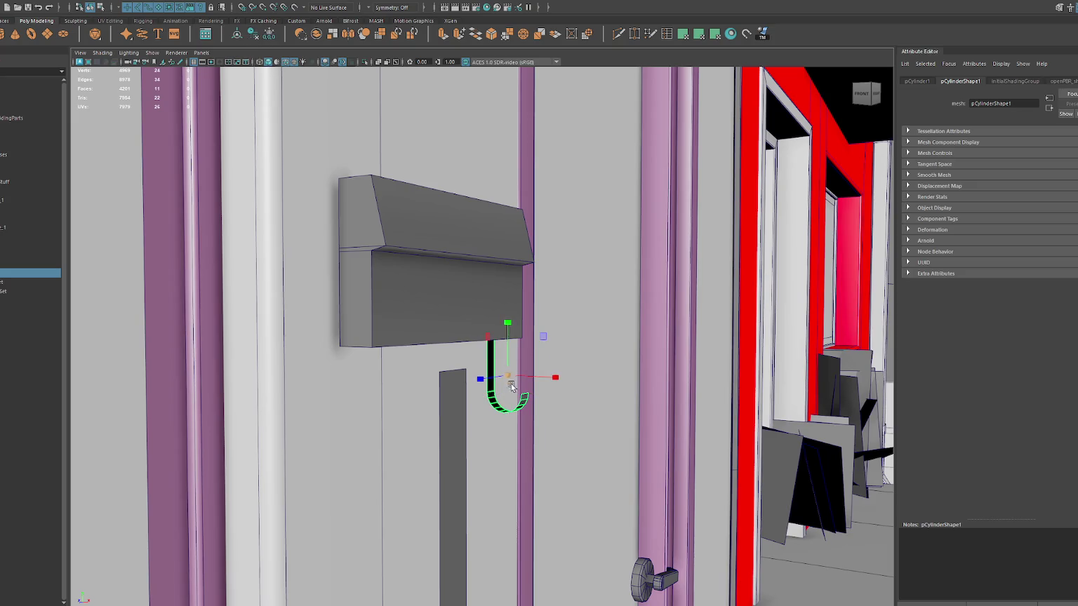
mouse_move(508, 372)
left_mouse_down()
mouse_move(504, 349)
mouse_move(449, 366)
mouse_move(576, 348)
mouse_move(547, 354)
left_mouse_up()
key("ctrl+d")
mouse_move(449, 371)
left_mouse_down()
mouse_move(321, 380)
mouse_move(288, 369)
mouse_move(303, 370)
left_mouse_up()
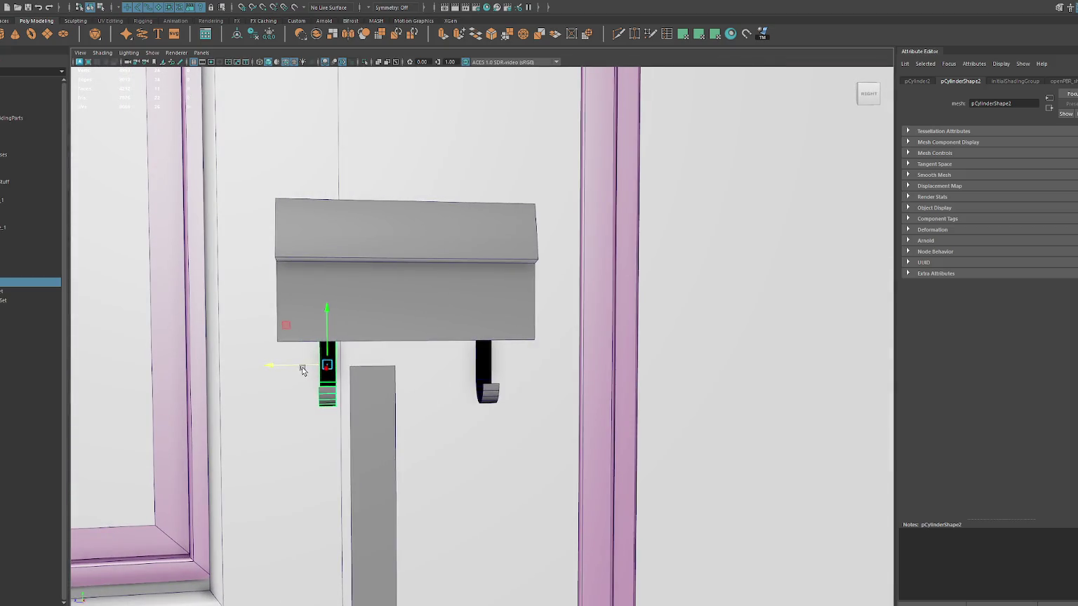
Move the plank up above the mailbox.
scroll(353, 366, "down", 3)
left_click(477, 363)
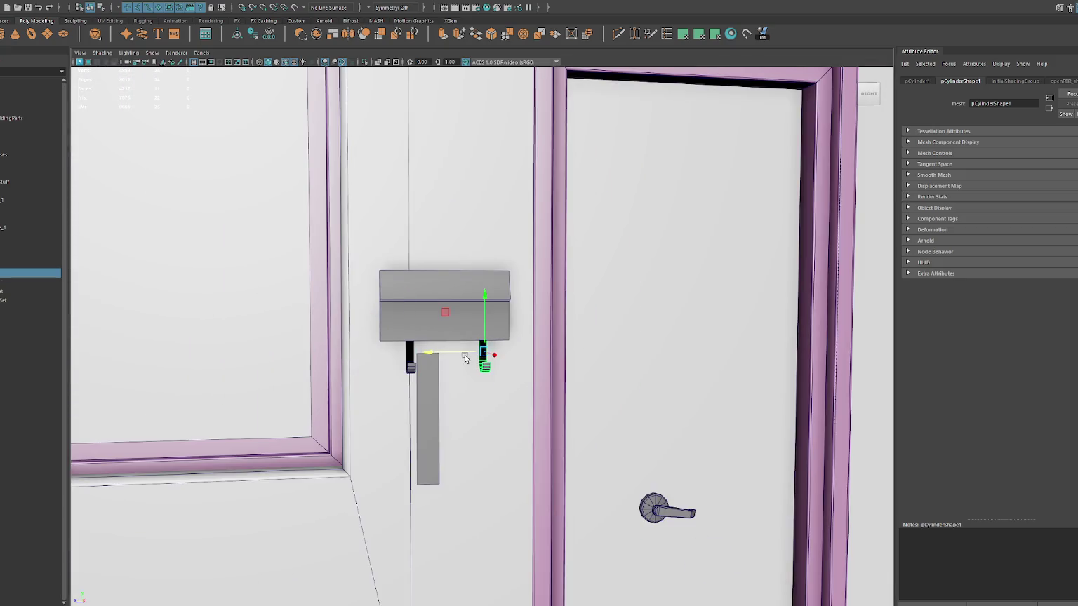
left_click(428, 397)
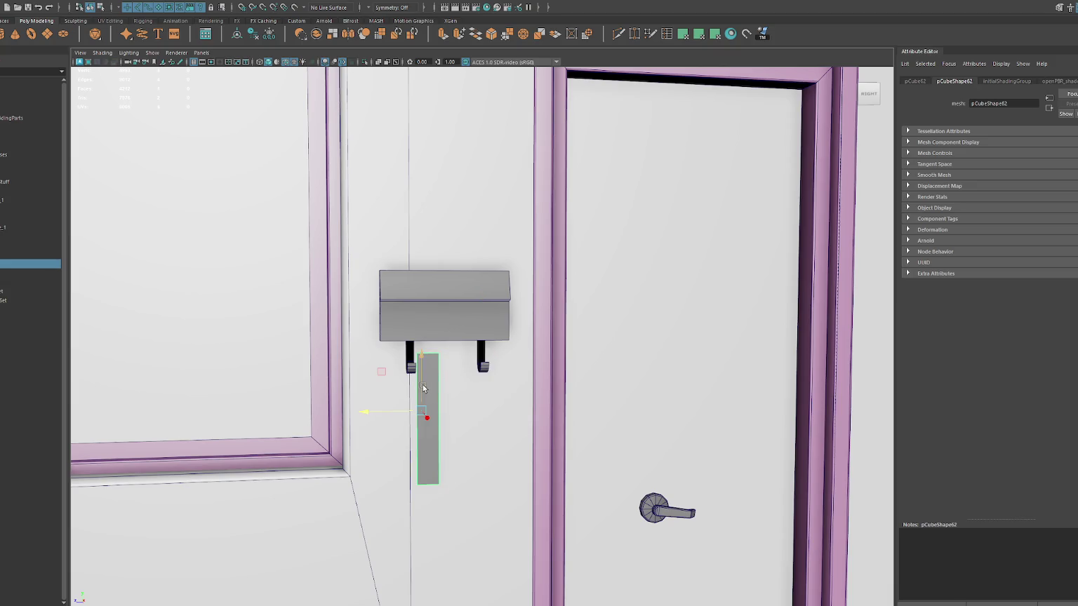
left_click_drag(428, 397, 430, 112)
Select both J-hooks, check house 114's facade in Street View, and start the game in DEV MODE.
scroll(442, 231, "down", 2)
left_click(427, 349)
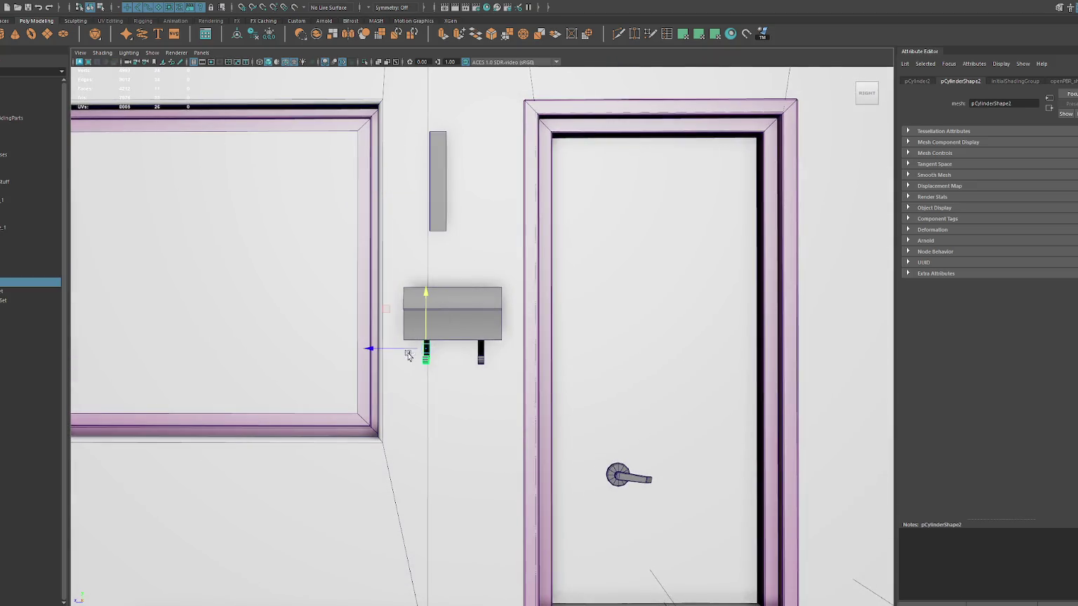
left_click(476, 354)
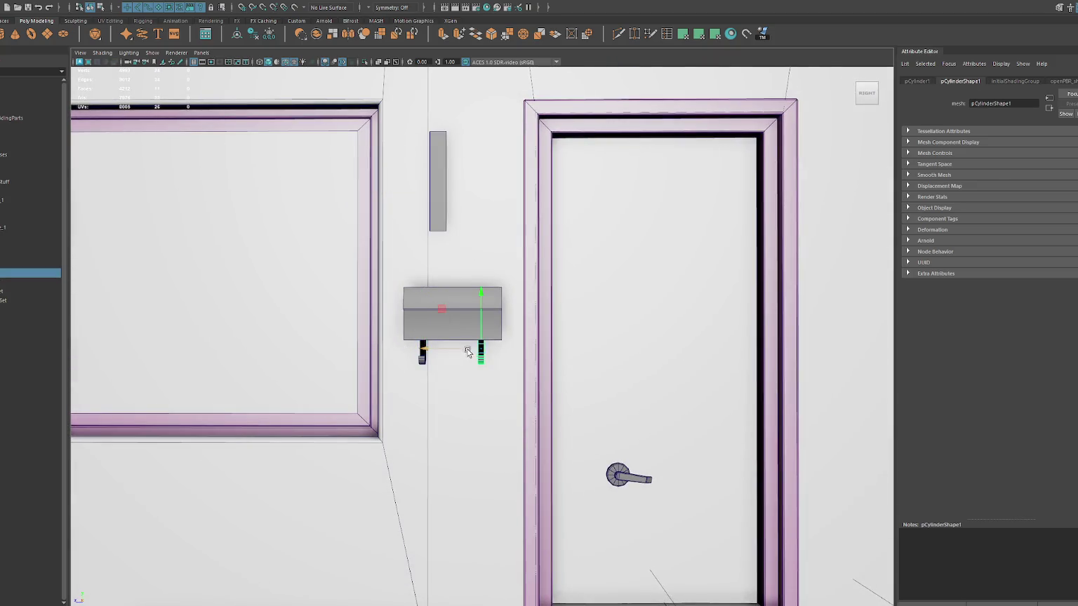
left_click(422, 358, "shift")
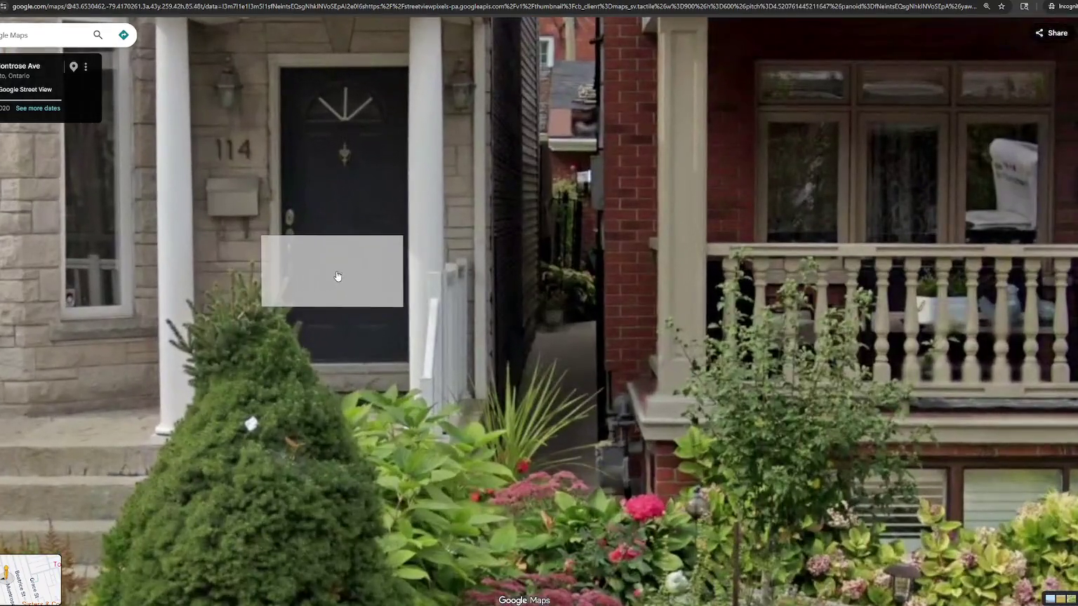
left_click(336, 276)
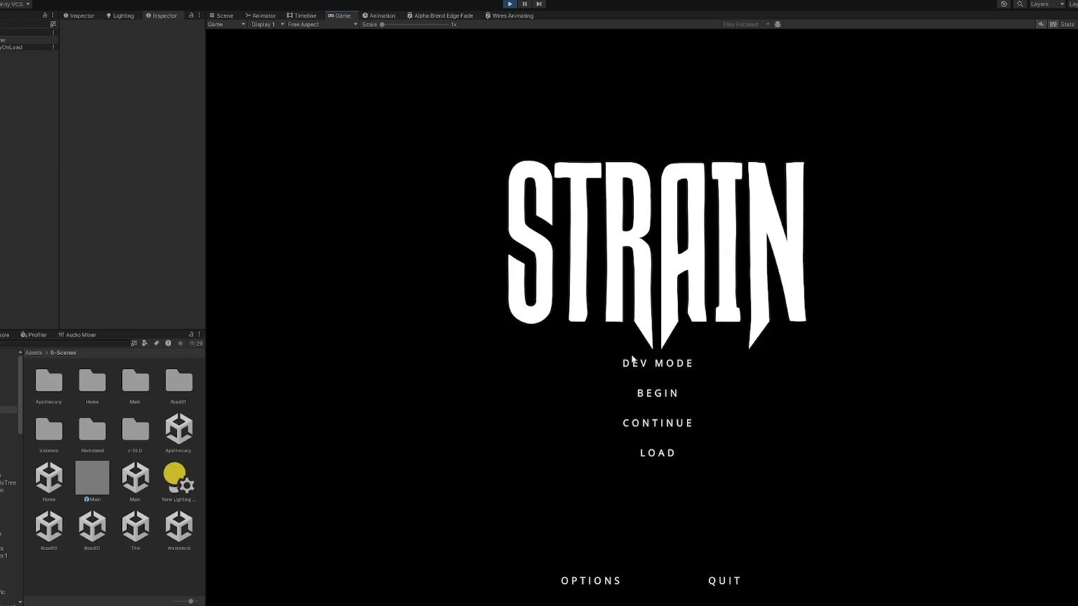
left_click(672, 365)
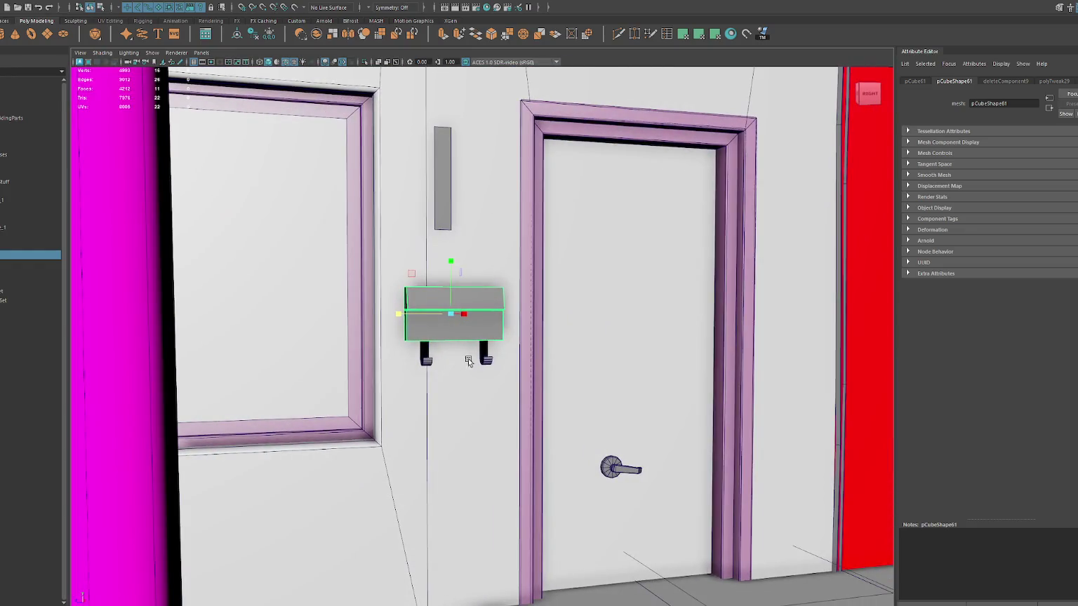
Apply Harden Edge to the right J-hook for crisp shading.
left_click(482, 358)
key("f")
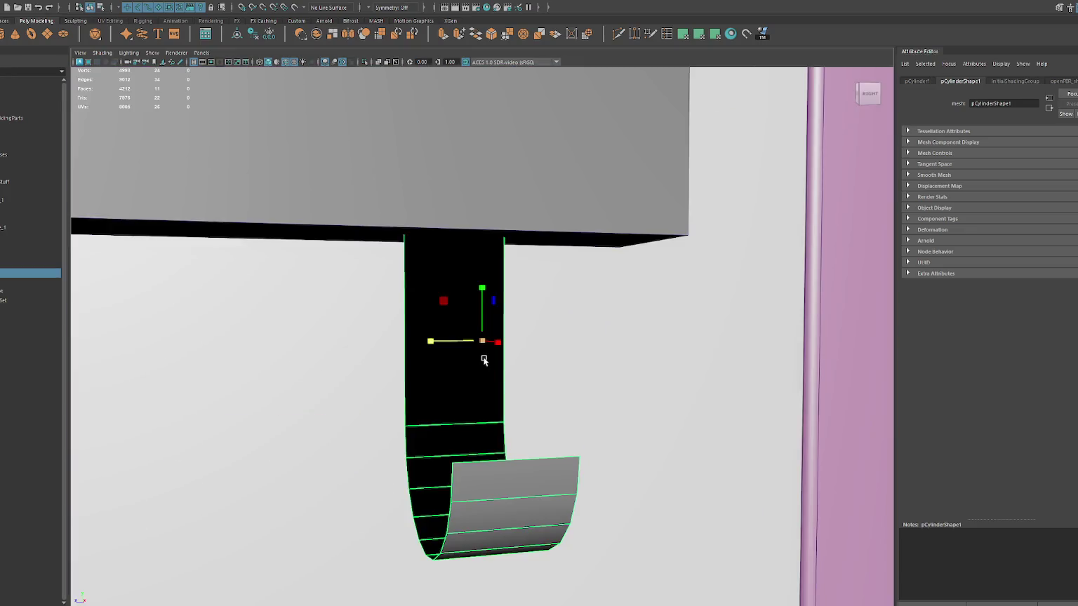
scroll(471, 356, "down", 3)
left_click_drag(472, 355, 452, 344)
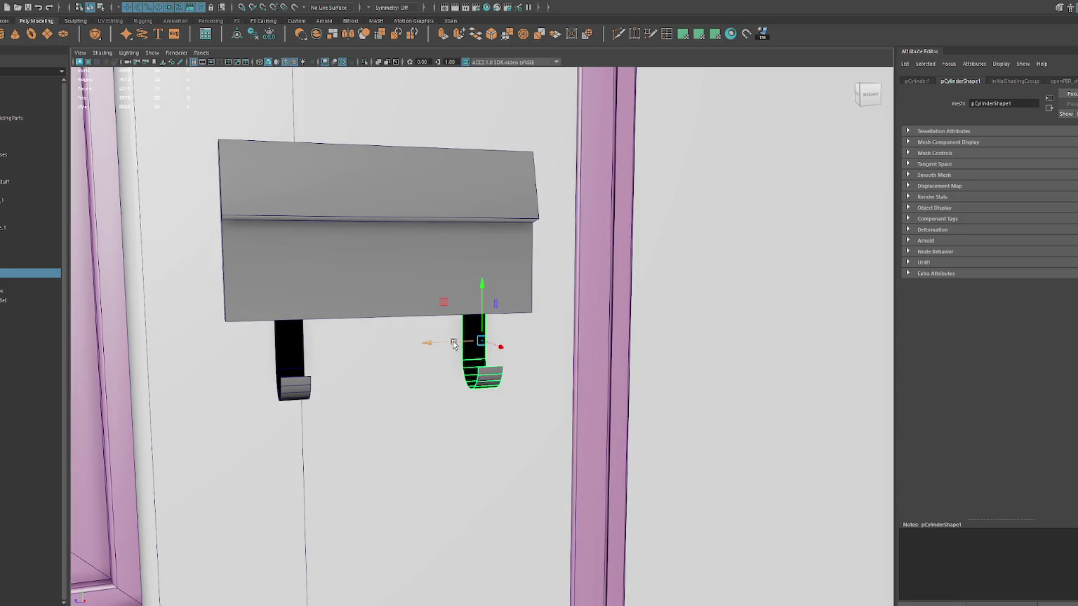
left_click(471, 334)
mouse_move(471, 334)
left_mouse_down()
mouse_move(474, 344)
mouse_move(519, 341)
mouse_move(439, 338)
mouse_move(533, 341)
mouse_move(440, 337)
left_mouse_up()
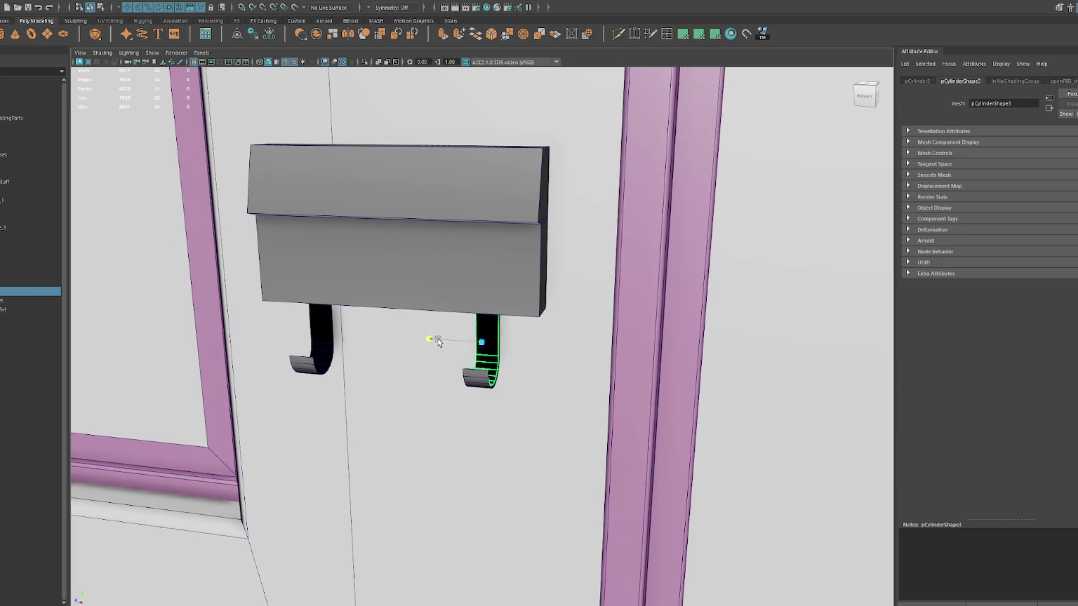
left_click(263, 2)
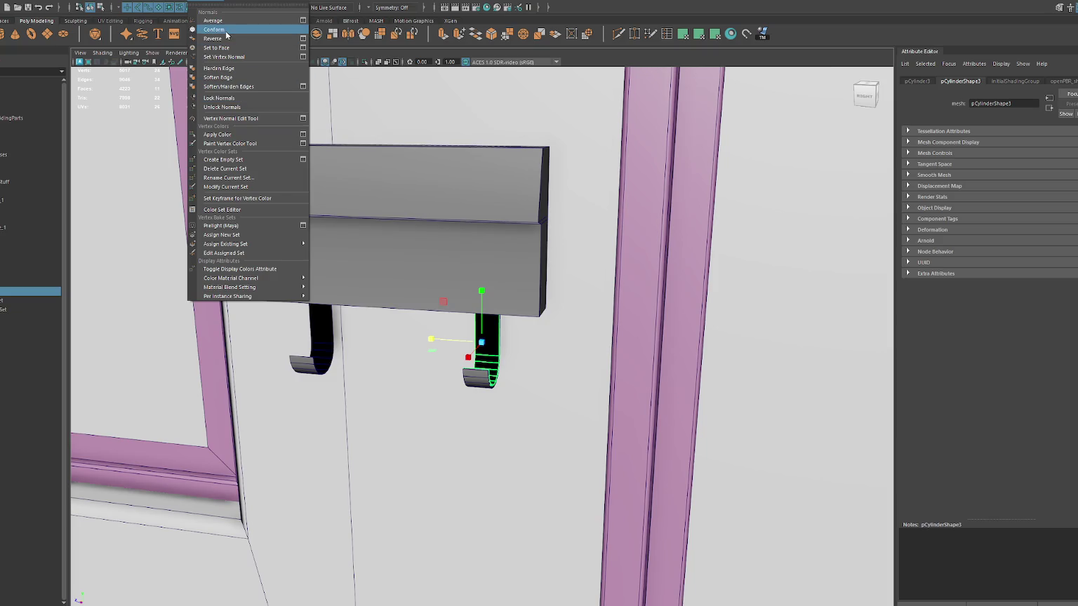
left_click(218, 39)
Add the hook's bottom piece, isolate it, and select its vertices and edge loops.
left_click(481, 386, "shift")
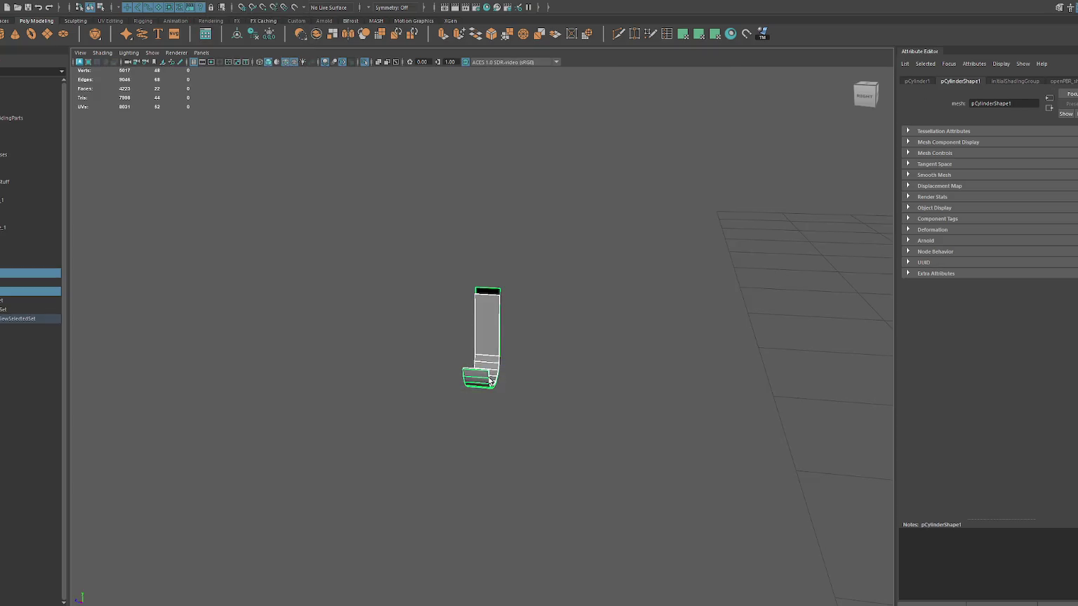
key("ctrl+1")
mouse_move(481, 378)
left_mouse_down()
mouse_move(520, 341)
mouse_move(539, 250)
left_mouse_up()
key("F9")
left_click_drag(475, 240, 522, 296)
left_click_drag(476, 346, 452, 363)
key("F8")
left_click_drag(484, 295, 526, 301)
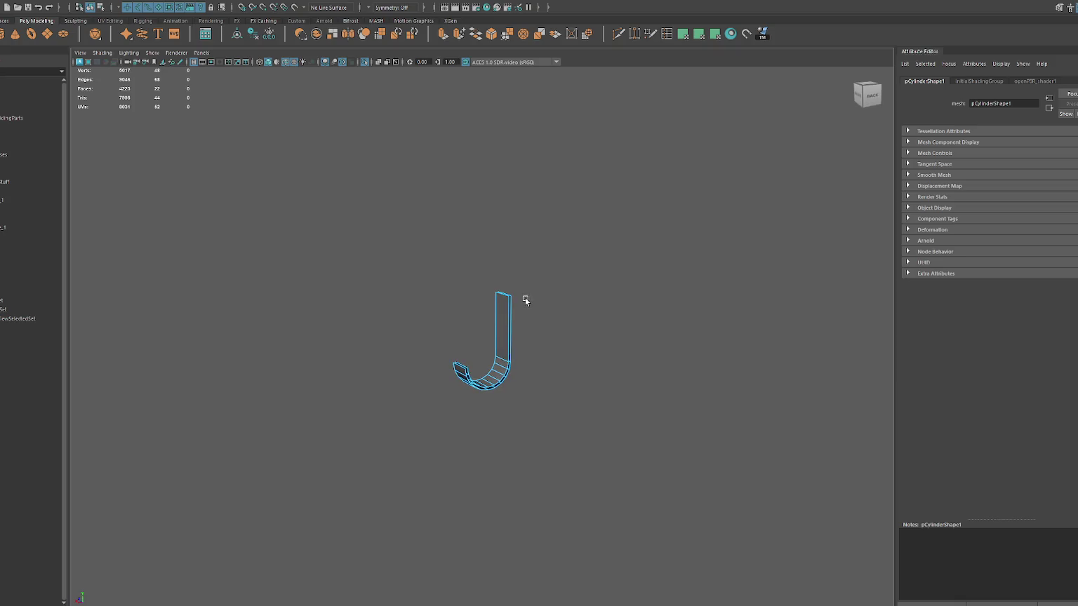
double_click(508, 312)
double_click(511, 310, "shift")
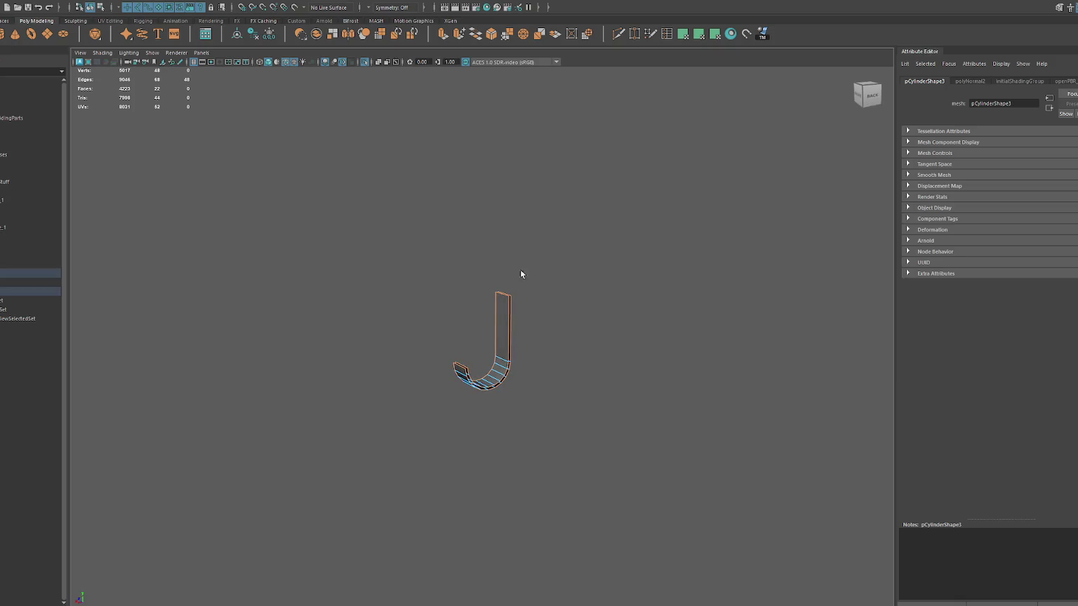
scroll(531, 353, "up", 5)
scroll(491, 295, "down", 3)
key("F8")
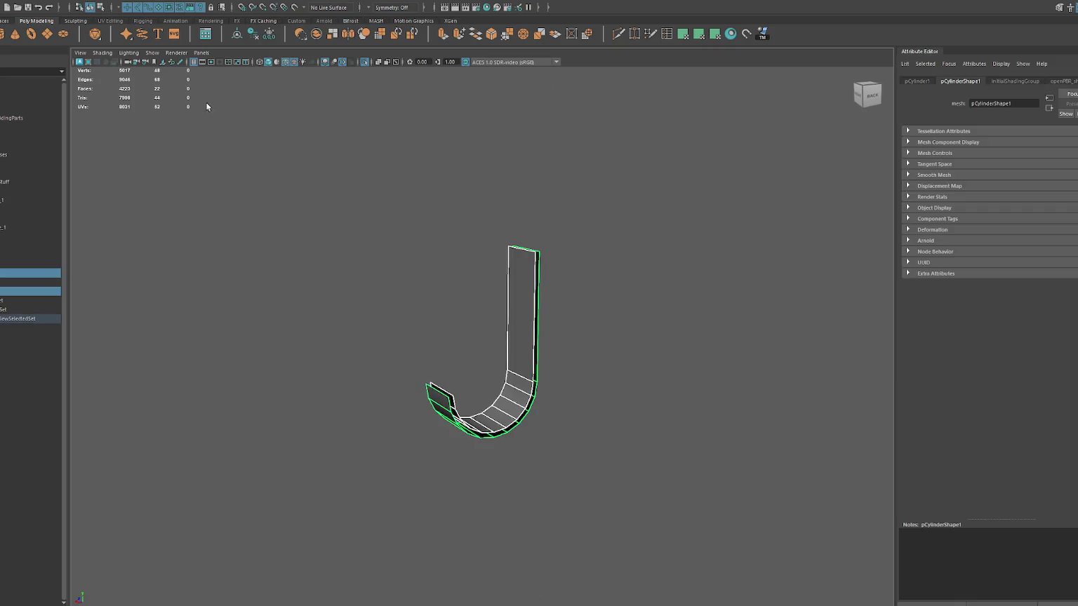
Combine the hook parts into one mesh and bridge its open edges closed.
left_click(257, 53)
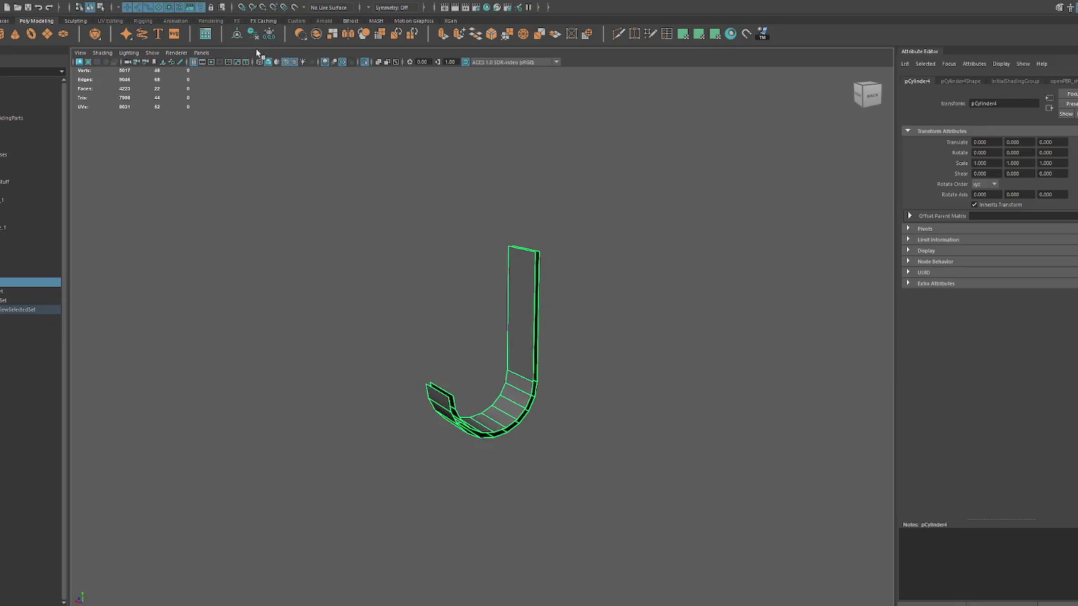
key("F10")
left_click(539, 288)
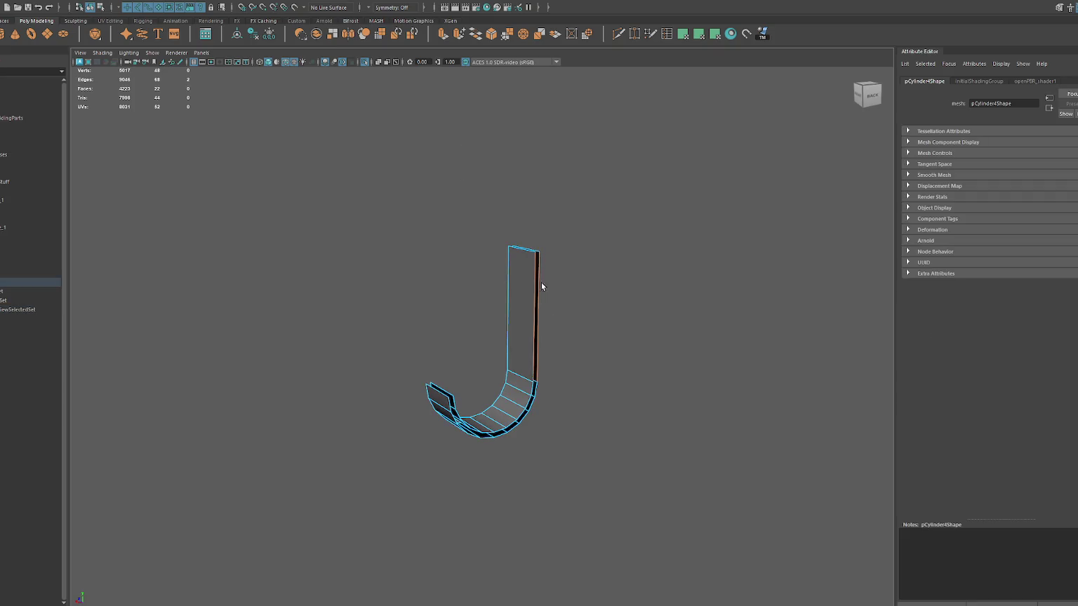
left_click(480, 42)
mouse_move(600, 250)
left_mouse_down()
mouse_move(442, 275)
mouse_move(505, 298)
left_mouse_up()
double_click(429, 388)
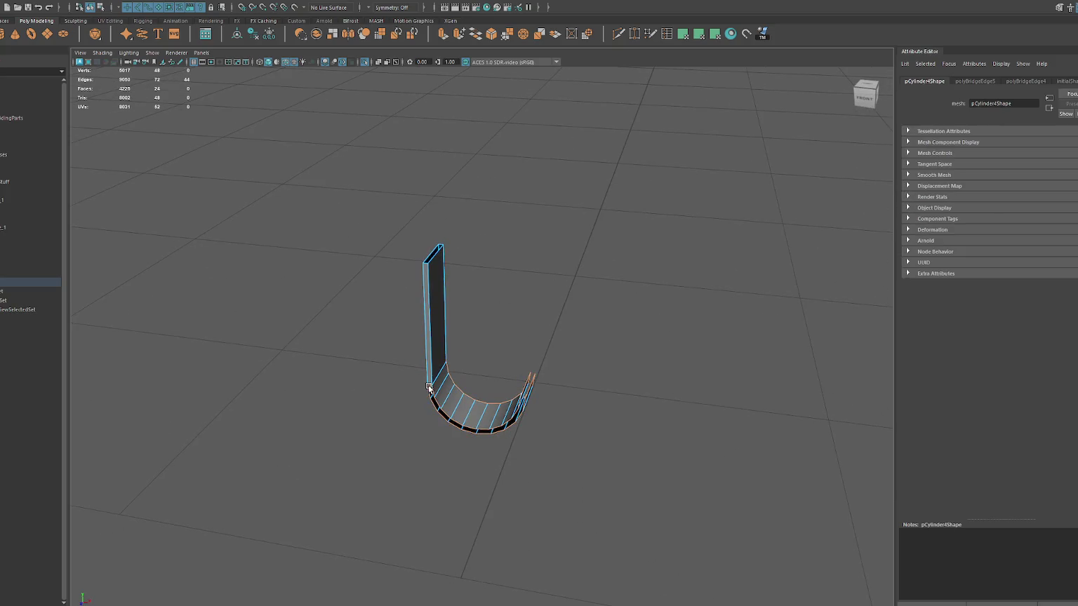
left_click_drag(429, 388, 388, 361)
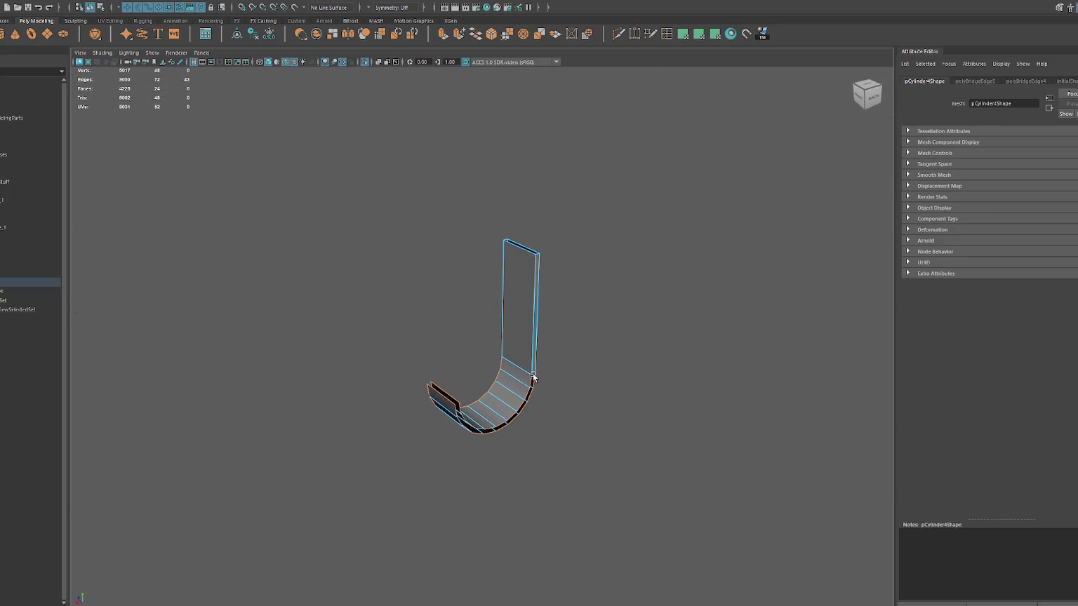
key("g")
key("F8")
Show the full scene again and reposition the left hook.
left_click(578, 243)
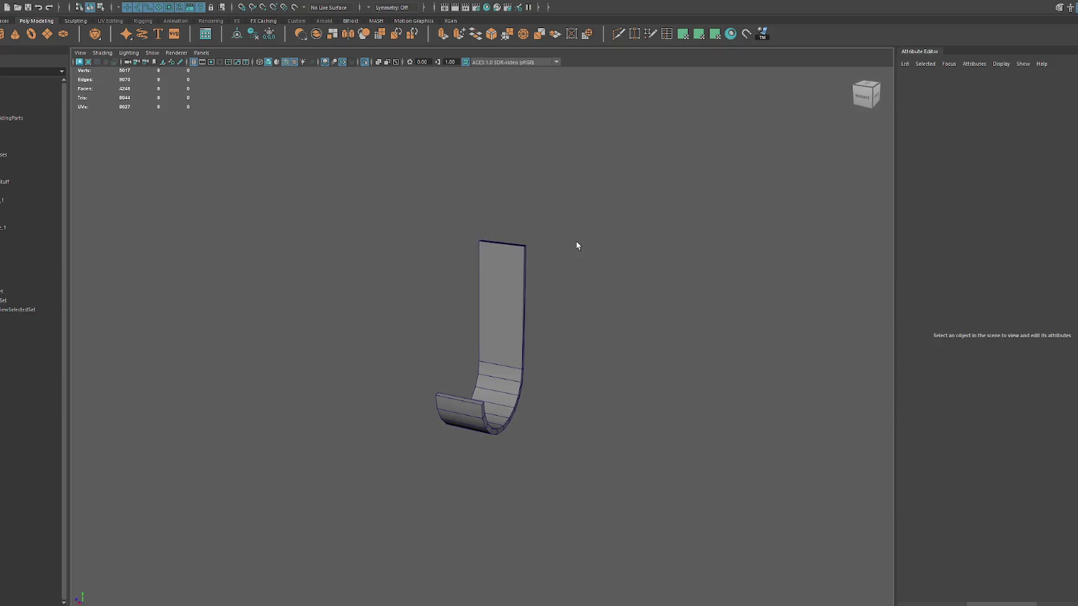
key("ctrl+1")
mouse_move(525, 280)
left_mouse_down()
mouse_move(356, 339)
mouse_move(464, 341)
mouse_move(270, 344)
left_mouse_up()
left_click(311, 346)
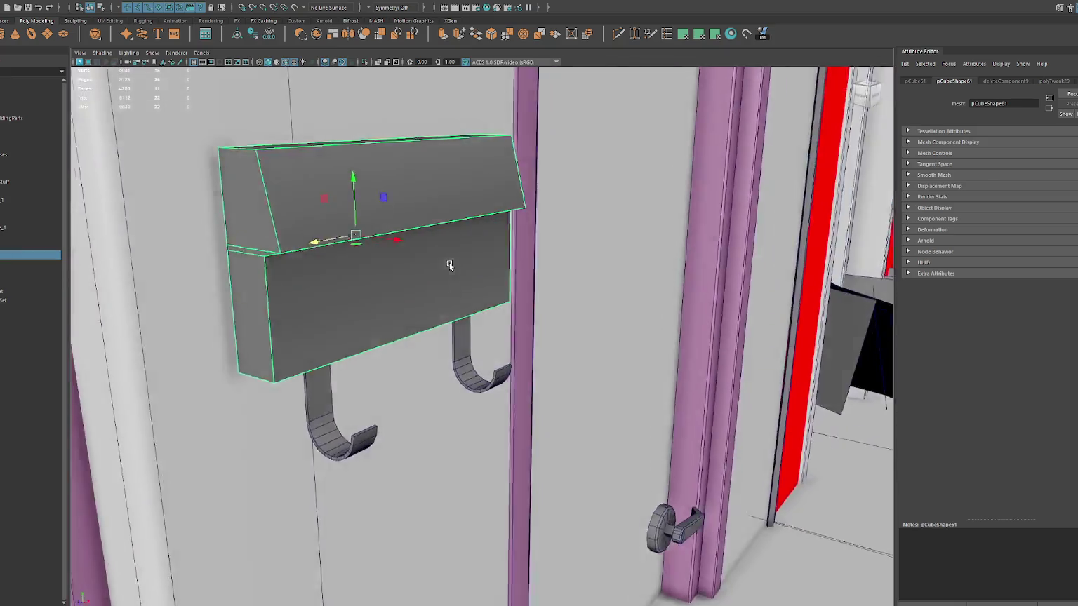
Slide the hook aside, then isolate the mailbox box and marquee-select all of its edges.
left_click(379, 274)
left_click_drag(379, 273, 456, 262)
mouse_move(359, 169)
left_mouse_down()
mouse_move(409, 233)
mouse_move(356, 219)
mouse_move(450, 280)
left_mouse_up()
scroll(406, 283, "up", 3)
right_click(443, 267)
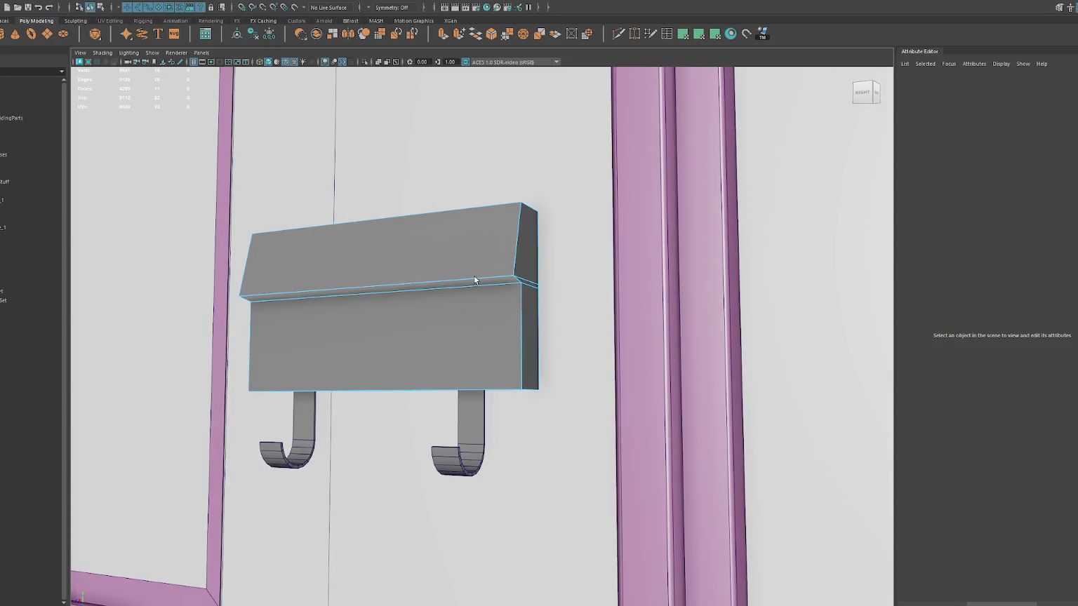
left_click(474, 282)
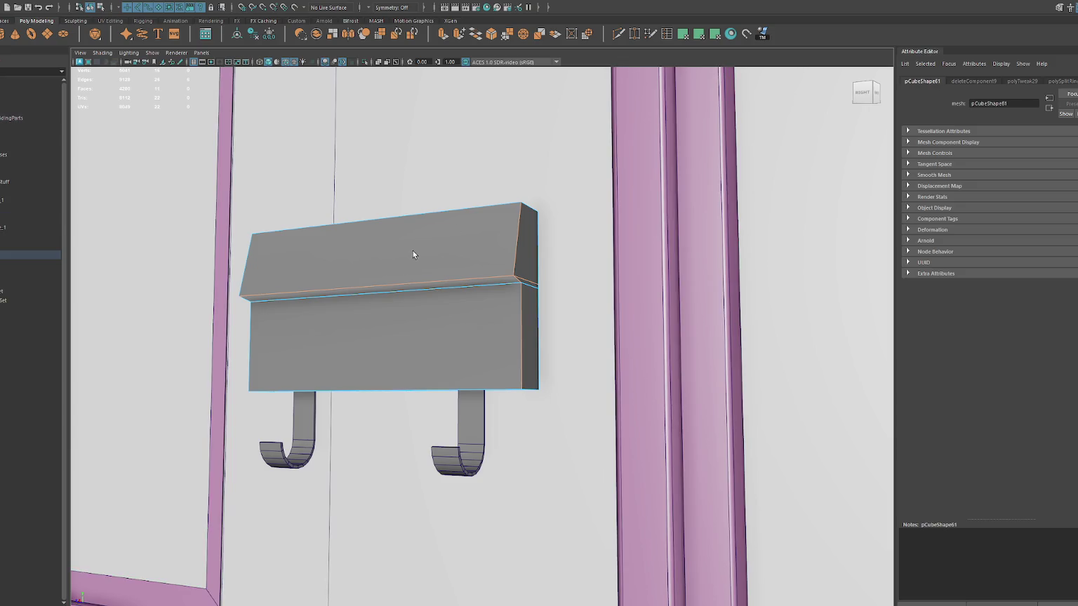
key("F8")
key("ctrl+1")
key("F10")
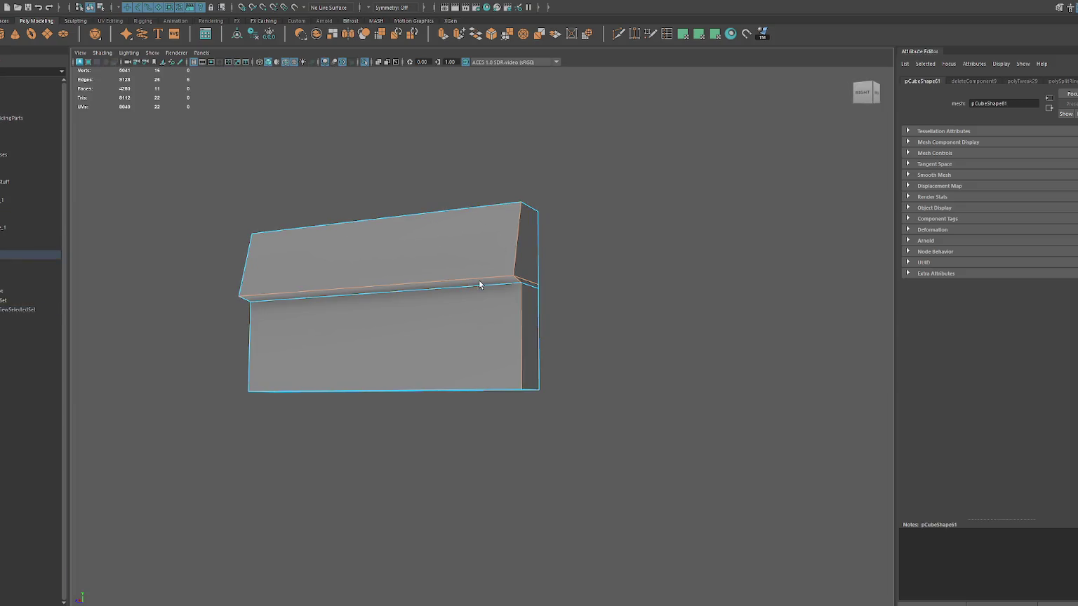
left_click_drag(615, 171, 168, 471)
mouse_move(379, 419)
left_mouse_down("alt")
mouse_move(393, 416)
mouse_move(358, 423)
mouse_move(503, 426)
mouse_move(463, 430)
left_mouse_up("alt")
Bevel the box's edges at fraction 0.5 with 1 segment, then select its left and back corner vertices.
key("ctrl+b")
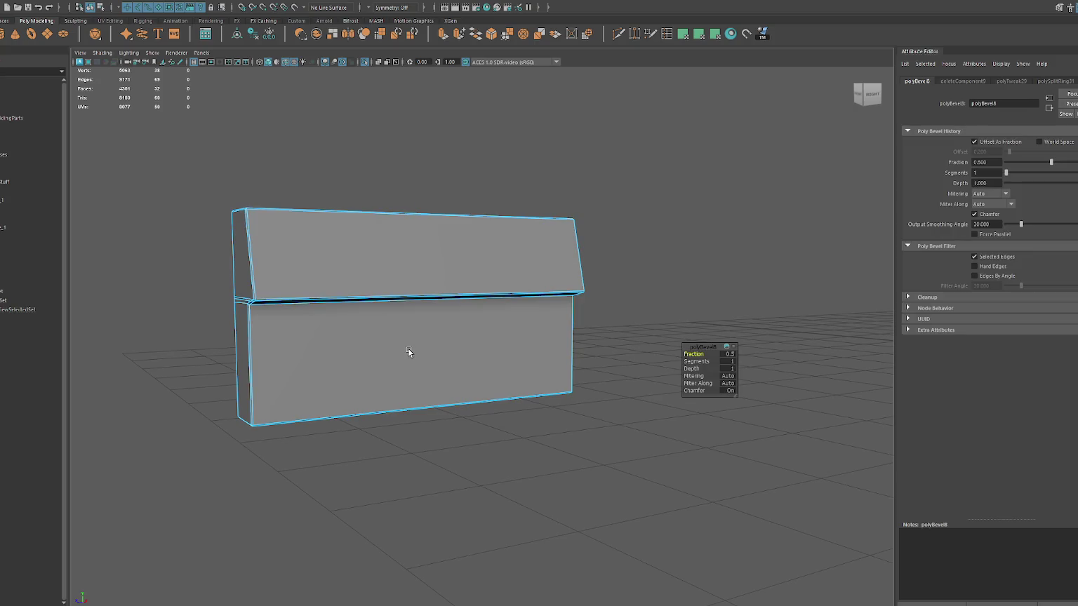
right_click(492, 174)
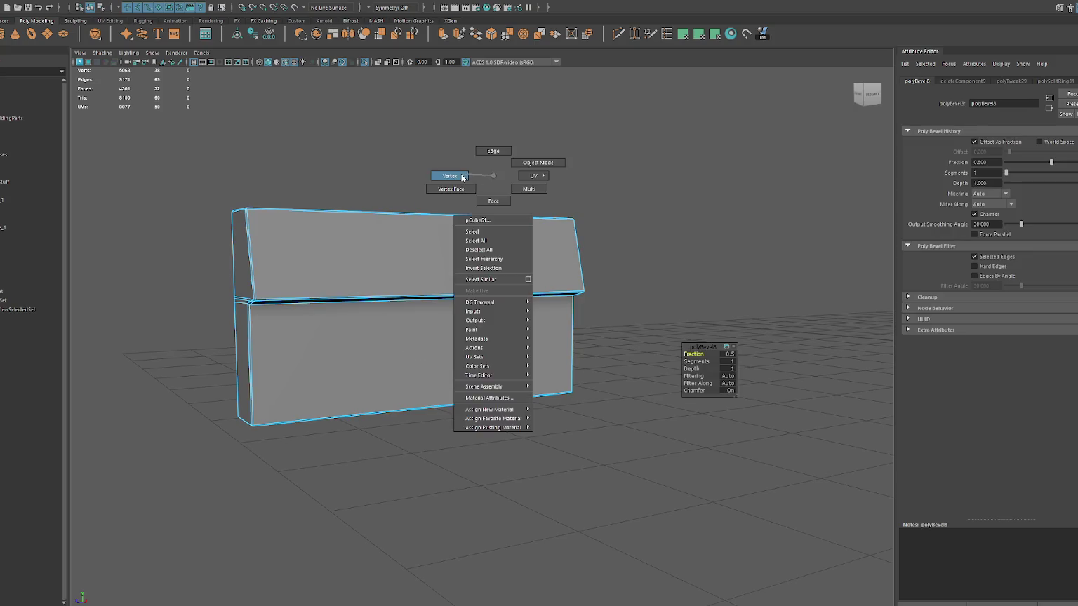
left_click_drag(251, 153, 260, 434)
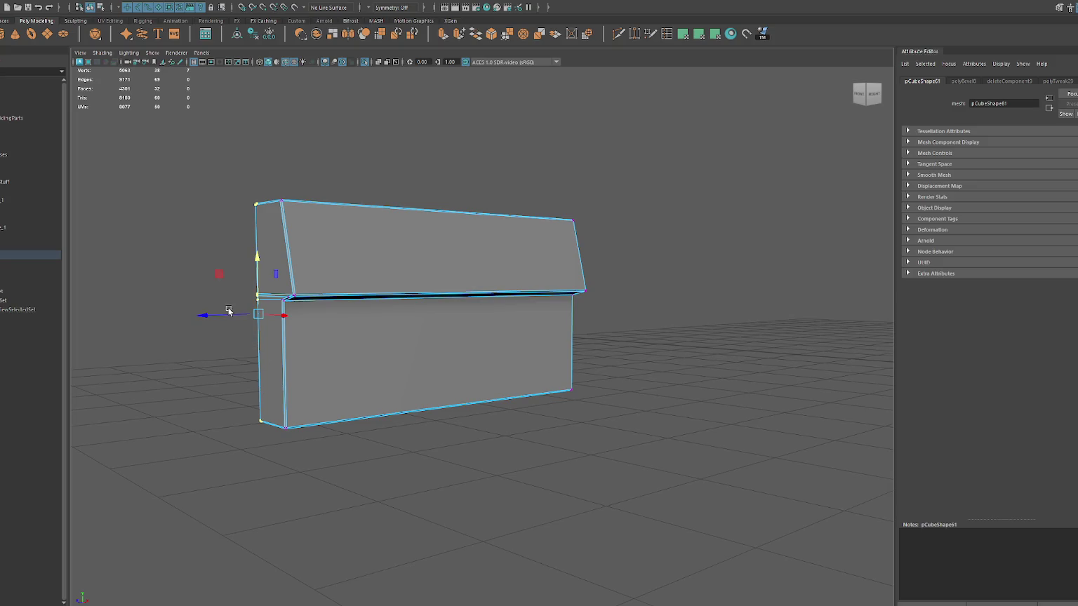
mouse_move(240, 308)
left_mouse_down("alt")
mouse_move(397, 305)
mouse_move(537, 393)
mouse_move(506, 330)
mouse_move(484, 232)
left_mouse_up("alt")
left_click_drag(514, 181, 461, 231)
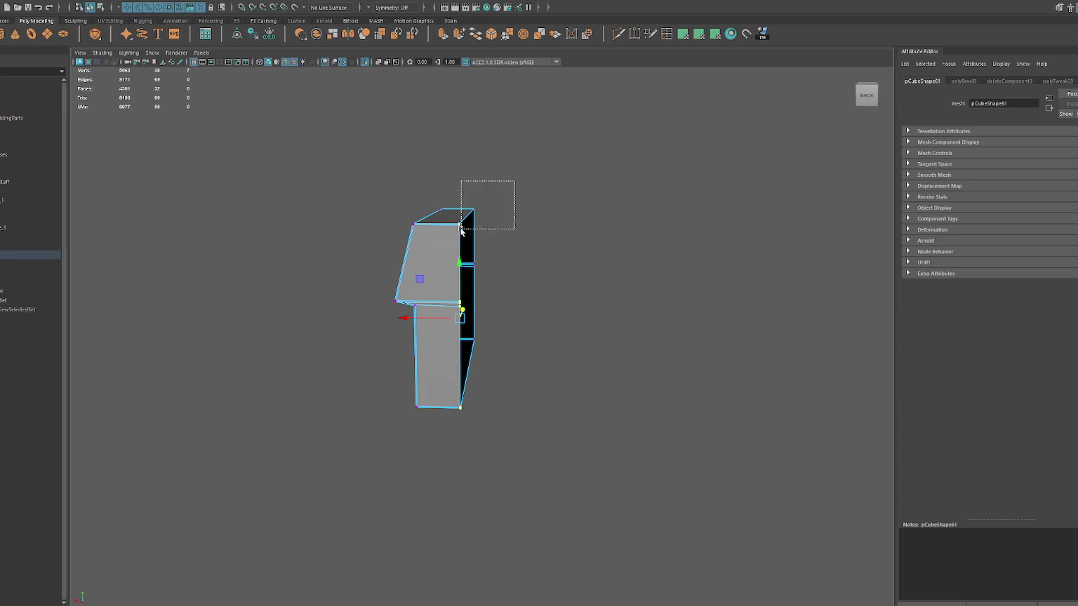
mouse_move(484, 281)
left_mouse_down("alt")
mouse_move(493, 336)
mouse_move(462, 374)
mouse_move(617, 329)
left_mouse_up("alt")
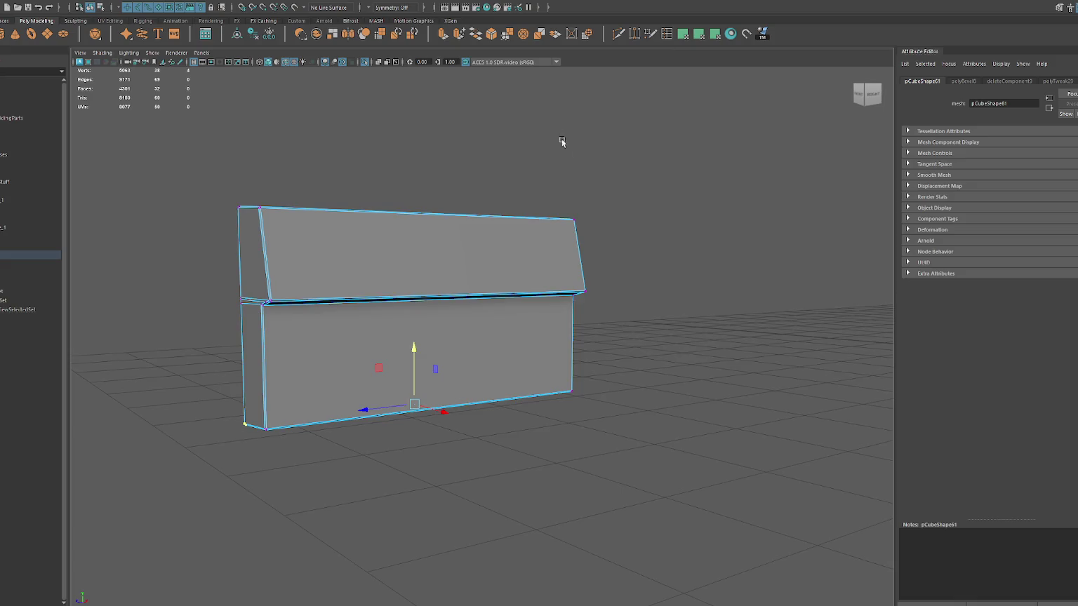
Select the box's left corner edge, browse the Mesh editing menus, then reselect the box.
left_click_drag(563, 142, 602, 149, "alt")
right_click(265, 249)
left_click_drag(261, 241, 362, 362)
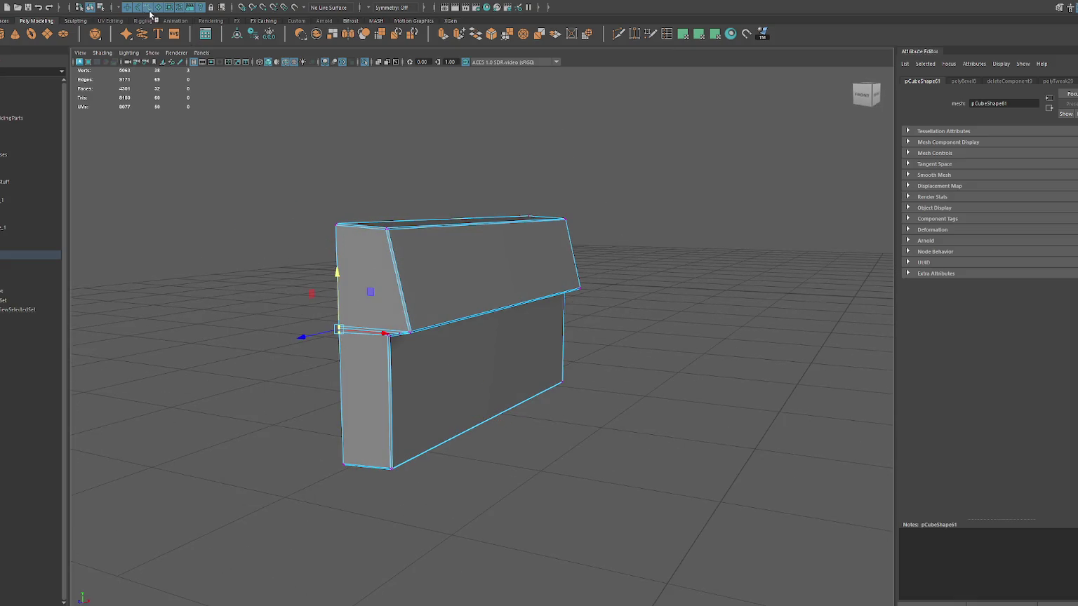
left_click(151, 14)
left_click(147, 2)
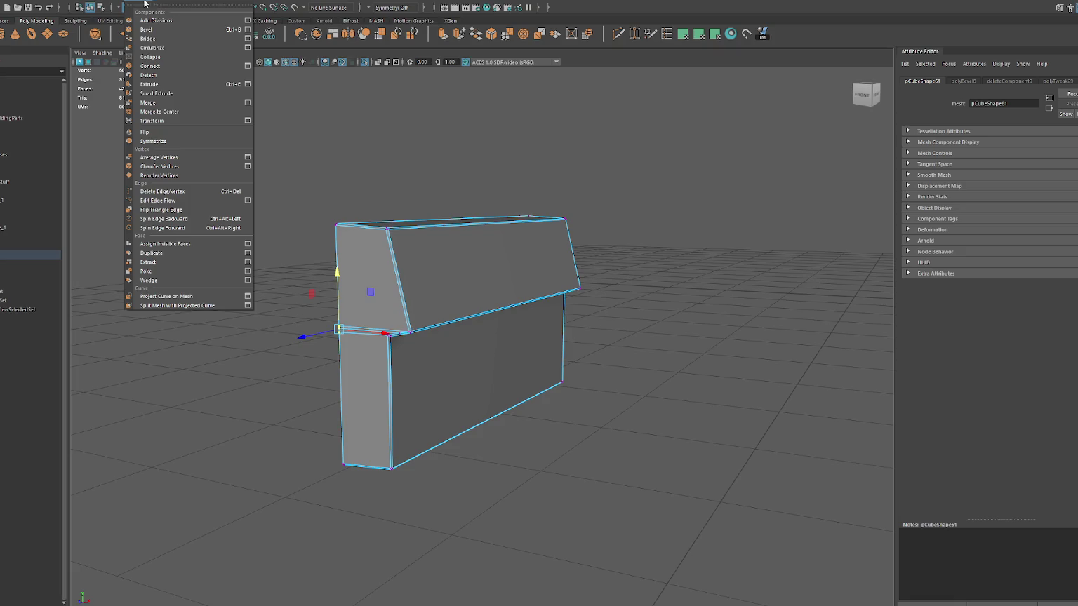
mouse_move(88, 2)
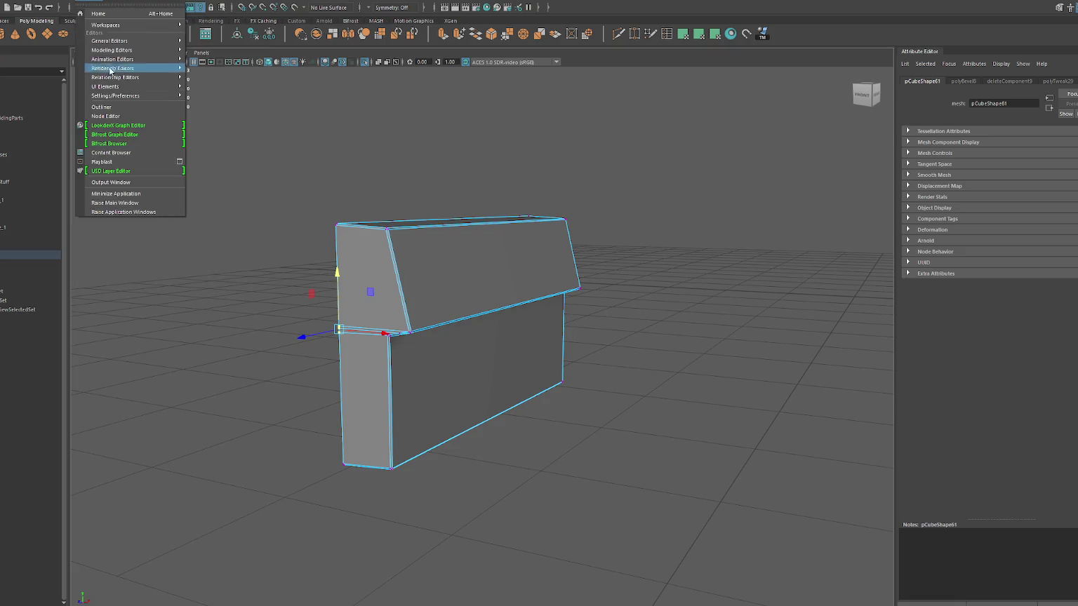
left_click(414, 95)
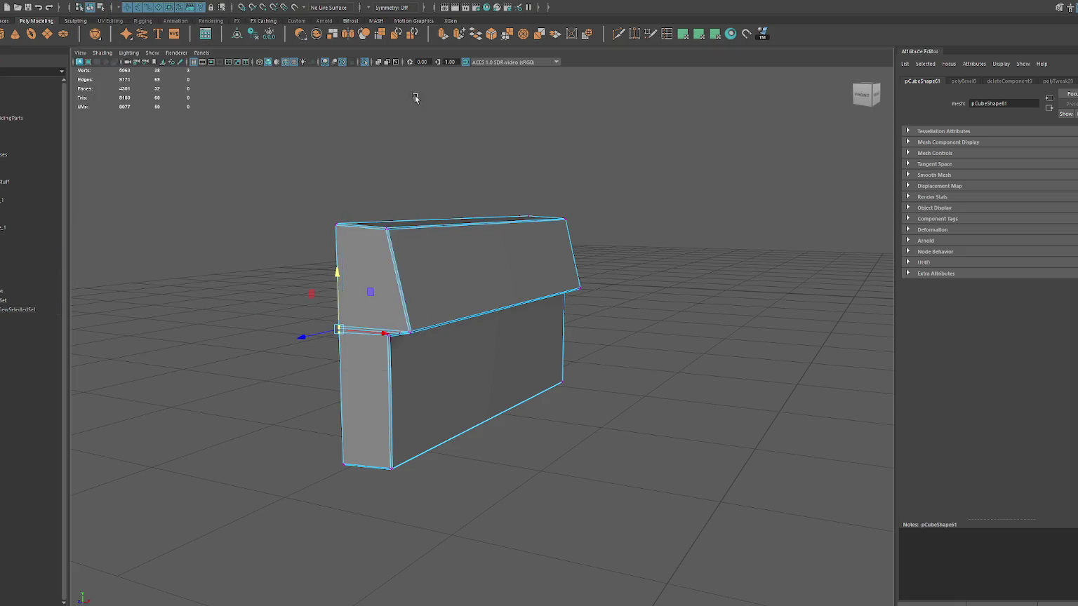
left_click(492, 267)
Insert a vertical edge loop across the box and its lid, and select the new edges.
left_click(458, 301)
right_click(491, 165)
left_click_drag(423, 162, 500, 346)
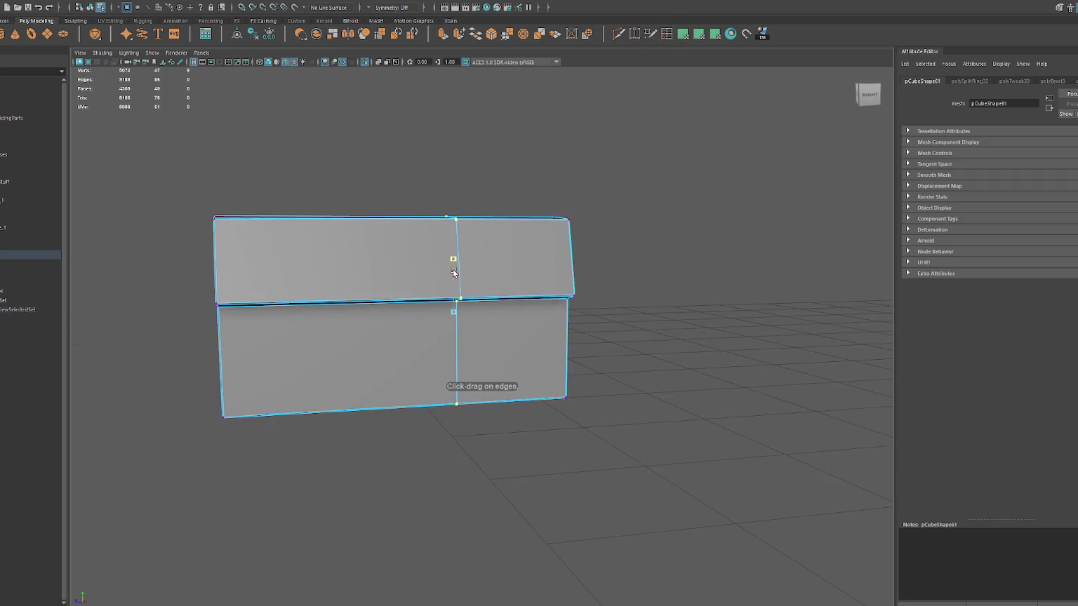
key("w")
left_click(471, 201)
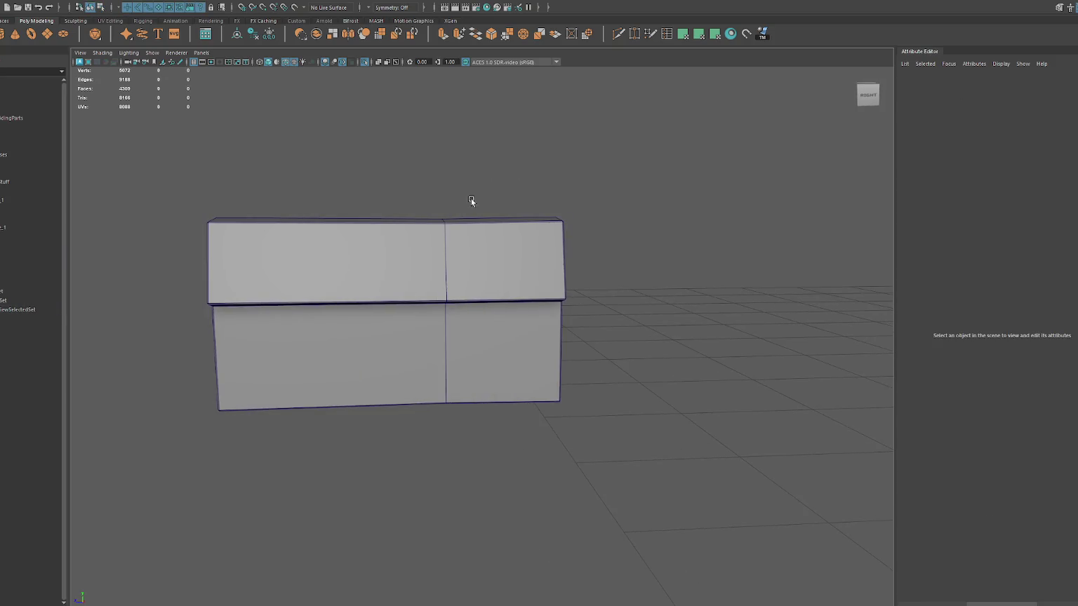
left_click(388, 236)
Harden the edge under the lid overhang, return to the right view, and select all box faces.
left_click_drag(333, 113, 433, 144)
left_click(405, 216)
left_click_drag(405, 215, 436, 251)
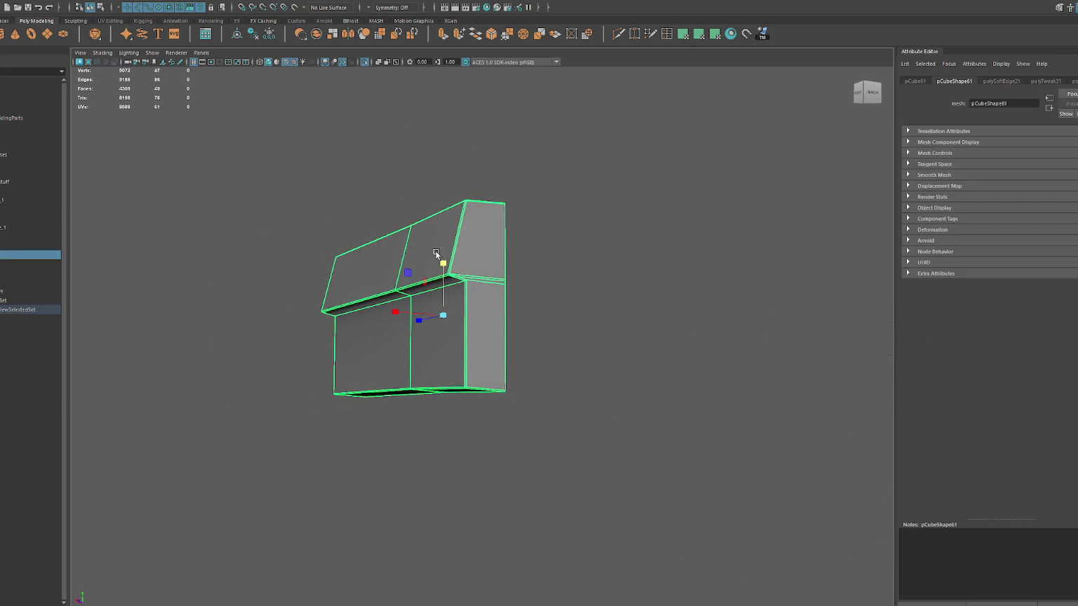
left_click(488, 281)
left_click_drag(540, 235, 661, 277)
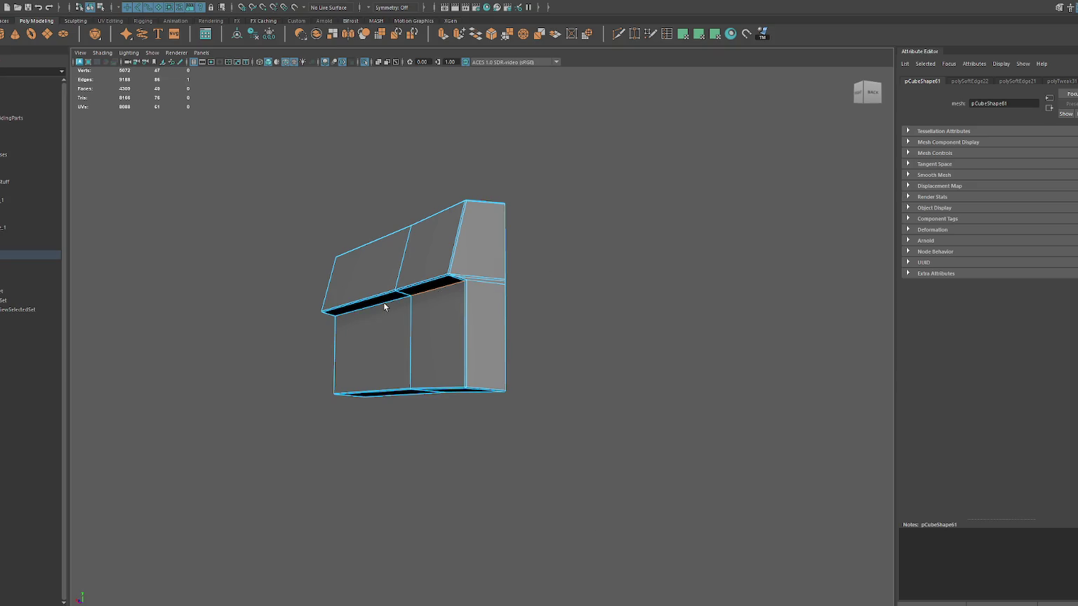
left_click_drag(388, 284, 503, 286)
left_click(570, 175)
mouse_move(570, 176)
left_mouse_down()
mouse_move(440, 180)
mouse_move(483, 212)
left_mouse_up()
key("ctrl+z")
left_click(438, 178)
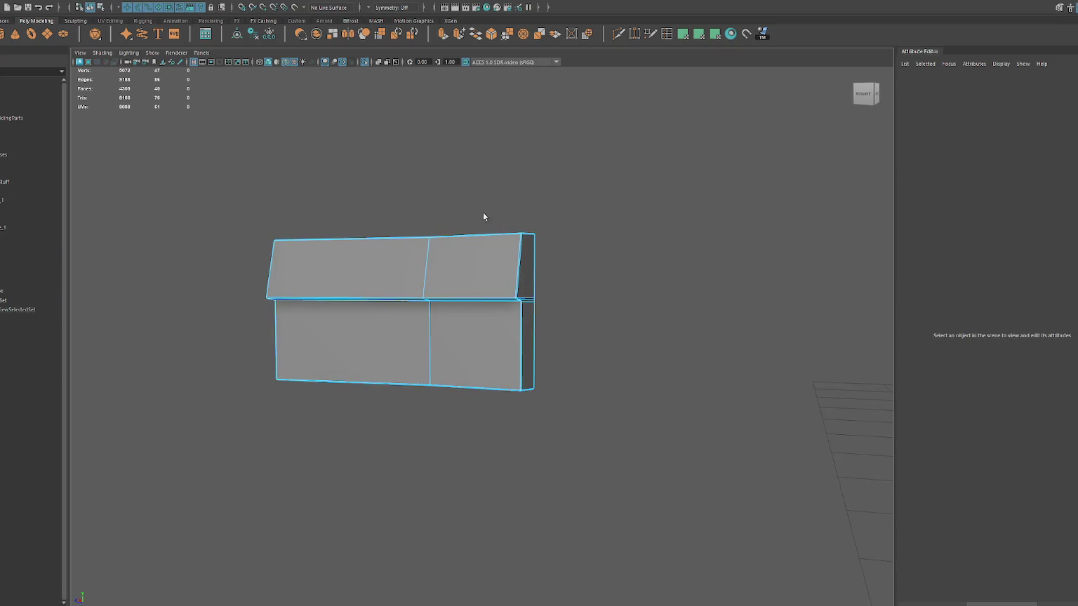
left_click(418, 255)
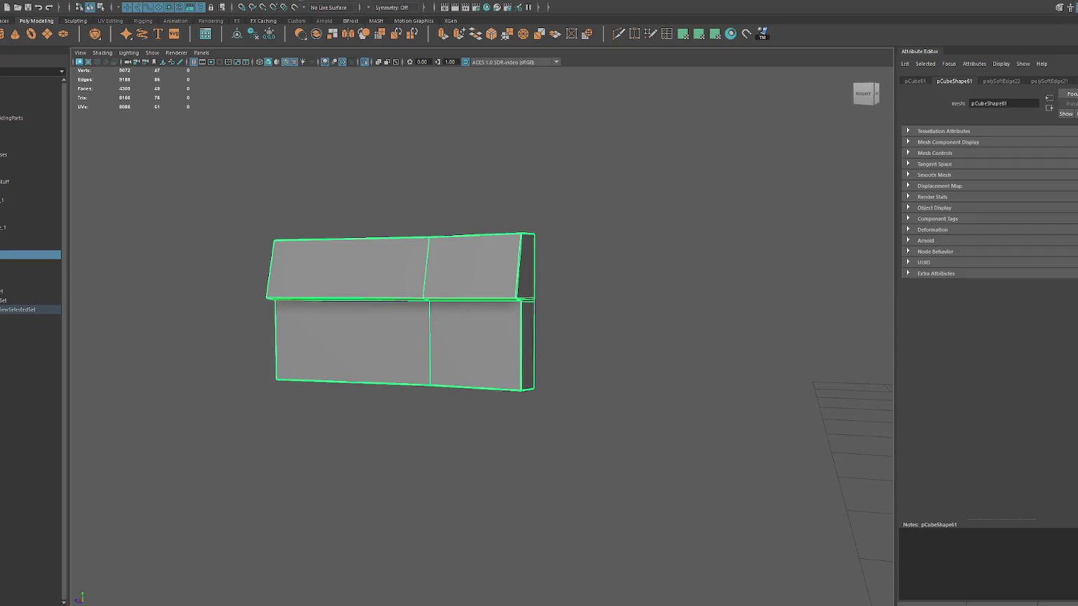
key("F11")
Open the UV Editor for the box and unfold its UVs into three shells.
key("ctrl+F11")
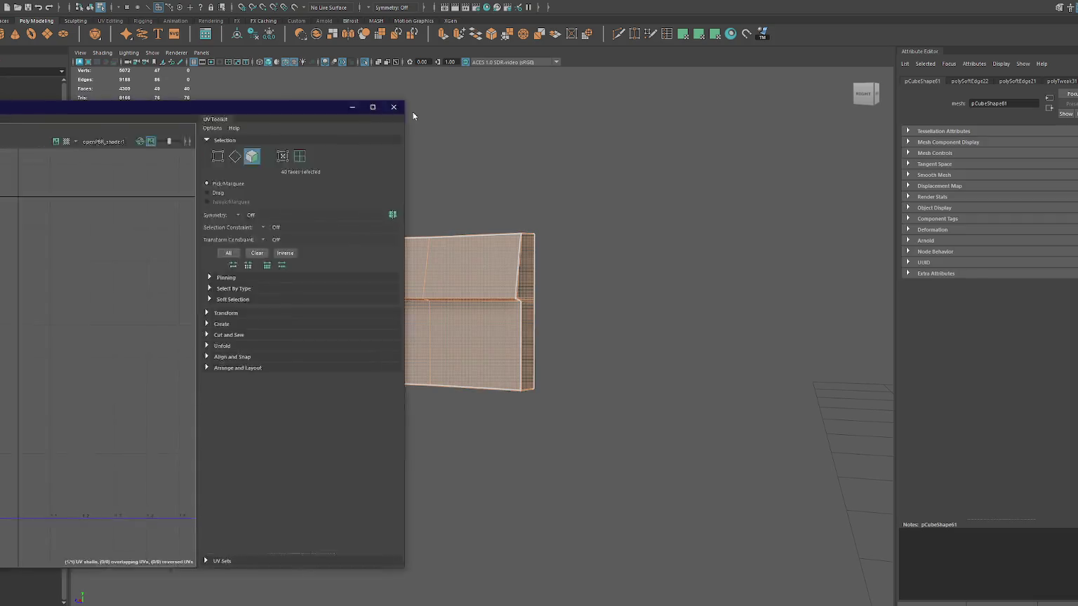
left_click_drag(315, 107, 853, 73)
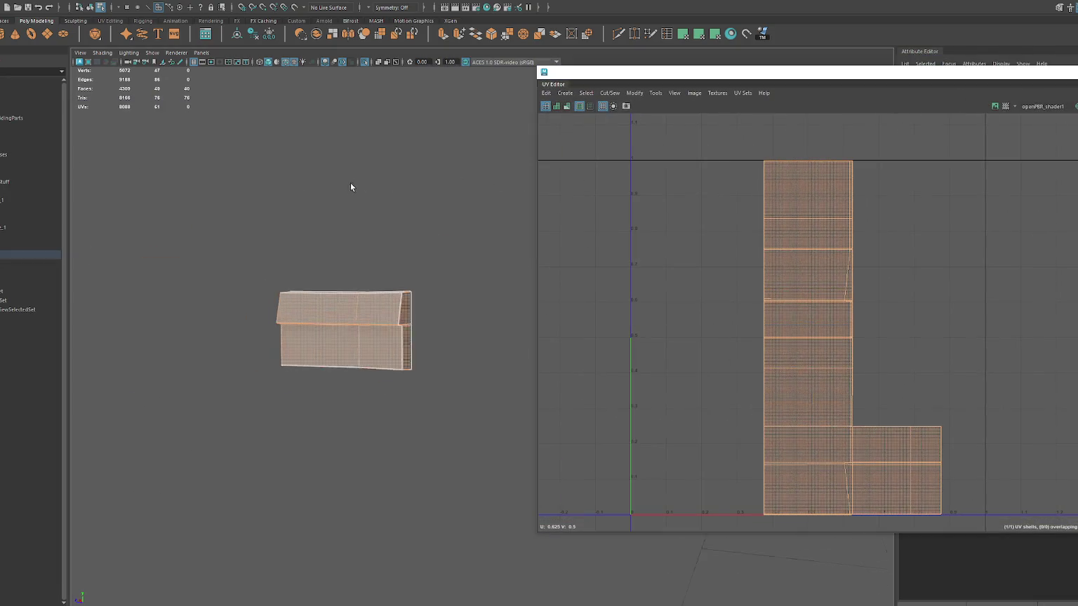
left_click(681, 39)
left_click_drag(322, 226, 388, 418)
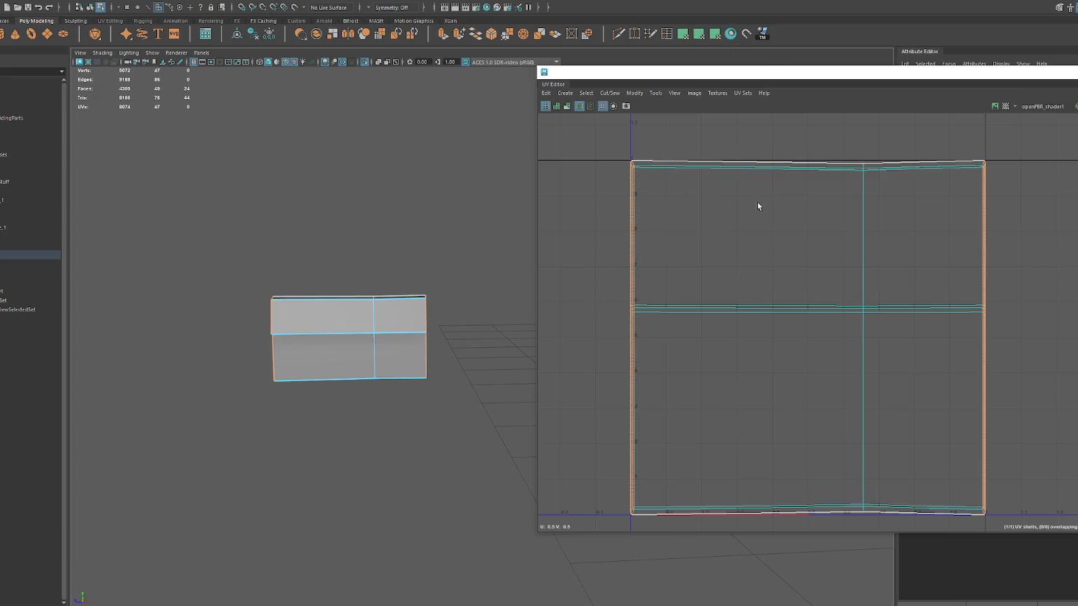
key("ctrl+z")
key("ctrl+z")
right_click(910, 201, "shift")
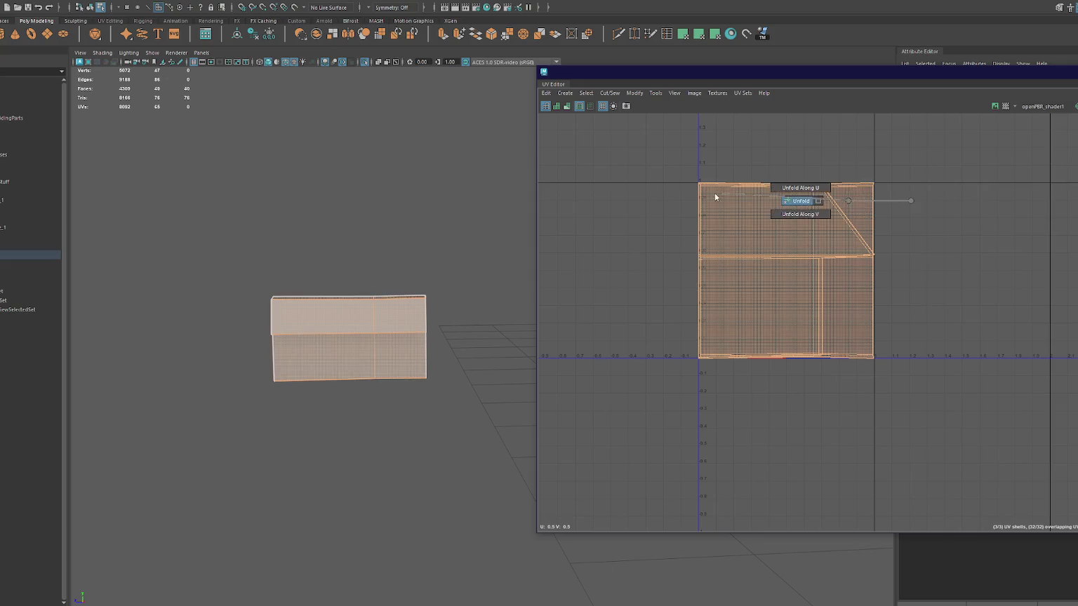
left_click_drag(836, 73, 341, 62)
left_click(668, 267)
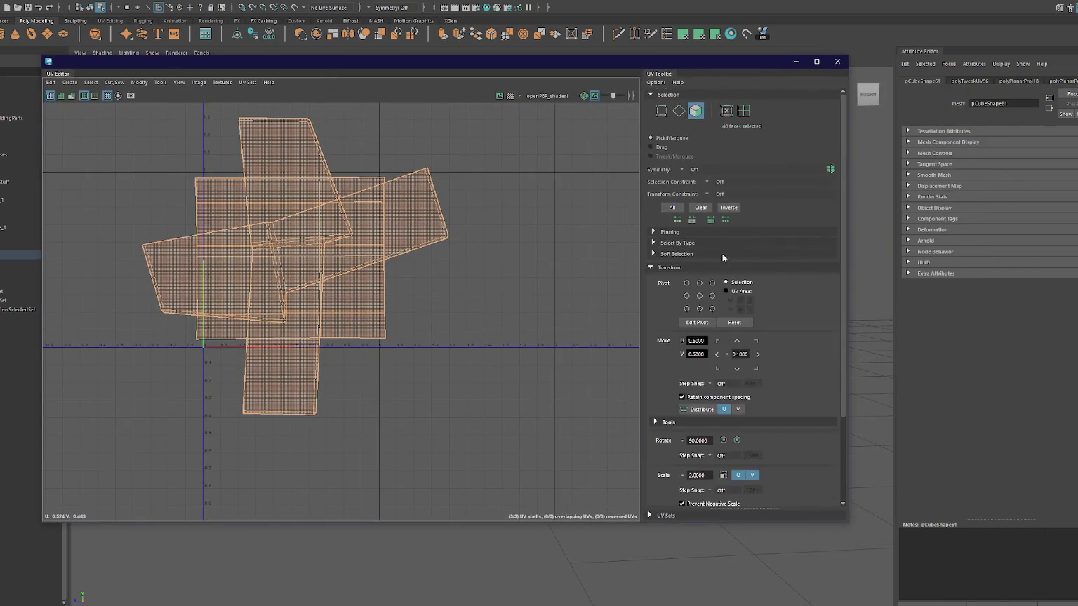
Browse the UV Toolkit's Create, Cut and Sew, and Align and Snap sections.
scroll(723, 257, "down", 3)
key("ctrl+z")
left_click(688, 469)
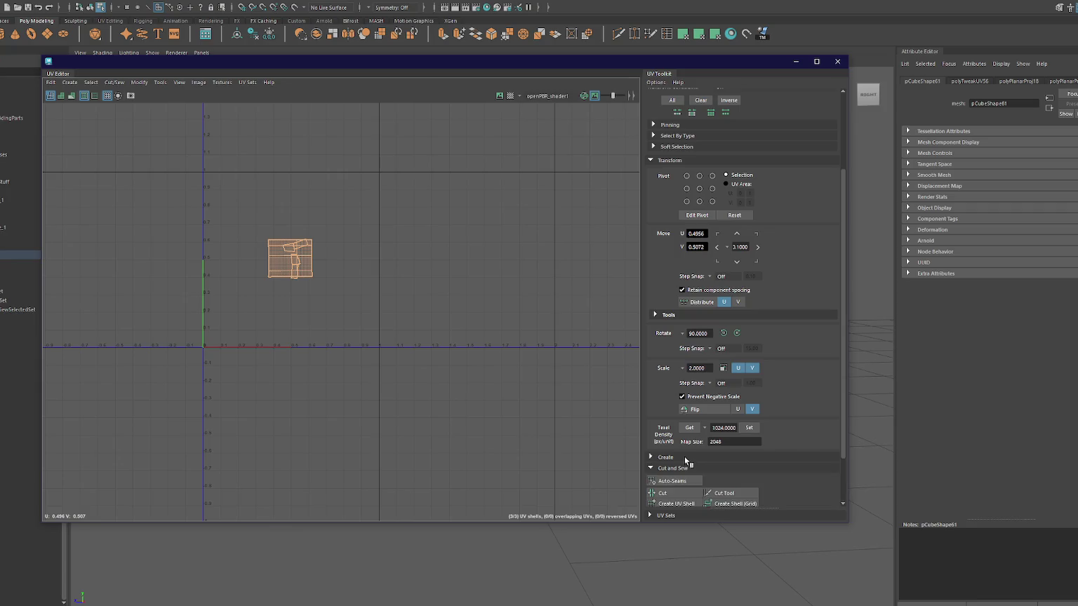
left_click(684, 457)
left_click(664, 352)
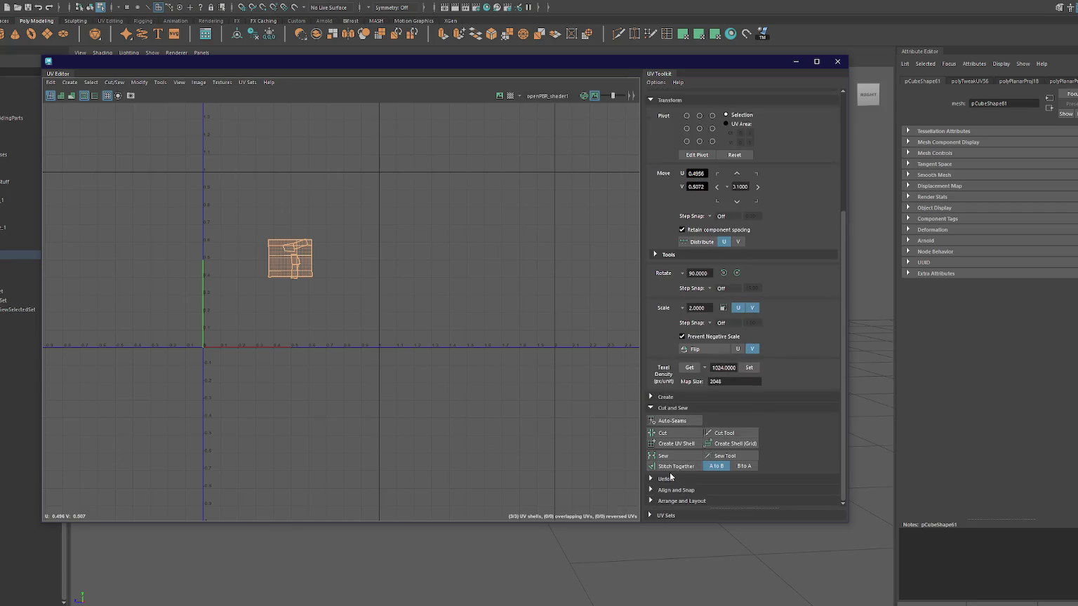
left_click(666, 409)
left_click(676, 490)
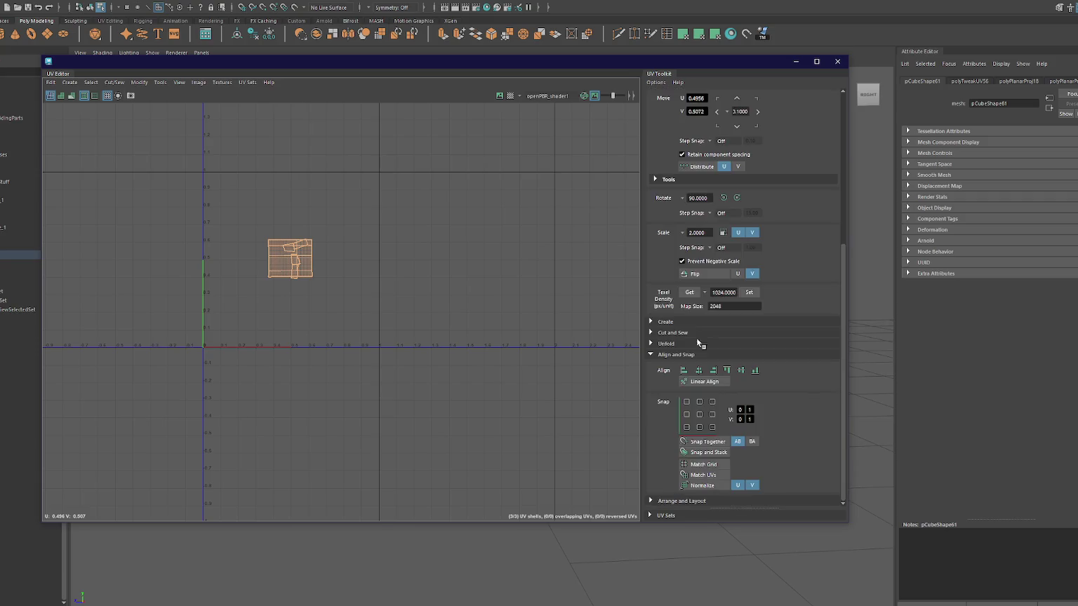
left_click(660, 354)
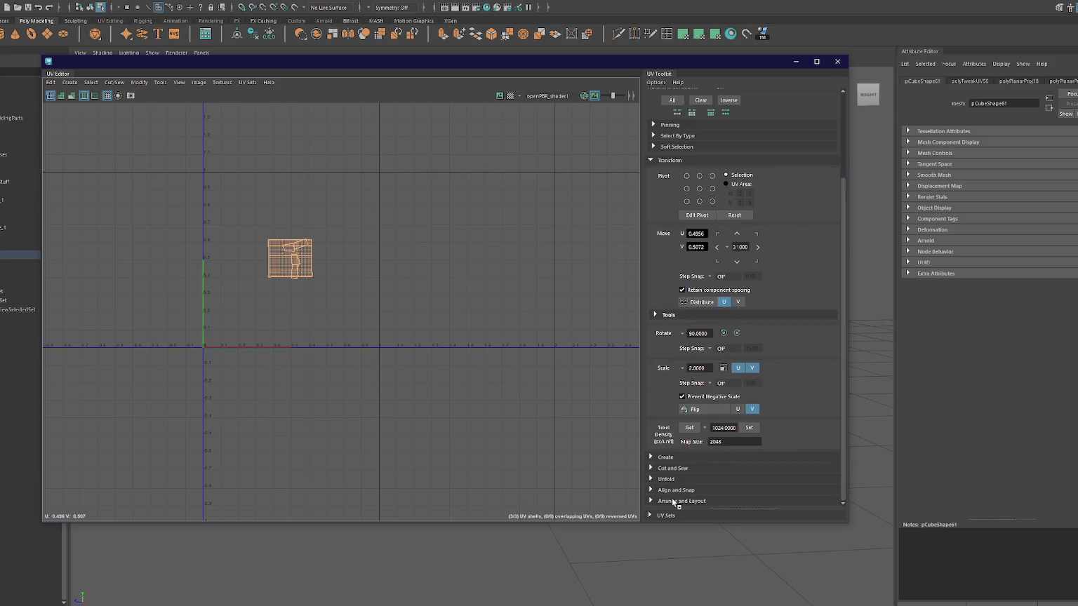
Lay out the UV shells via Arrange and Layout and scale them to texel map size 512.
left_click(677, 501)
left_click(673, 422)
scroll(302, 256, "up", 3)
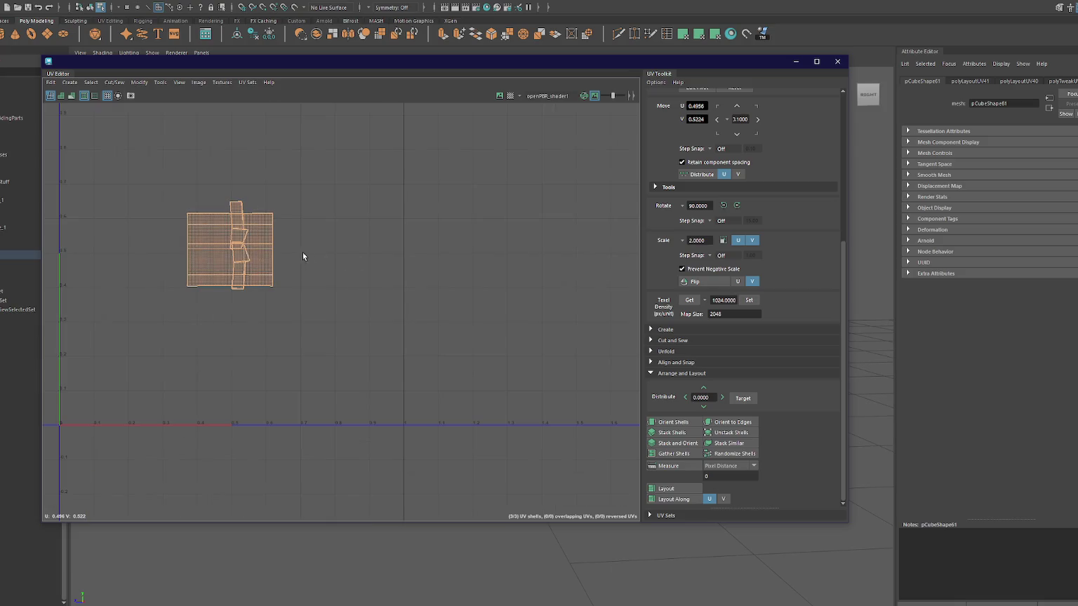
key("w")
left_click(749, 300)
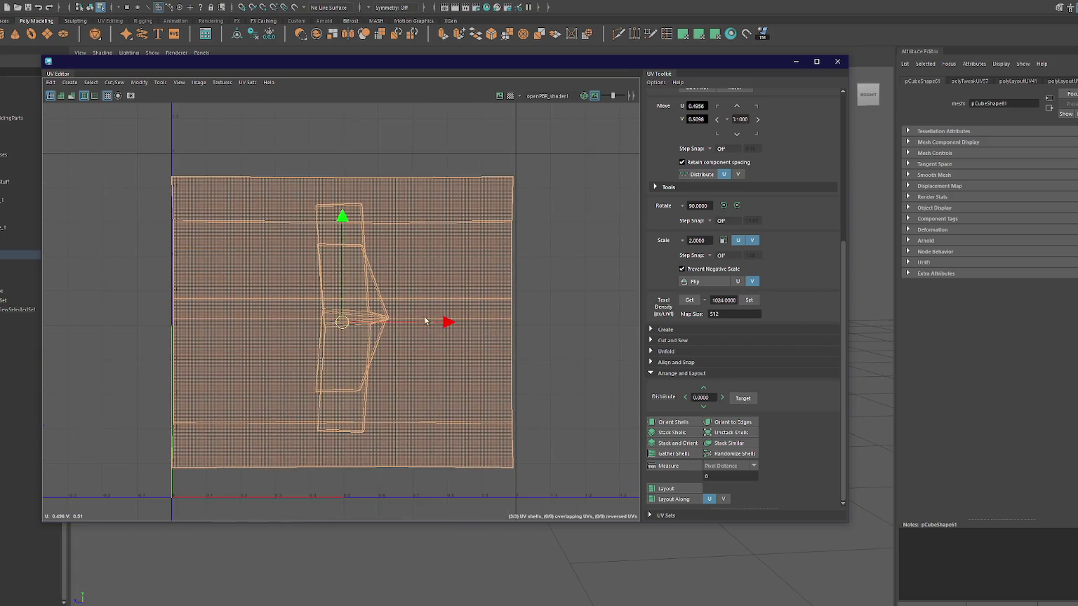
Reposition the UV shells: the elongated shell up and right, the lower-left pieces up and left.
left_click_drag(369, 321, 381, 324)
left_click_drag(343, 221, 344, 249)
left_click(356, 284)
left_click_drag(351, 323, 449, 224)
left_click(351, 308)
left_click(344, 407, "shift")
left_click_drag(354, 365, 322, 228)
Rotate the lid shells 90°, flip and turn one 180°, then stack the two lids together.
left_click(725, 205)
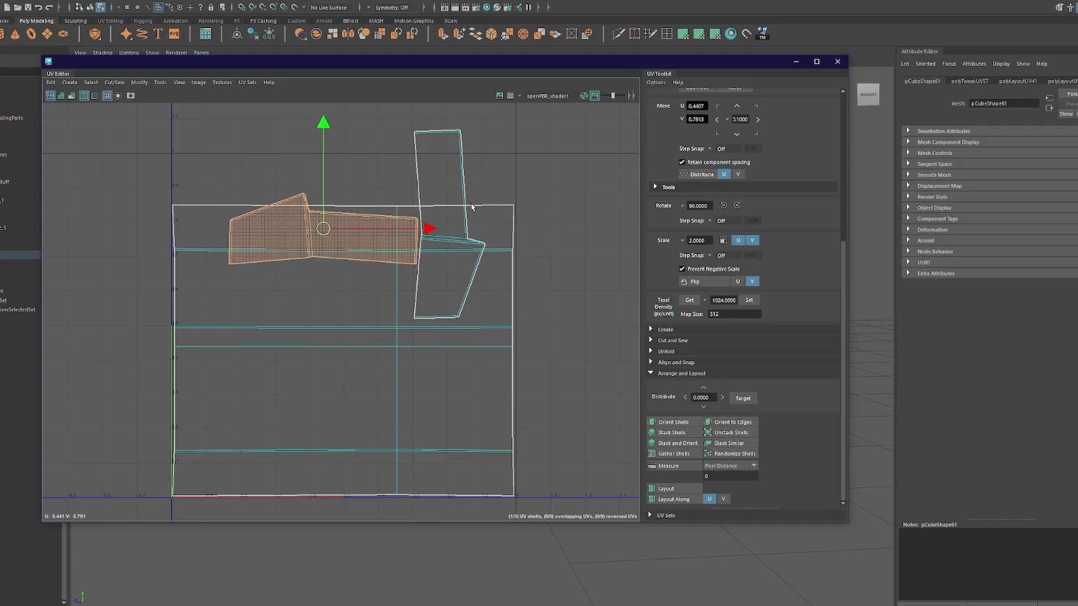
left_click(433, 161)
left_click(724, 205)
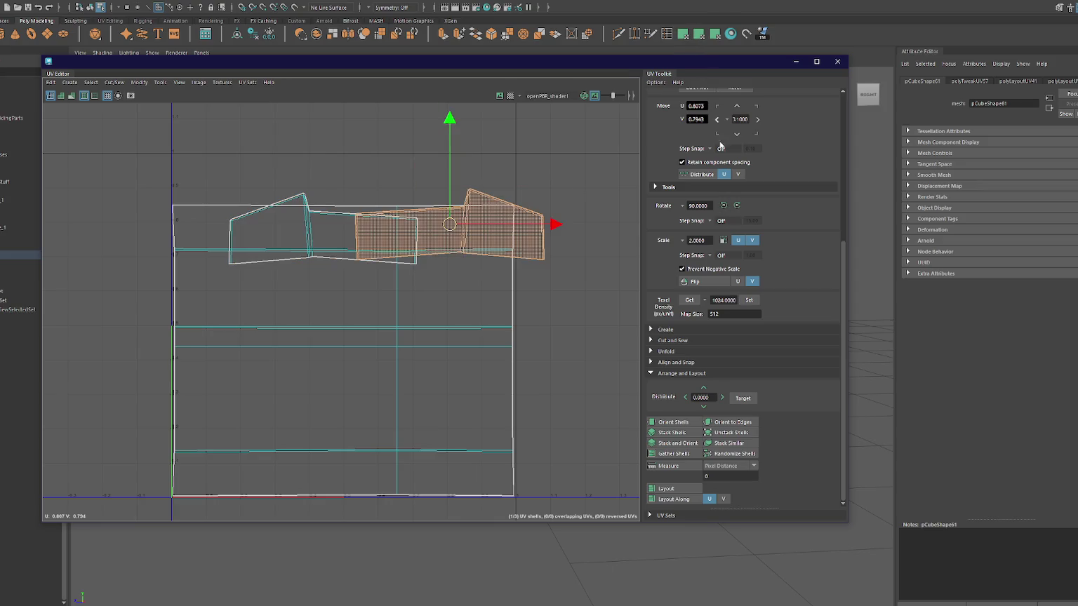
left_click(695, 281)
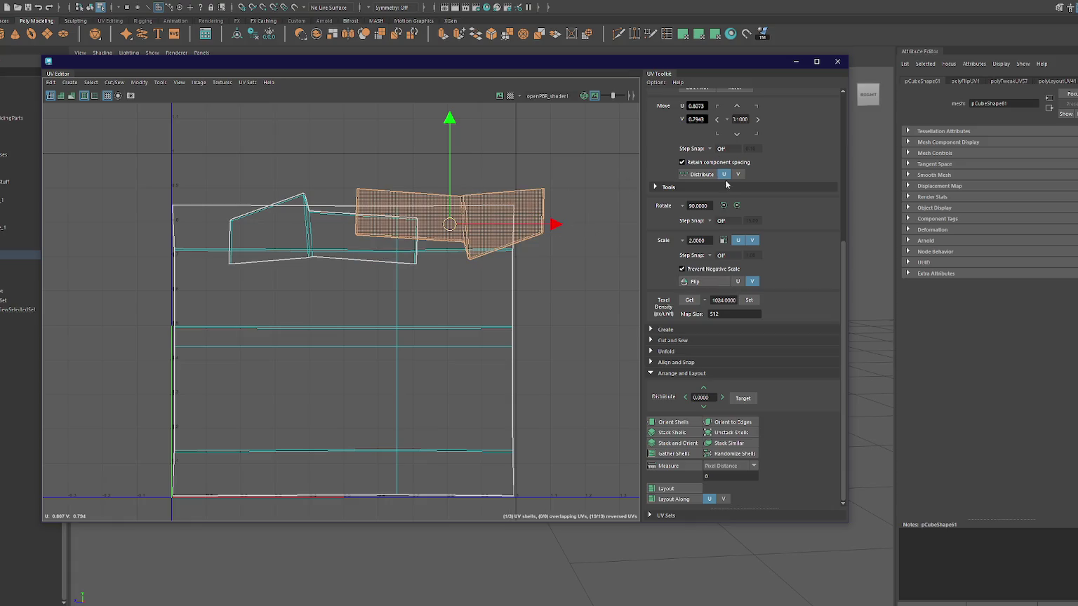
left_click(724, 205)
left_click(295, 201, "shift")
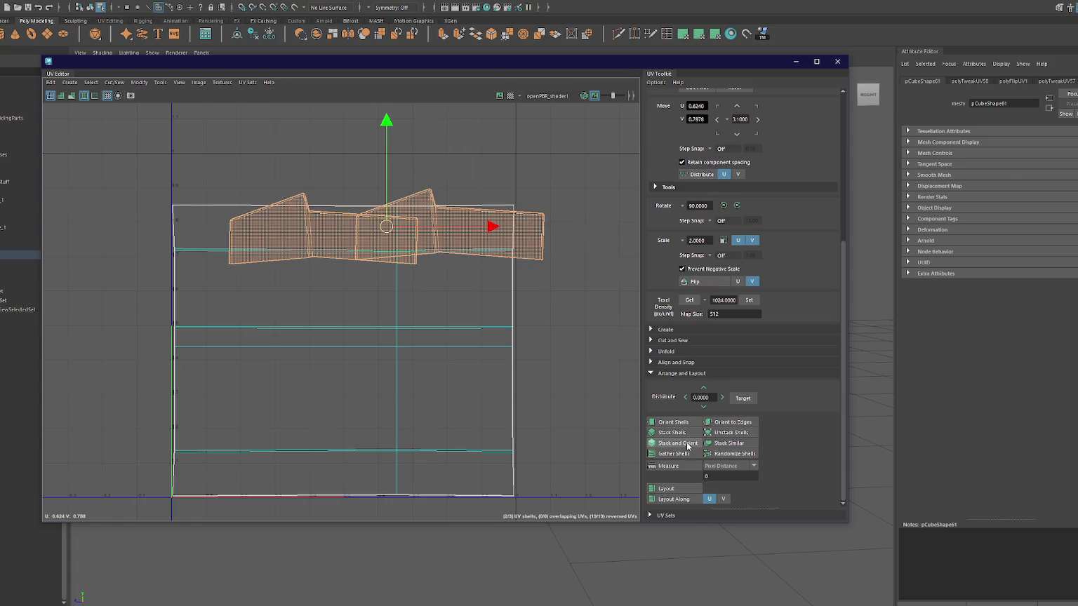
left_click(677, 443)
left_click_drag(386, 226, 336, 180)
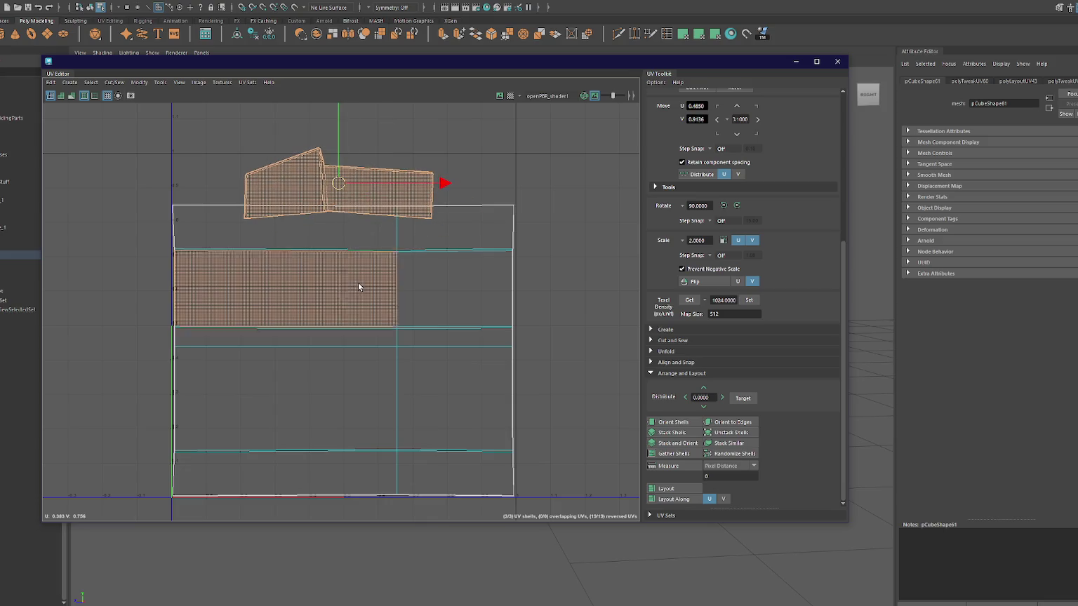
Place the stacked lid shell above the body shell, scale all shells down, and close the UV Editor.
left_click(343, 322, "shift")
left_click(340, 192)
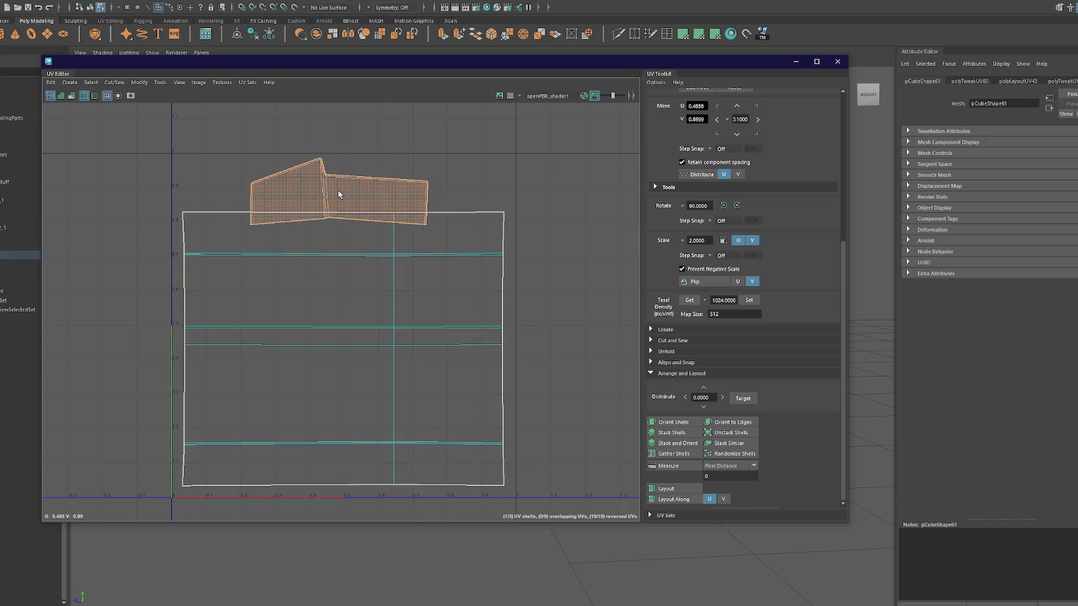
left_click_drag(339, 191, 270, 177)
left_click_drag(167, 103, 539, 494)
left_click_drag(342, 218, 344, 227)
left_click_drag(342, 325, 344, 325)
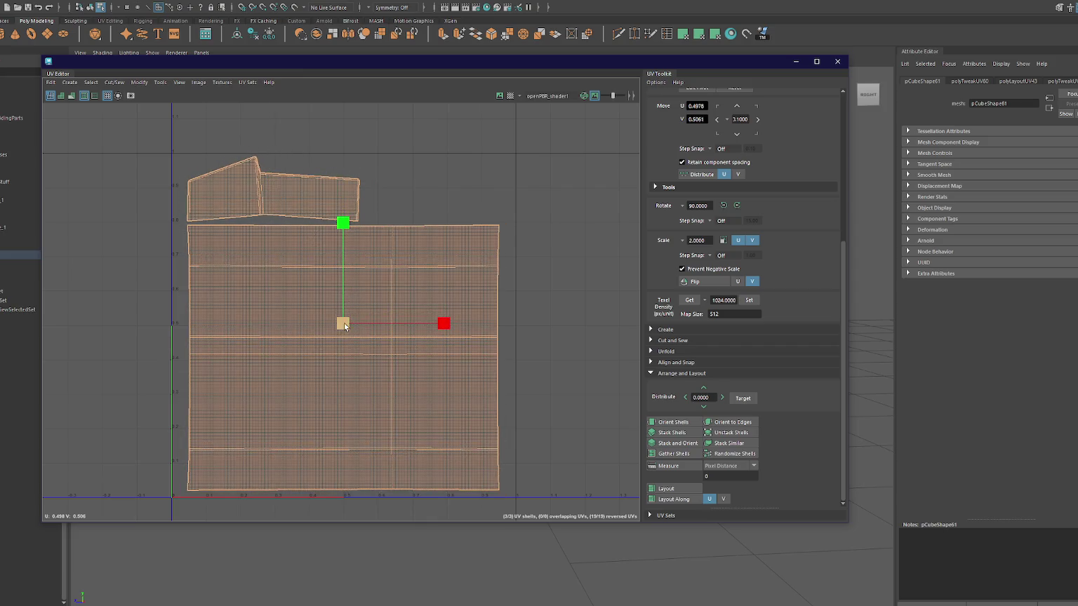
left_click_drag(721, 82, 547, 151)
left_click(662, 130)
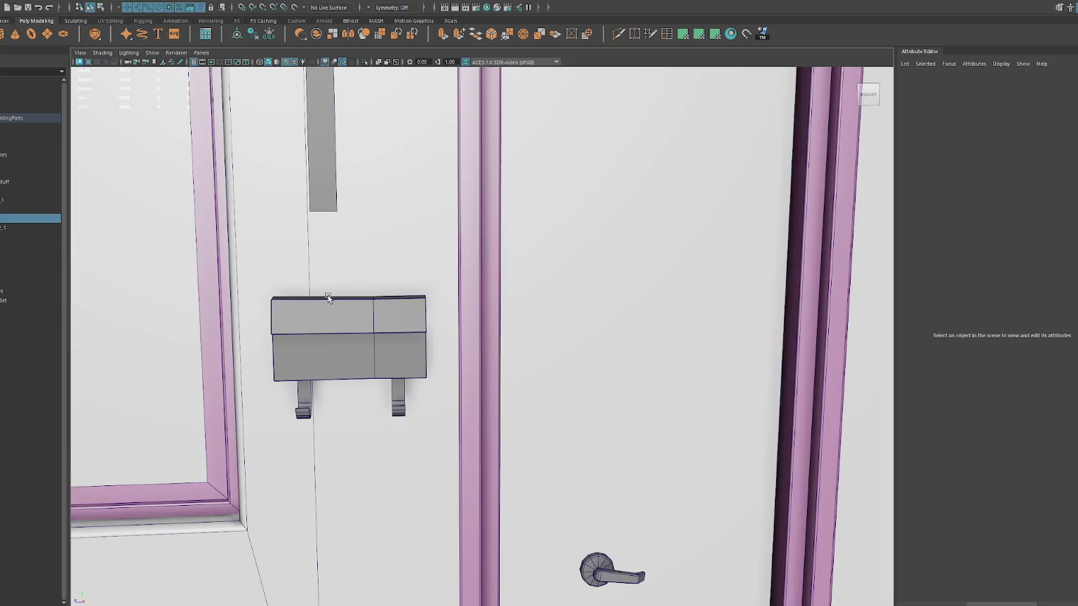
Delete the right J-hook from beneath the mailbox.
left_click(341, 341)
mouse_move(341, 341)
left_mouse_down()
mouse_move(406, 348)
mouse_move(391, 439)
left_mouse_up()
left_click(393, 441)
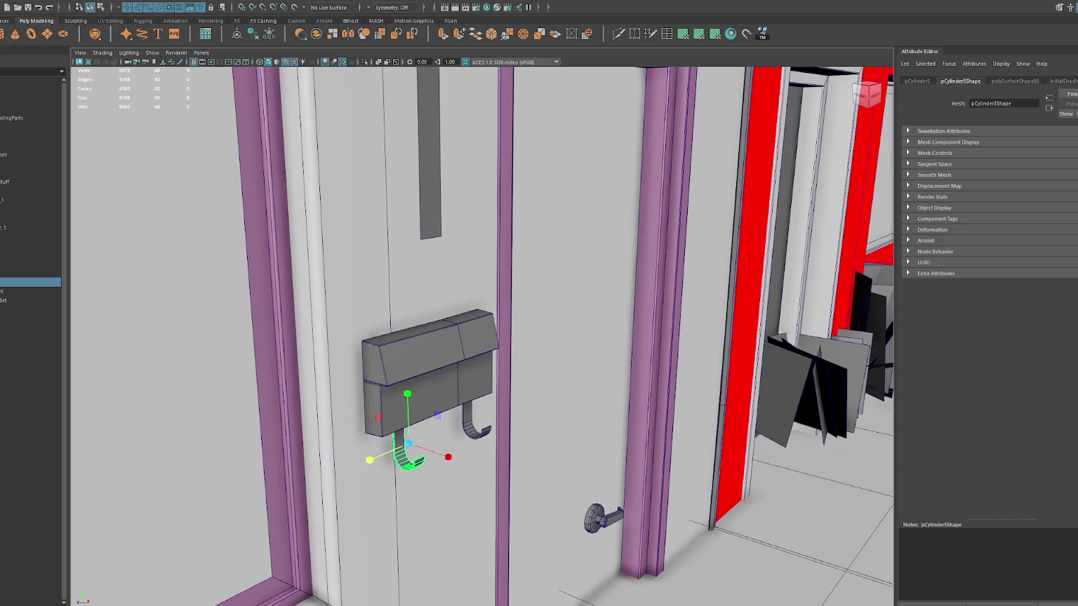
left_click(487, 430)
key("Delete")
Isolate the left J-hook and apply a planar UV projection twice along different axes.
left_click(412, 469)
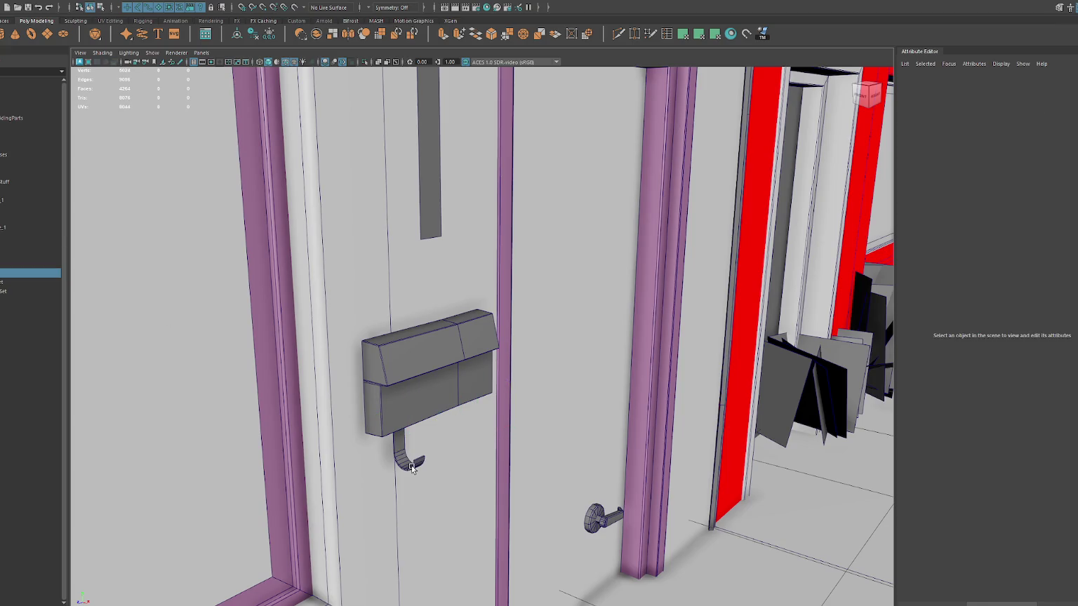
key("ctrl+1")
right_click(449, 277)
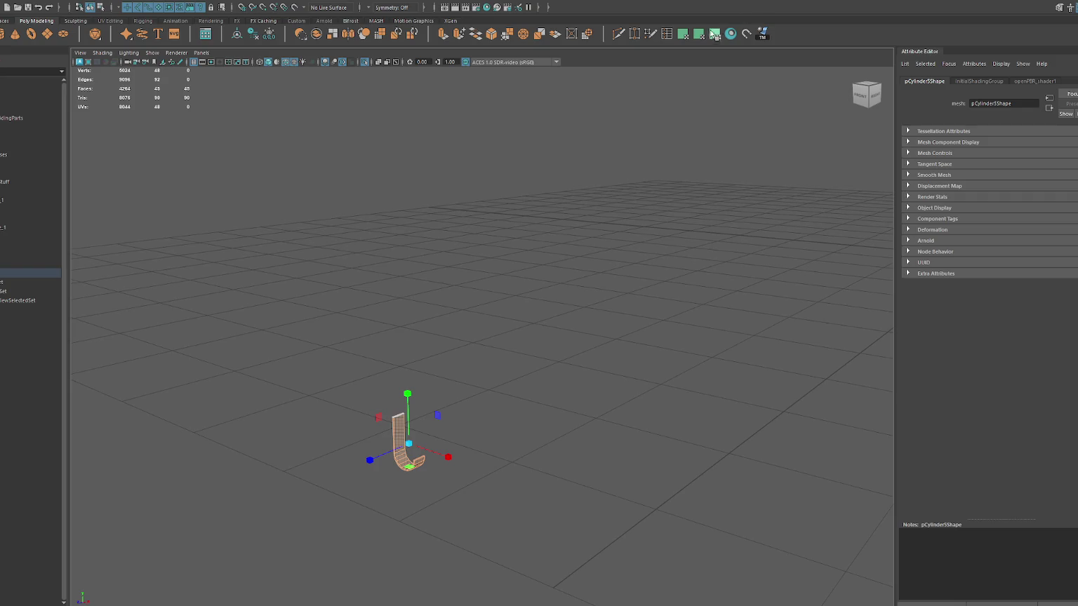
left_click_drag(601, 302, 365, 373)
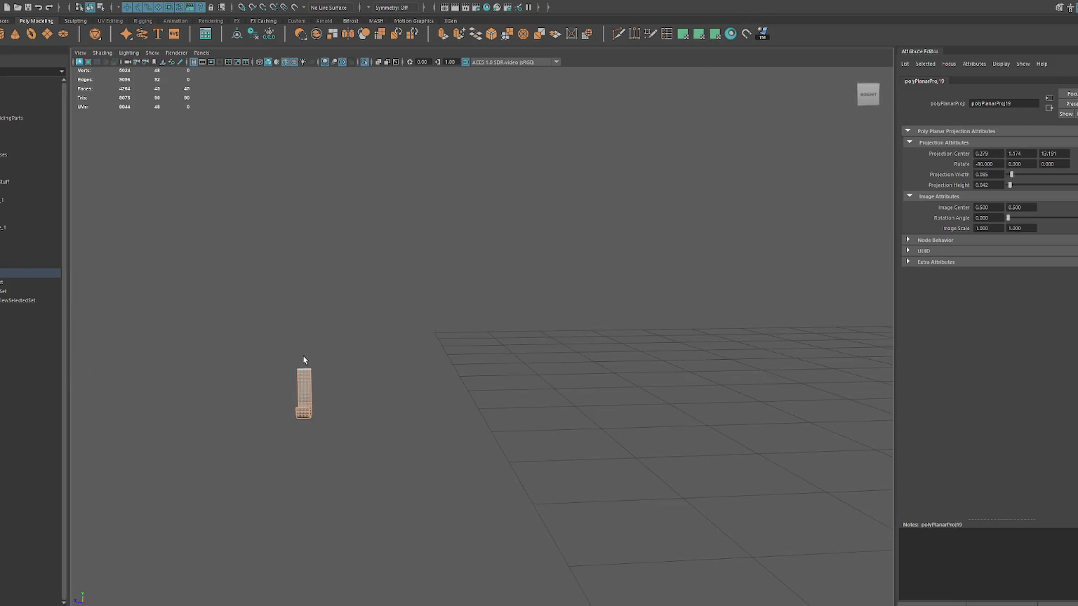
left_click(683, 33)
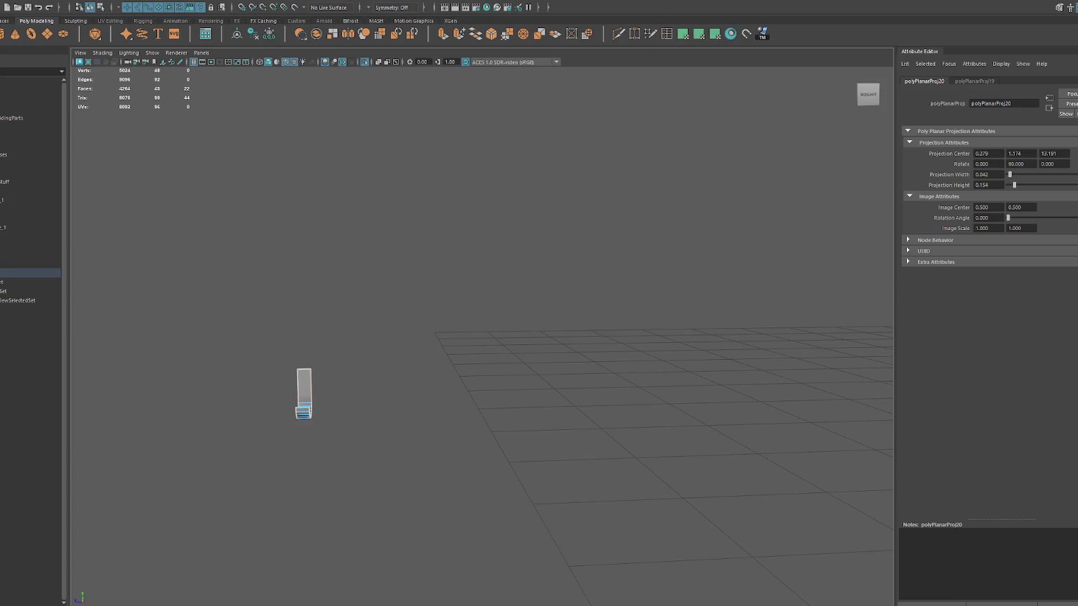
left_click_drag(267, 311, 330, 432)
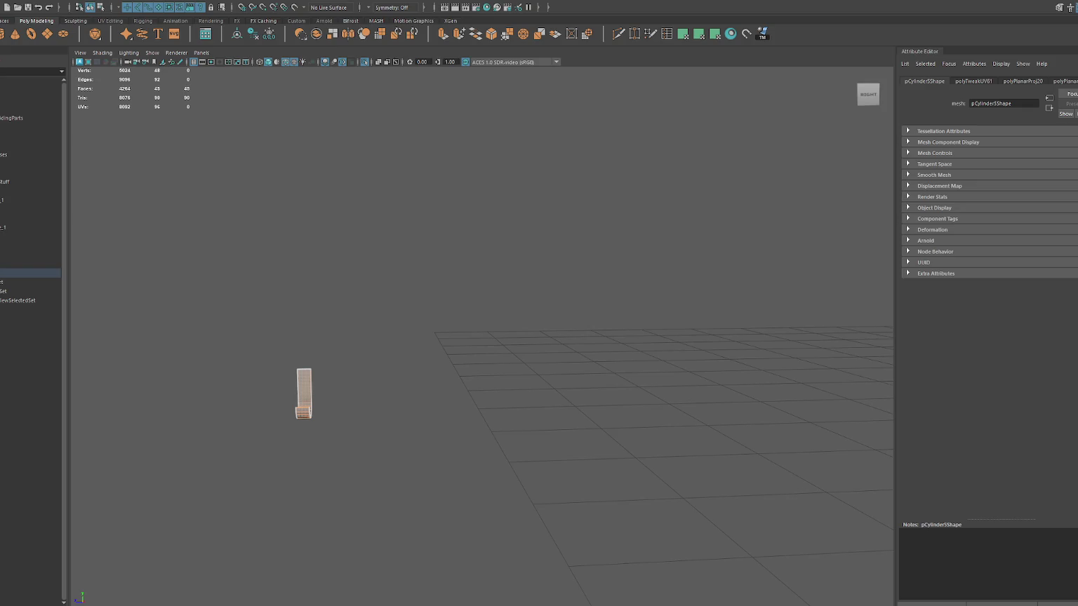
key("F8")
Isolate the mailbox box and open its UVs with Ctrl+Shift+U.
key("ctrl+1")
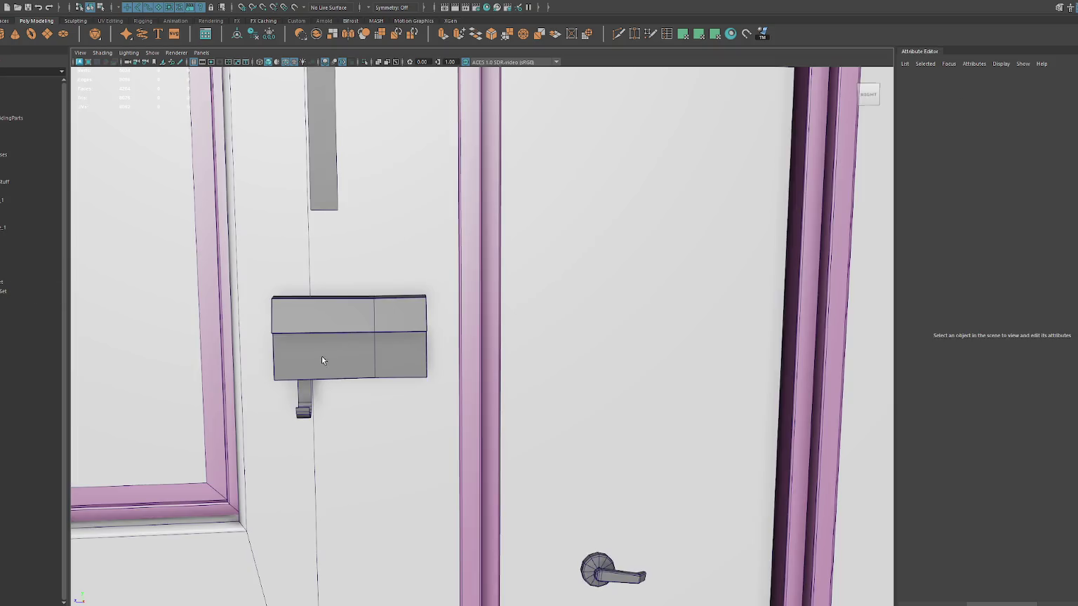
left_click(320, 346)
key("ctrl+1")
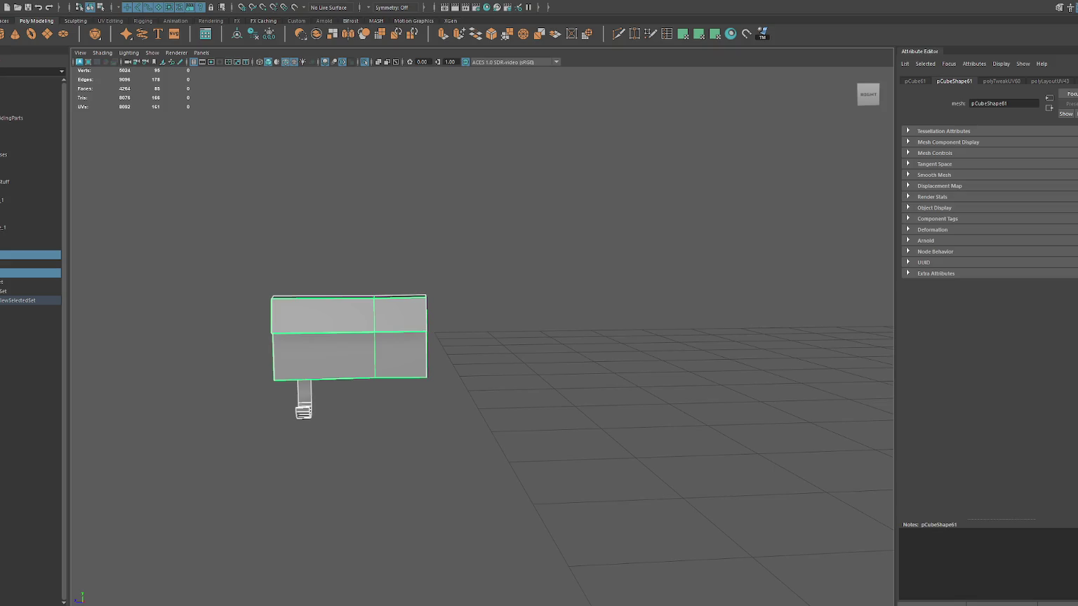
key("ctrl+shift+u")
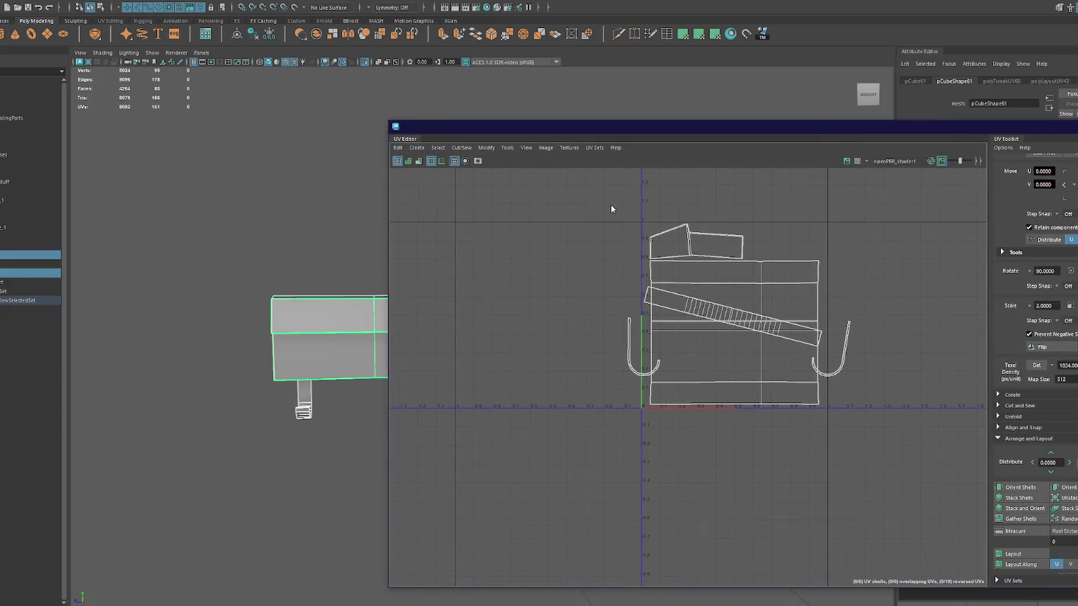
Match the texel density across all the mailbox UV shells.
left_click_drag(578, 193, 858, 417)
left_click_drag(843, 128, 663, 109)
left_click(918, 346)
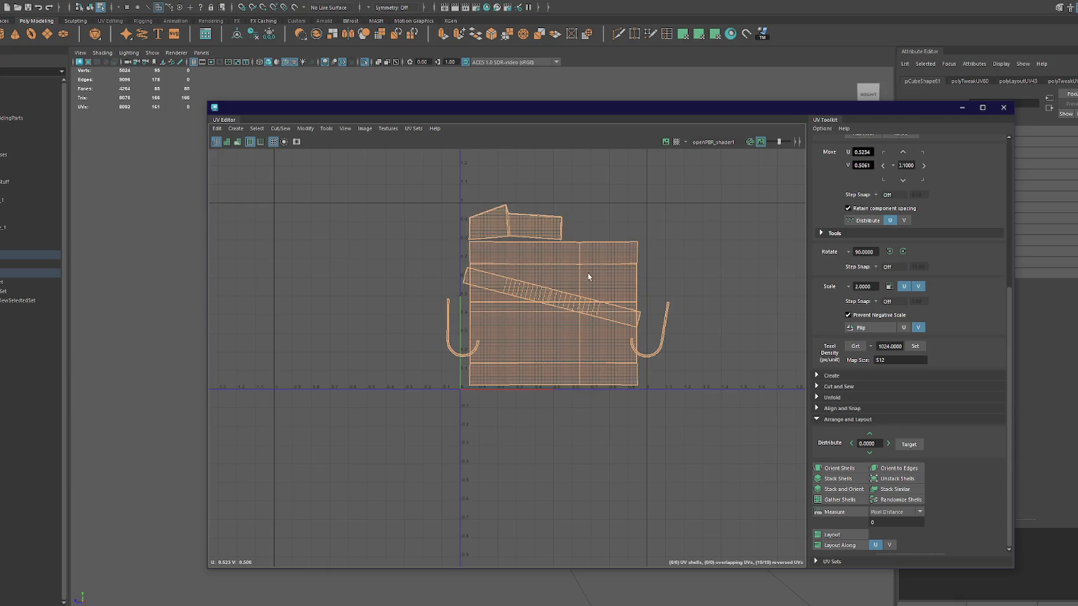
left_click(871, 346)
left_click_drag(710, 192, 356, 447)
Orient the strip shell upright and place it along the body shell's right edge.
left_click(562, 304)
key("w")
left_click_drag(562, 303, 569, 229)
key("e")
mouse_move(593, 295)
left_mouse_down()
mouse_move(599, 306)
mouse_move(570, 299)
left_mouse_up()
left_click(839, 468)
key("w")
left_click_drag(558, 220, 646, 313)
left_click(570, 295)
left_click(652, 346)
Mirror the right hook shell, stack both hooks and place them beside the lid, rotated about 30°.
left_click(656, 353)
left_click(861, 327)
left_click(902, 251)
key("ctrl+z")
left_click(452, 352, "shift")
left_click(842, 490)
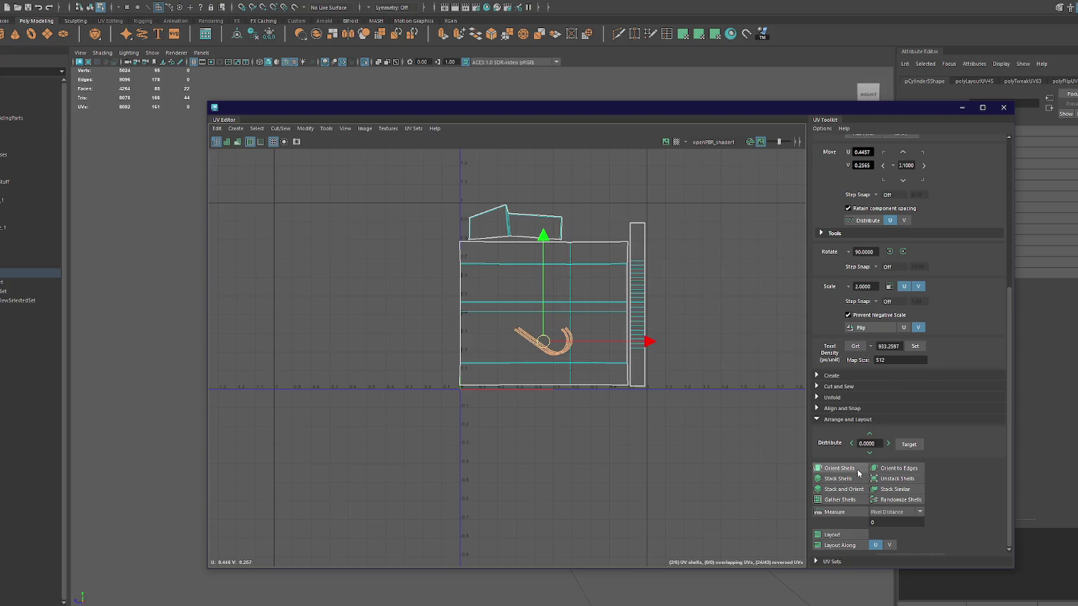
left_click_drag(544, 342, 595, 228)
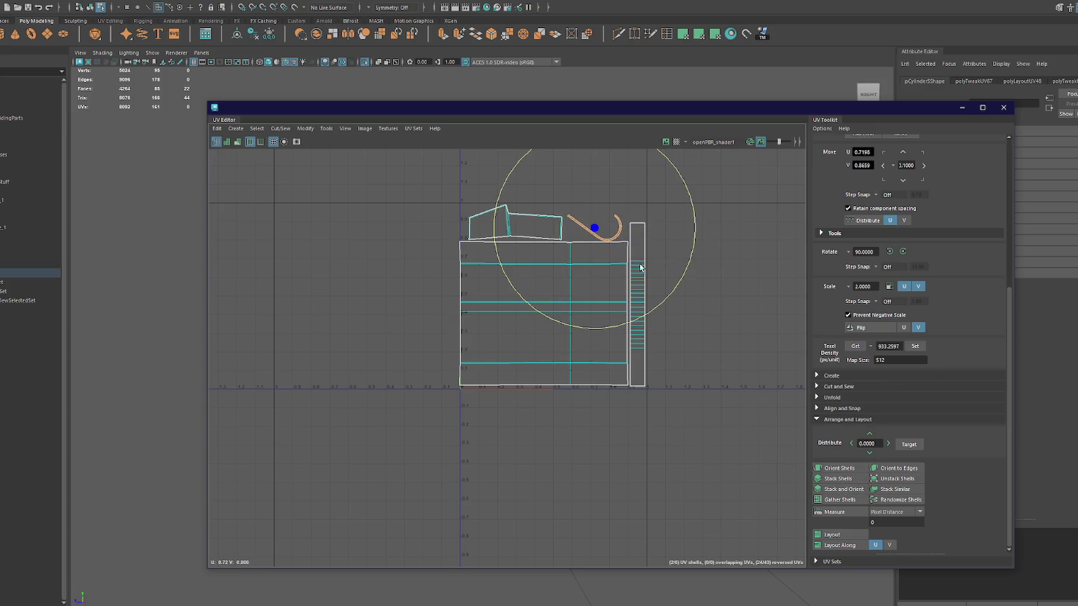
left_click_drag(654, 306, 690, 270)
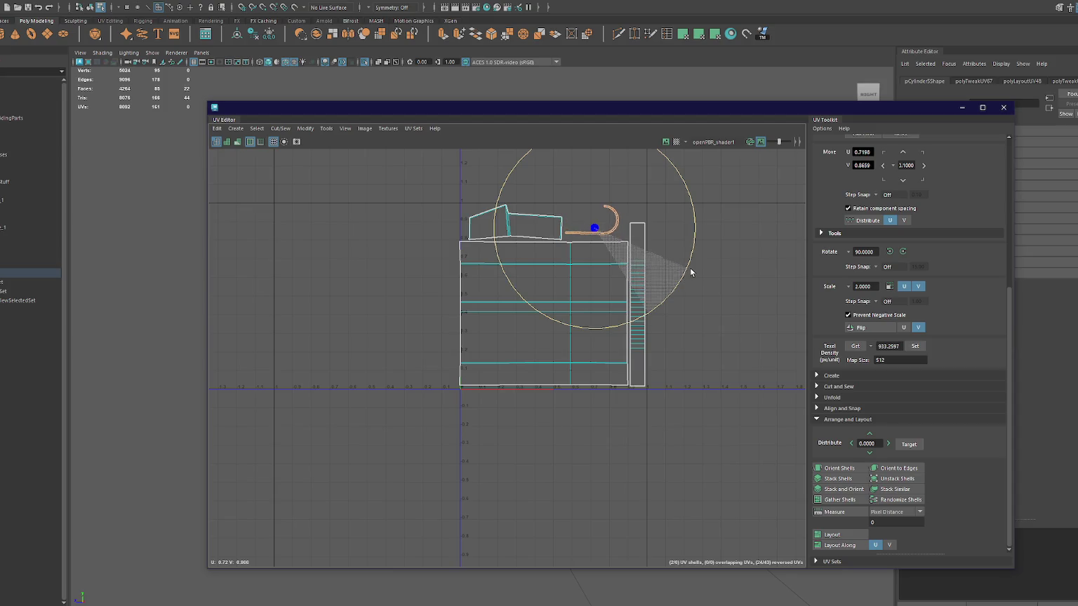
key("w")
Nudge all six shells into the 0–1 UV square and close the UV Editor.
left_click_drag(690, 169, 395, 428)
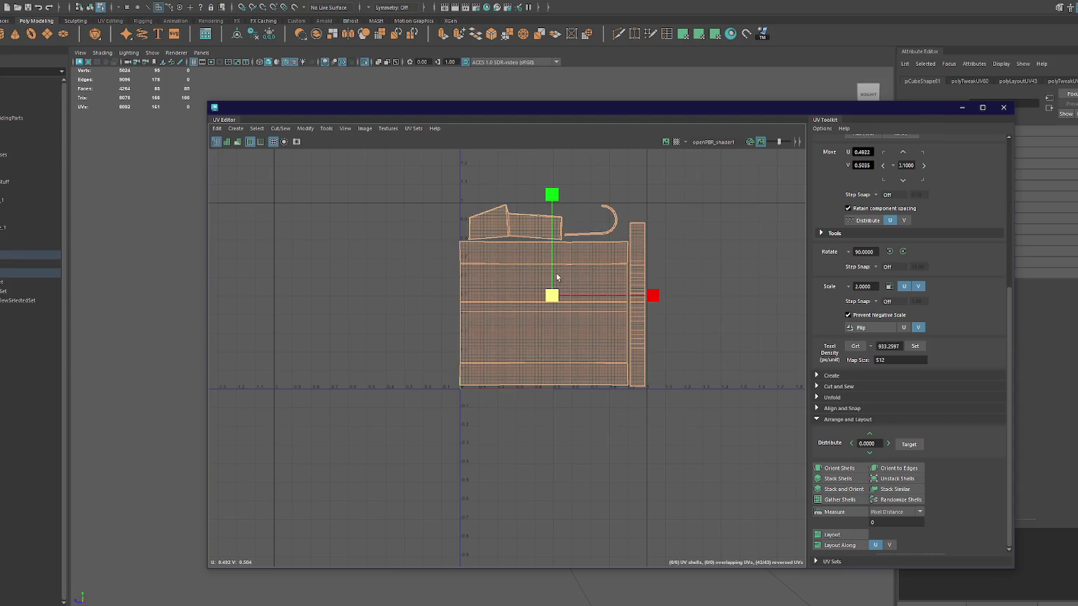
key("w")
left_click_drag(649, 295, 651, 296)
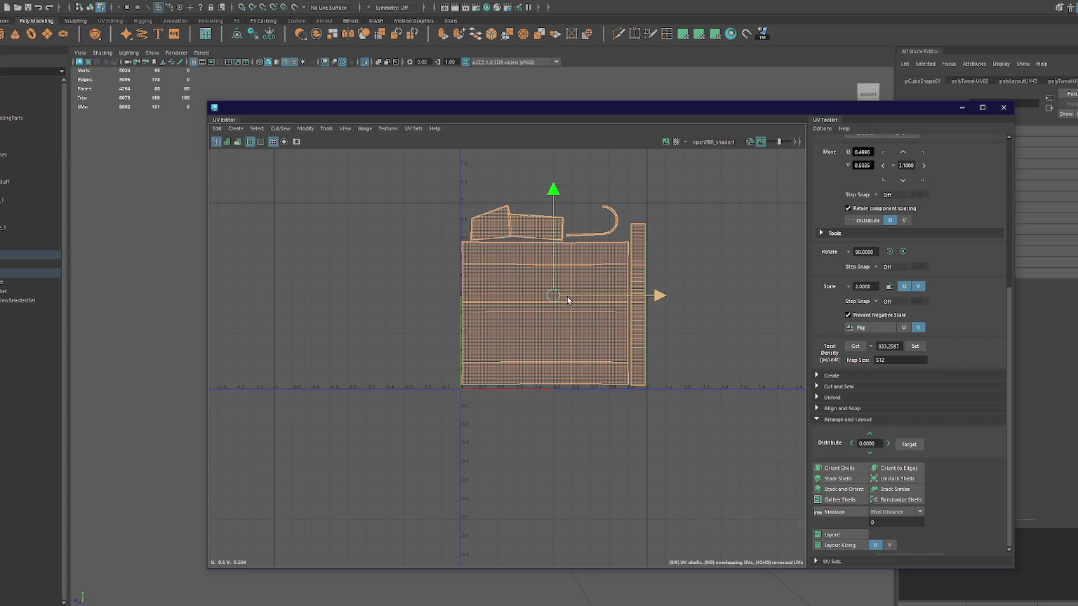
left_click_drag(652, 107, 626, 125)
left_click(332, 241)
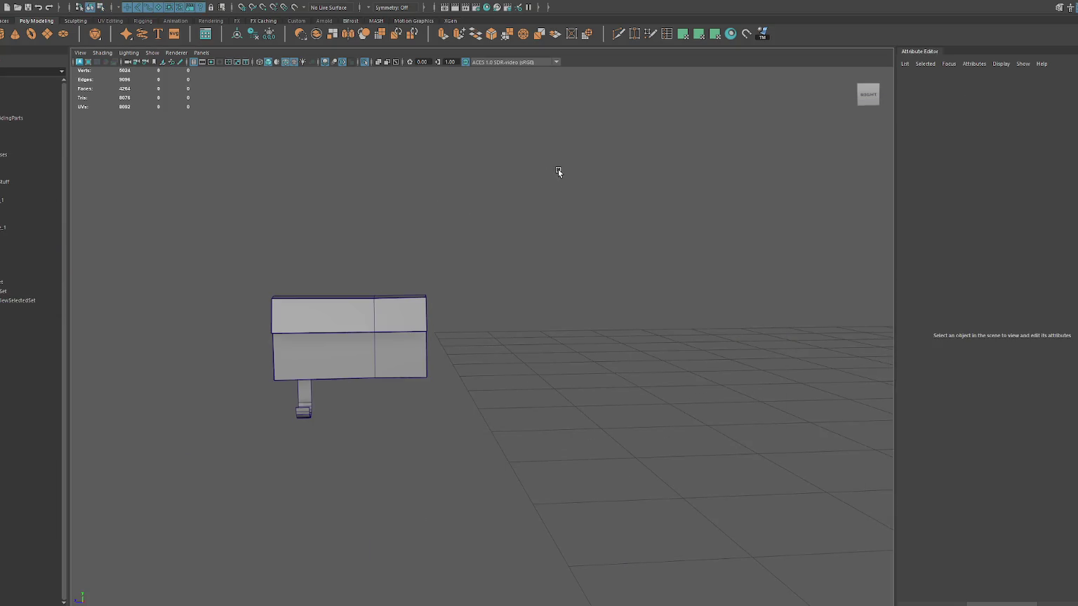
Duplicate the J-hook to the mailbox's right end and combine all parts into one mesh.
left_click(302, 405)
key("ctrl+d")
left_click_drag(271, 395, 397, 395)
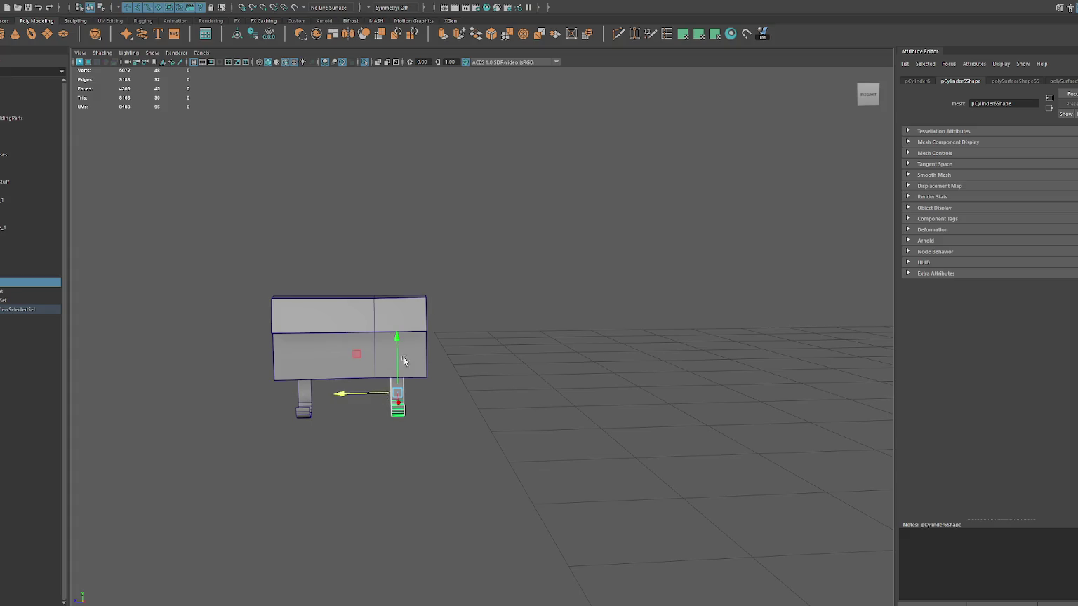
left_click(144, 2)
left_click(144, 31)
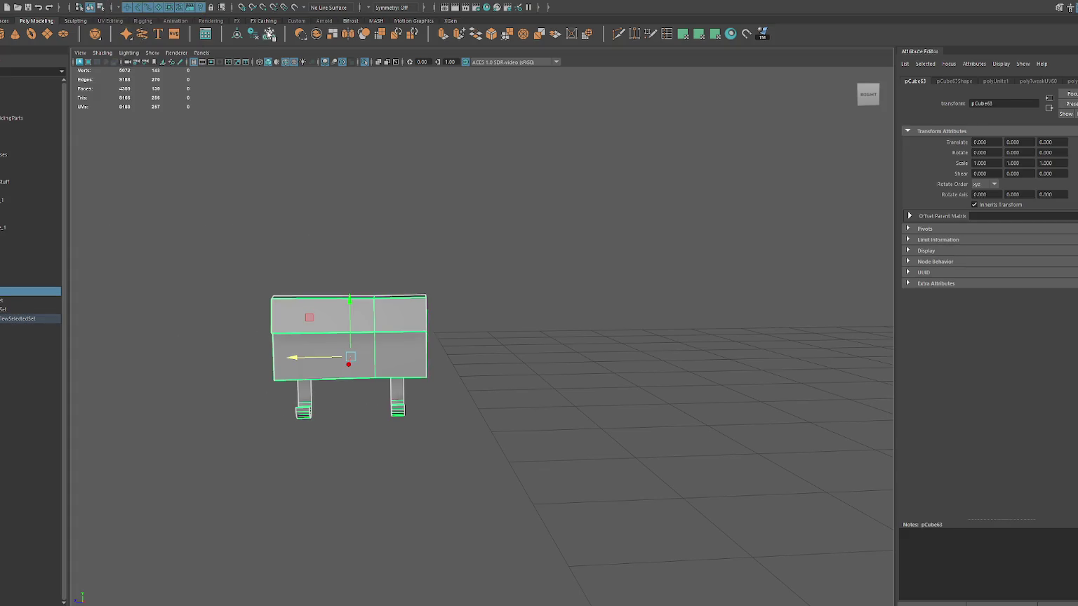
left_click(478, 259)
Exit isolate view and orbit out to see the mailbox on the house facade.
key("ctrl+1")
scroll(478, 259, "down", 5)
left_click(414, 241)
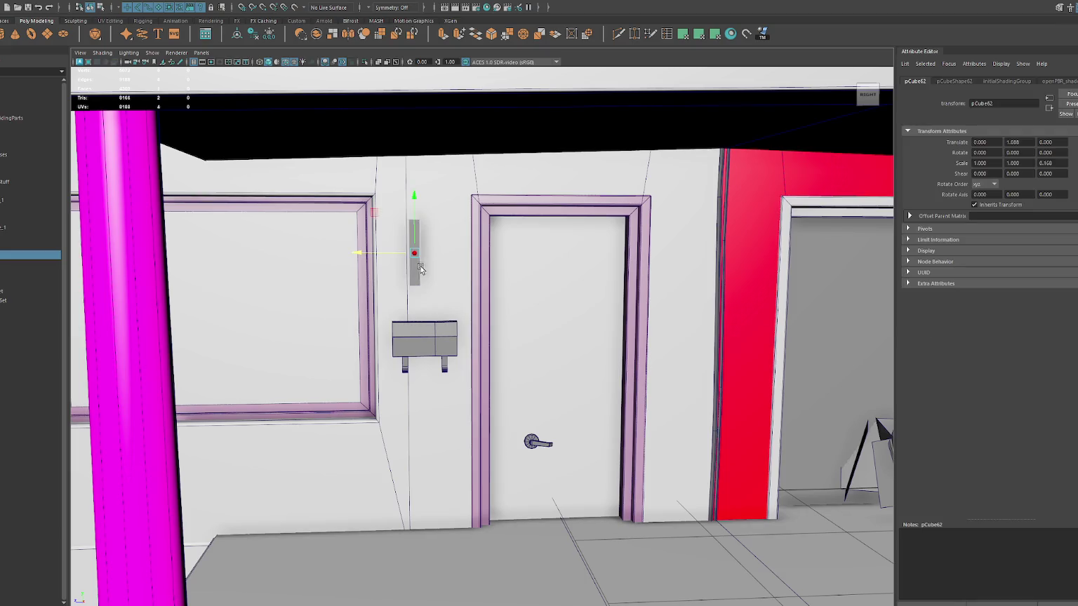
mouse_move(365, 250)
left_mouse_down()
mouse_move(501, 274)
mouse_move(497, 284)
mouse_move(533, 299)
mouse_move(577, 302)
left_mouse_up()
scroll(495, 292, "up", 8)
scroll(577, 302, "down", 10)
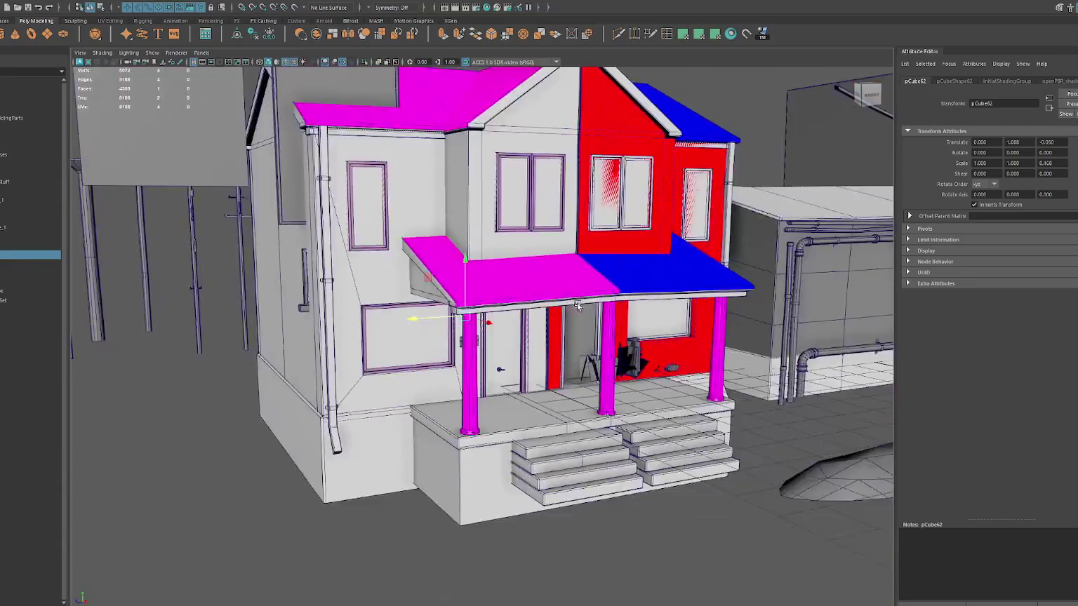
scroll(577, 302, "up", 3)
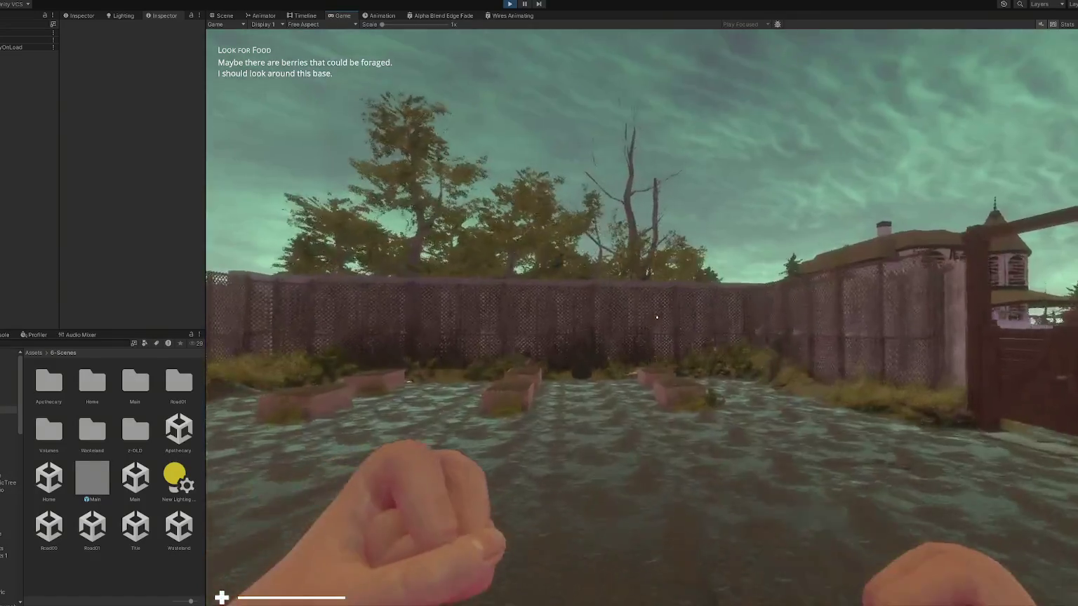
Walk forward through the red shed door and along the alley toward the fence.
key("w")
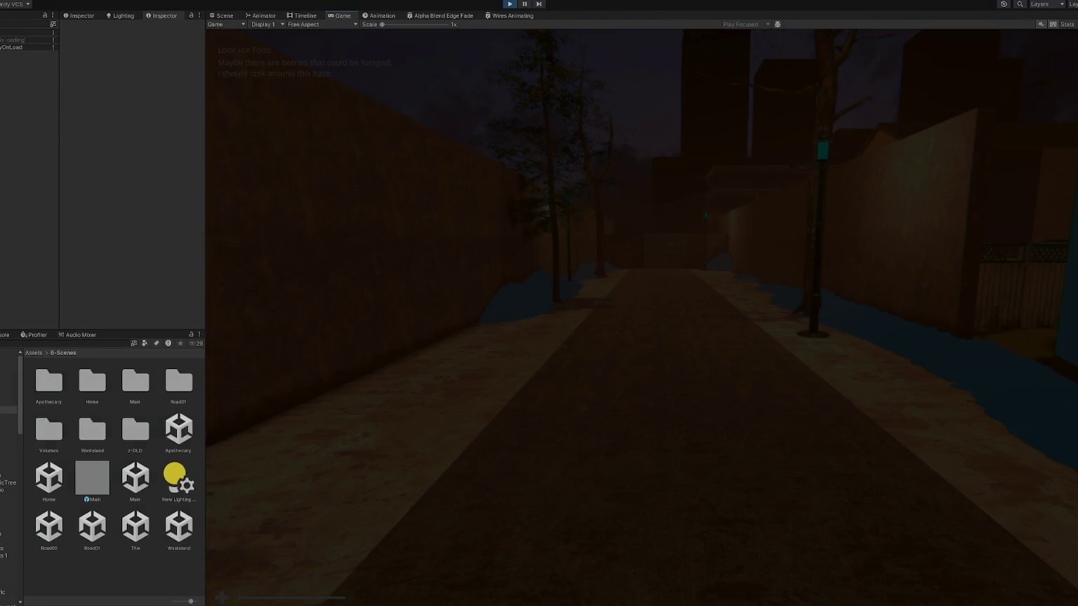
key("w")
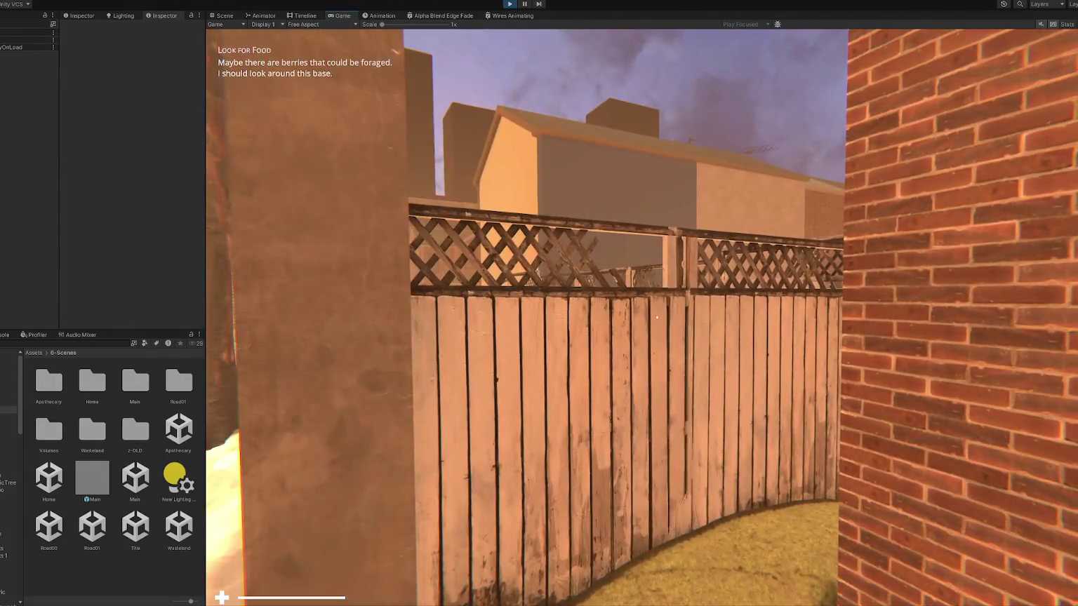
key("w")
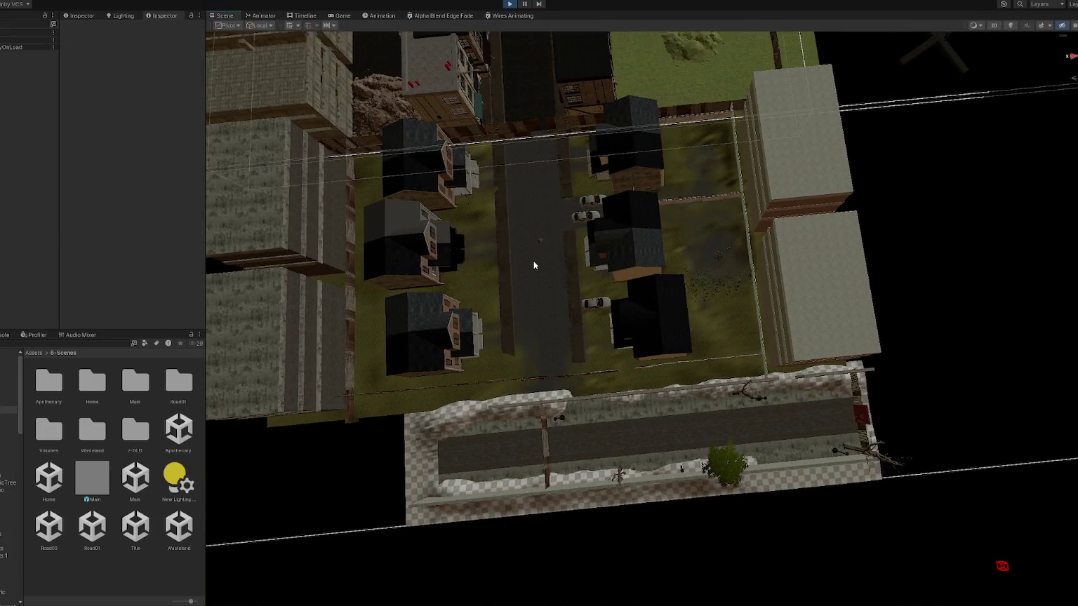
Compare the WastelandChunk007(Clone) and City Holder objects, then stop the play test.
left_click(533, 260)
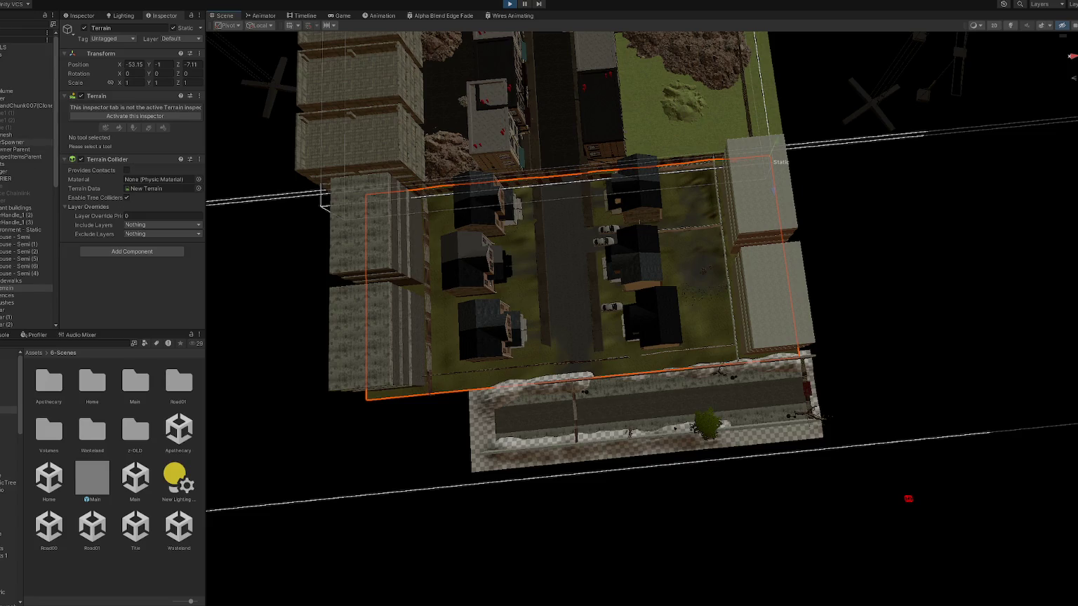
left_click(2, 106)
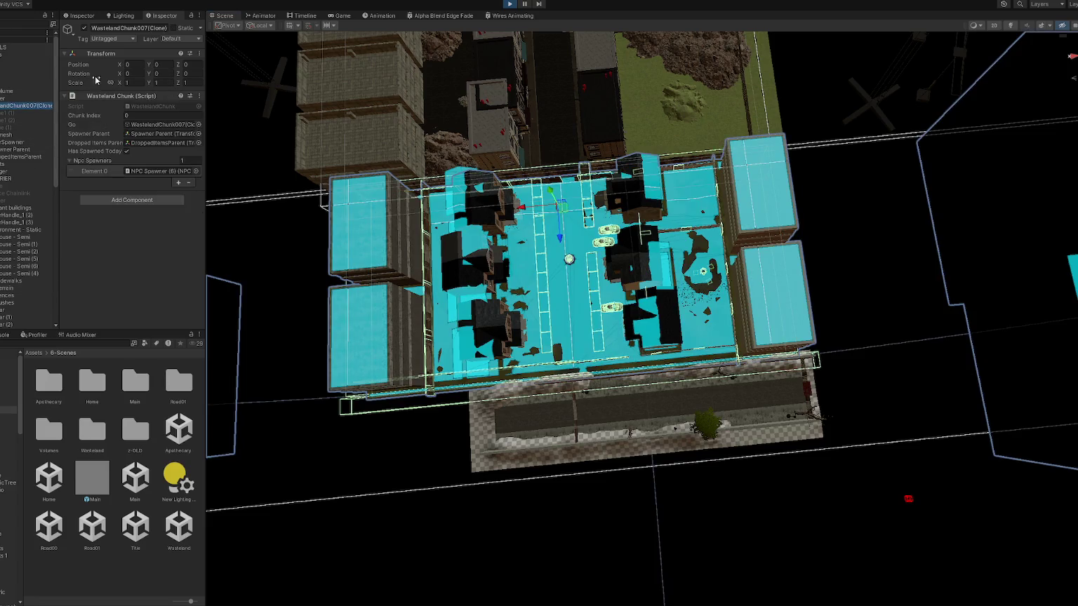
left_click(2, 99)
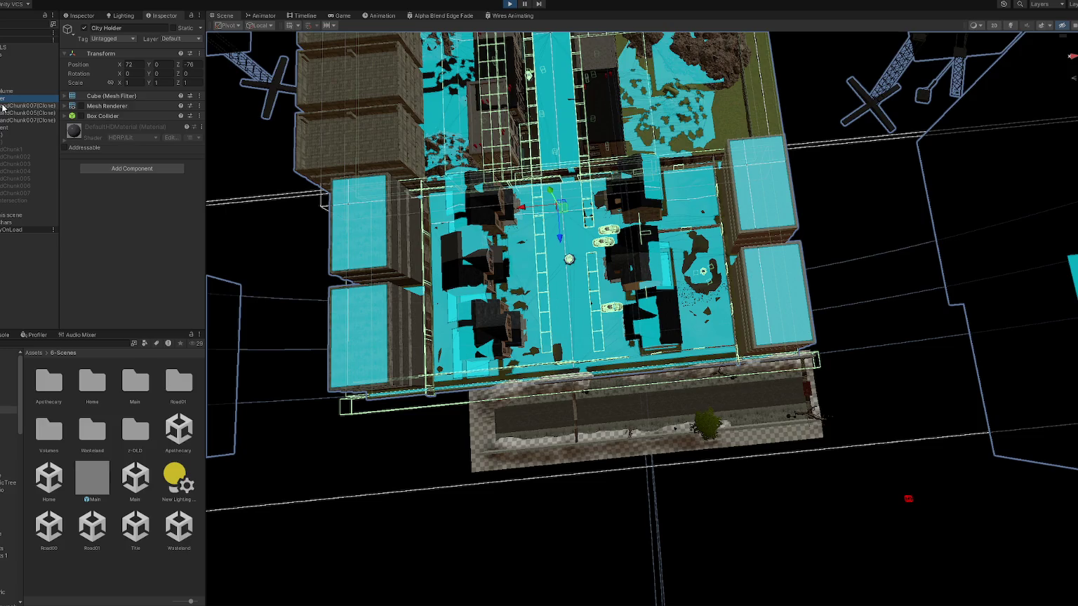
left_click(12, 106)
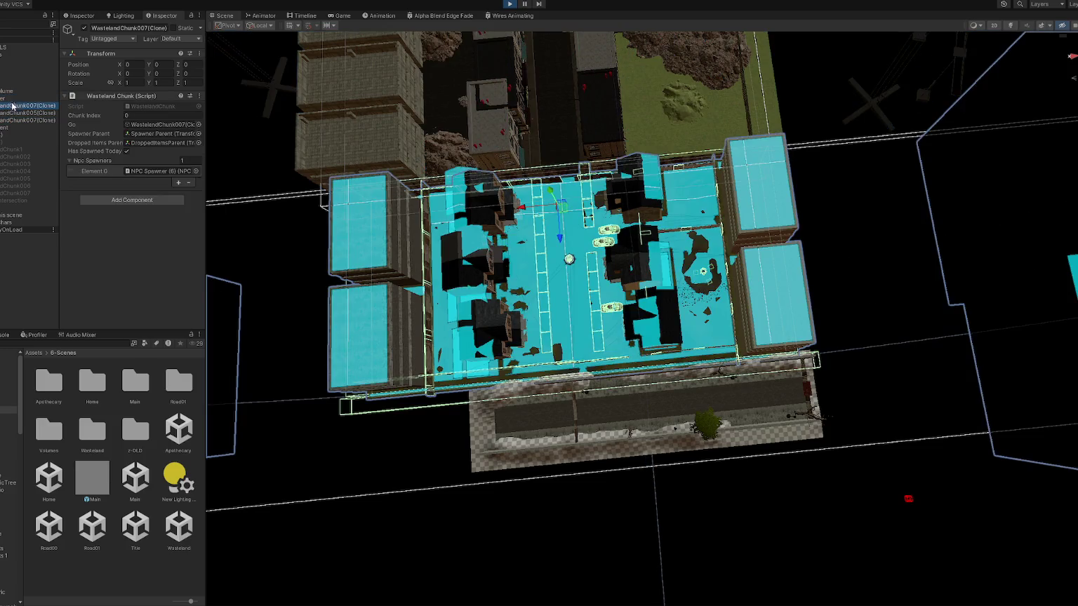
left_click(13, 99)
left_click(510, 4)
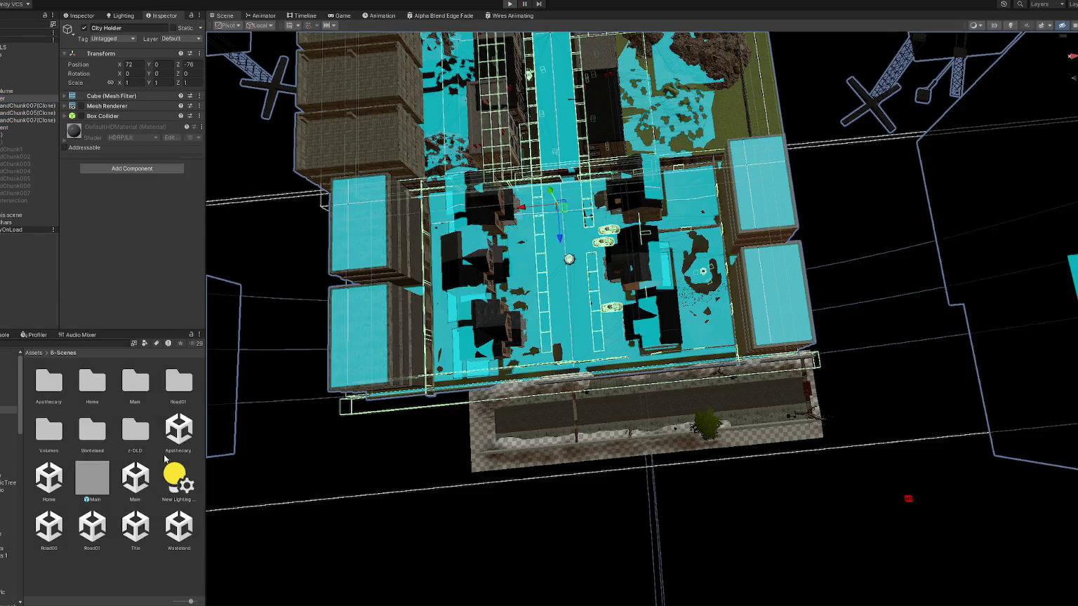
In the Wasteland scene set City Holder to X 45, Z -72, then reopen the Title scene.
key("alt+Tab")
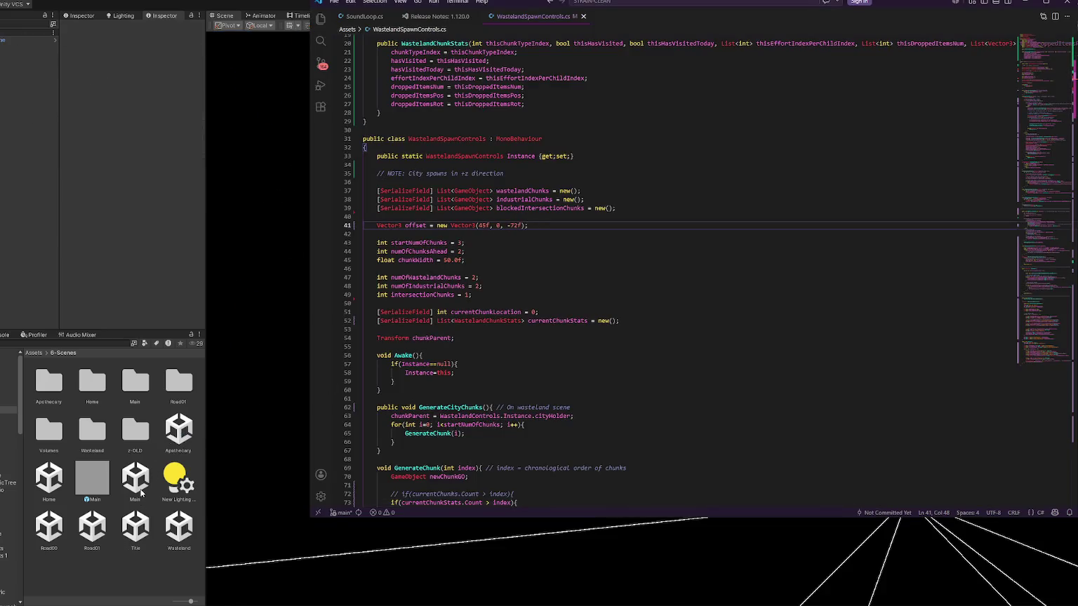
double_click(172, 531)
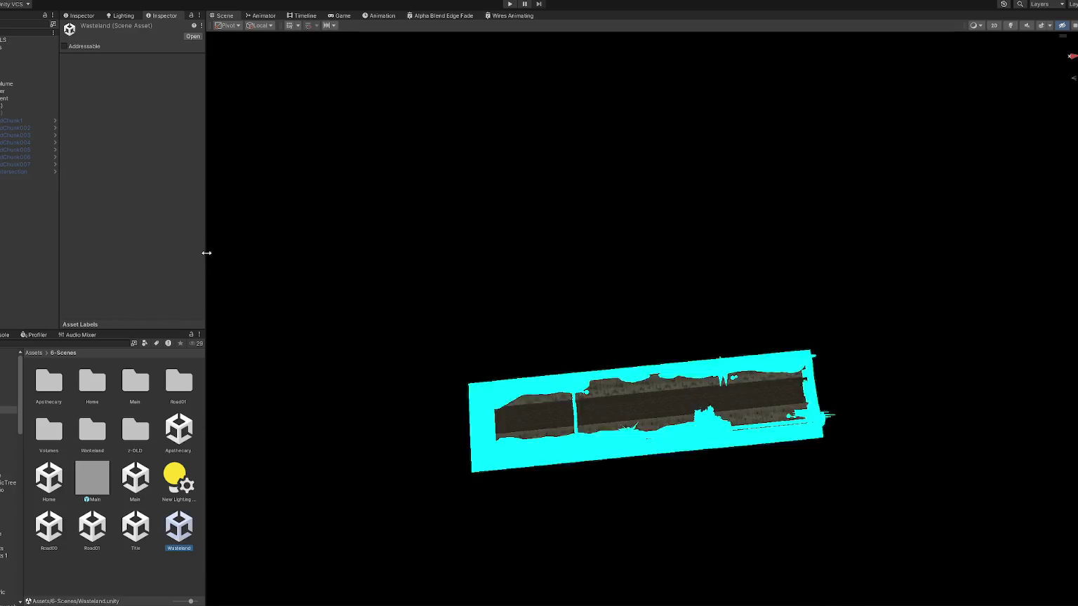
left_click(5, 91)
left_click(133, 64)
type("3")
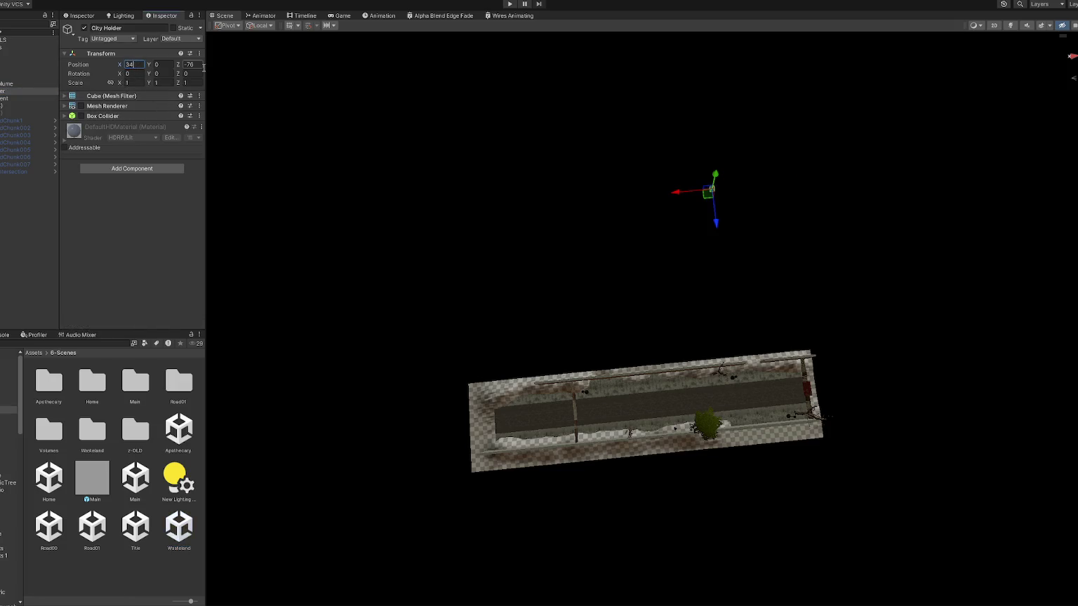
key("BackSpace")
type("45")
left_click(192, 65)
type("-73")
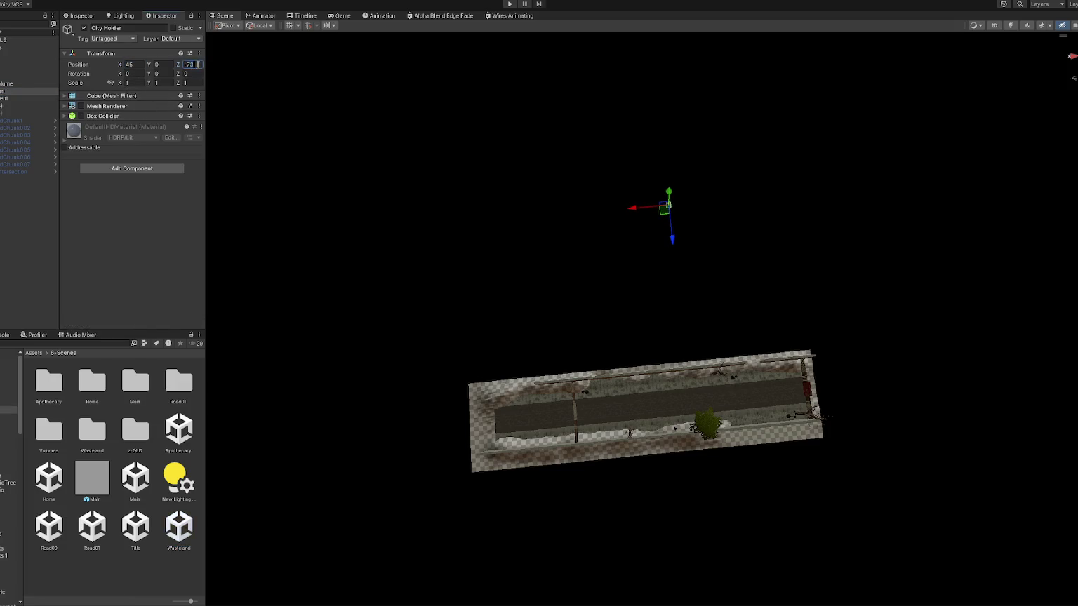
key("BackSpace")
type("2")
double_click(126, 531)
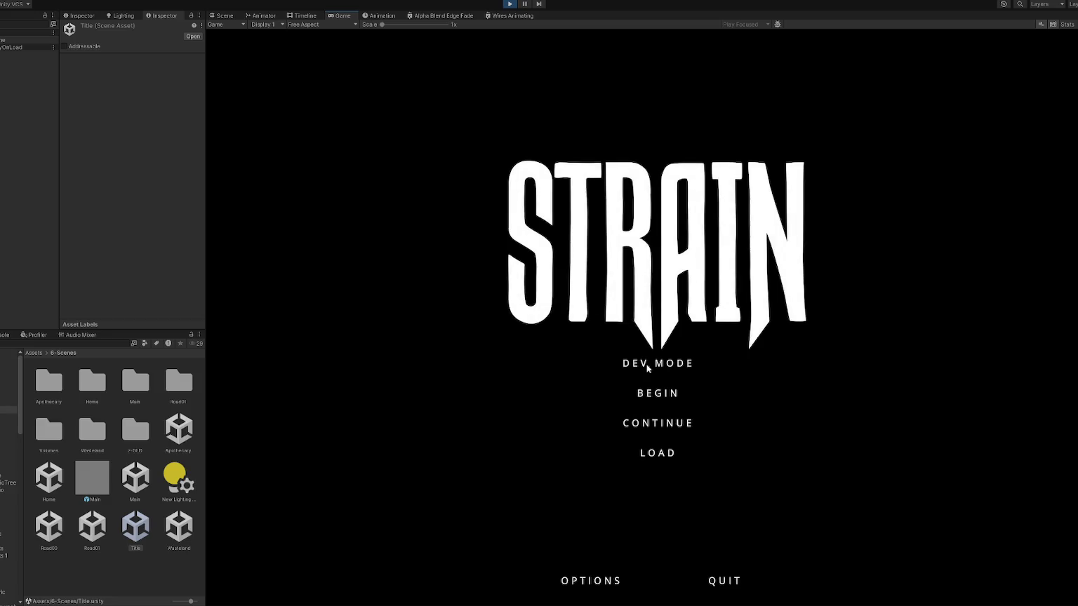
Start the game in DEV MODE and walk across the yard through the red door.
left_click(647, 363)
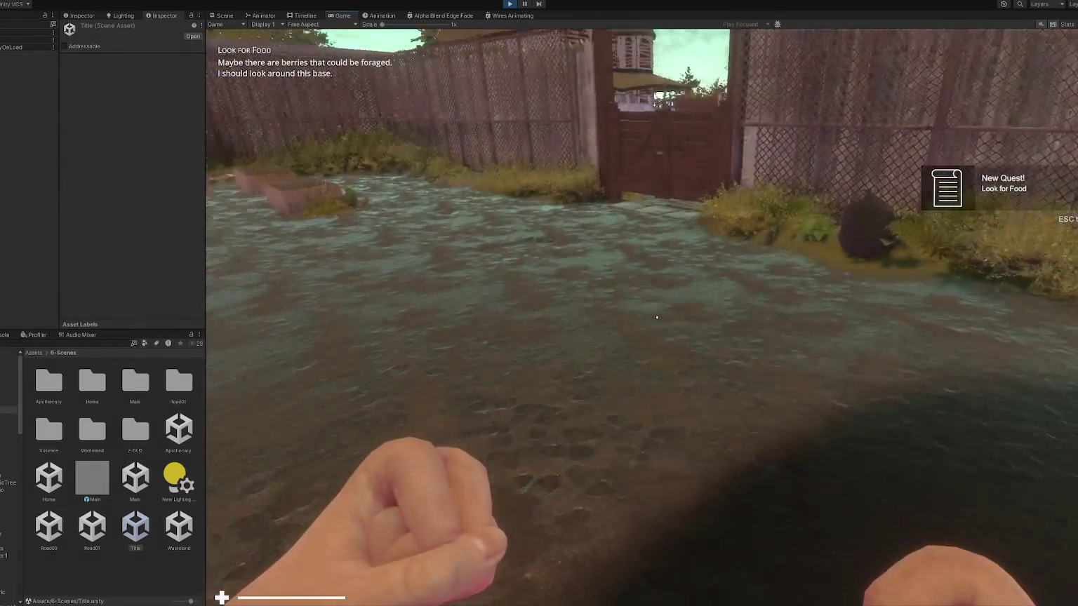
key("w")
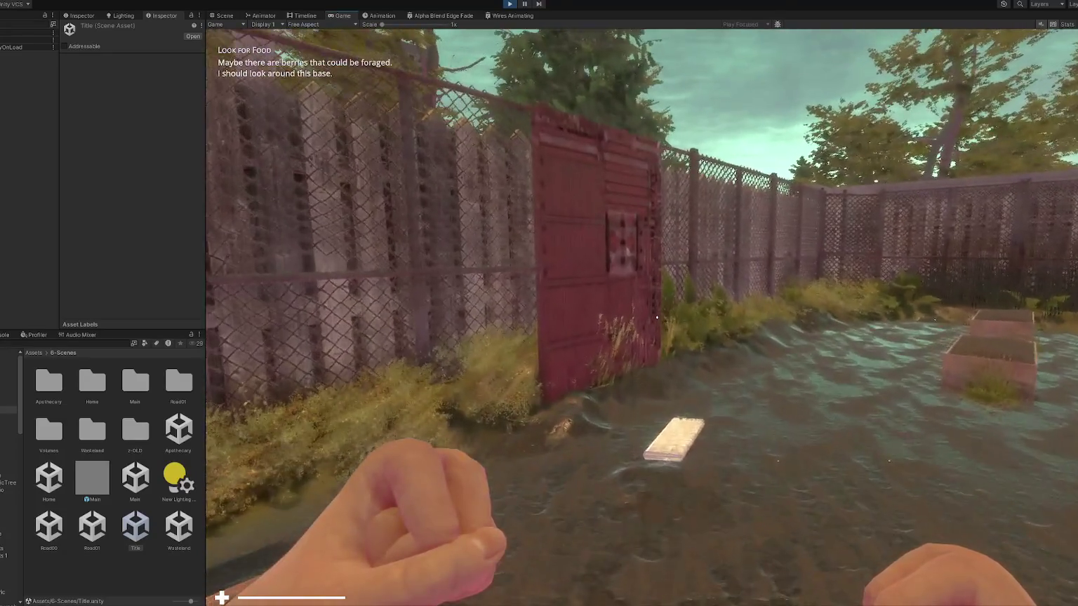
key("e")
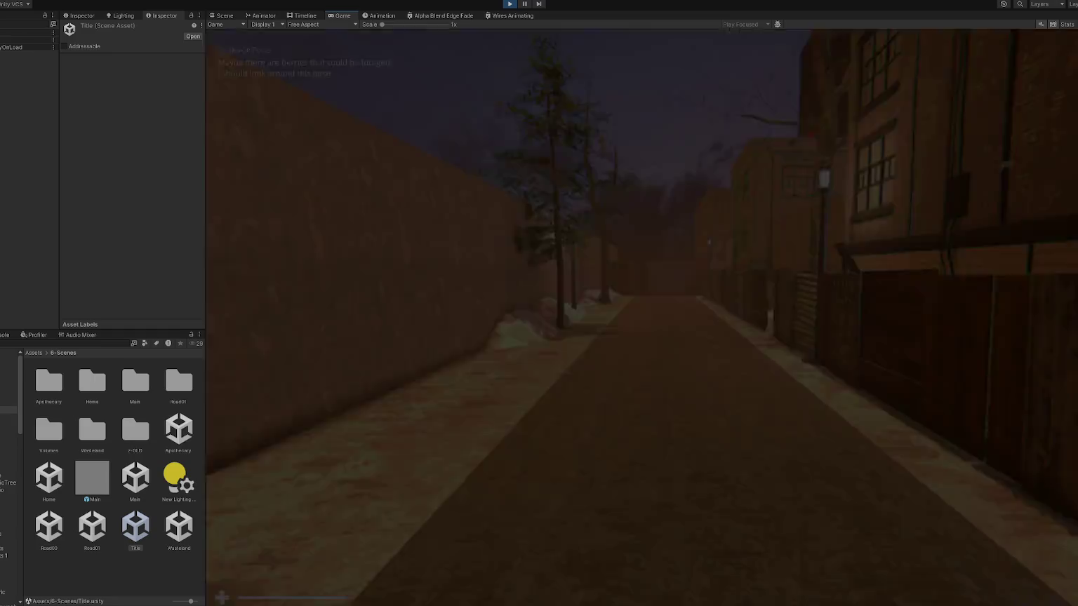
Walk along the snowy street and down the alley, then stop the play test.
key("w")
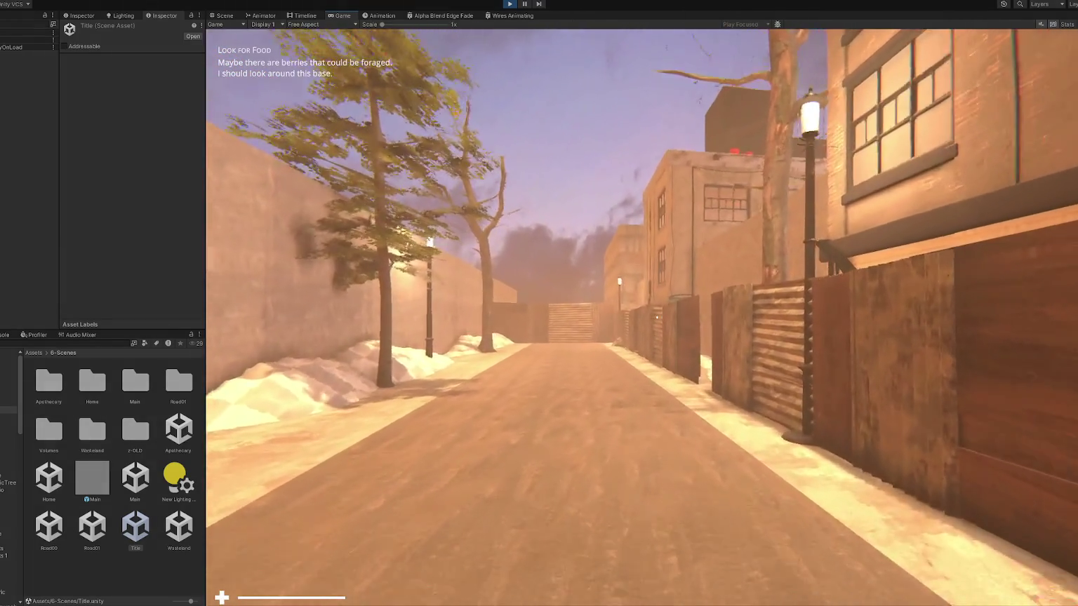
key("w")
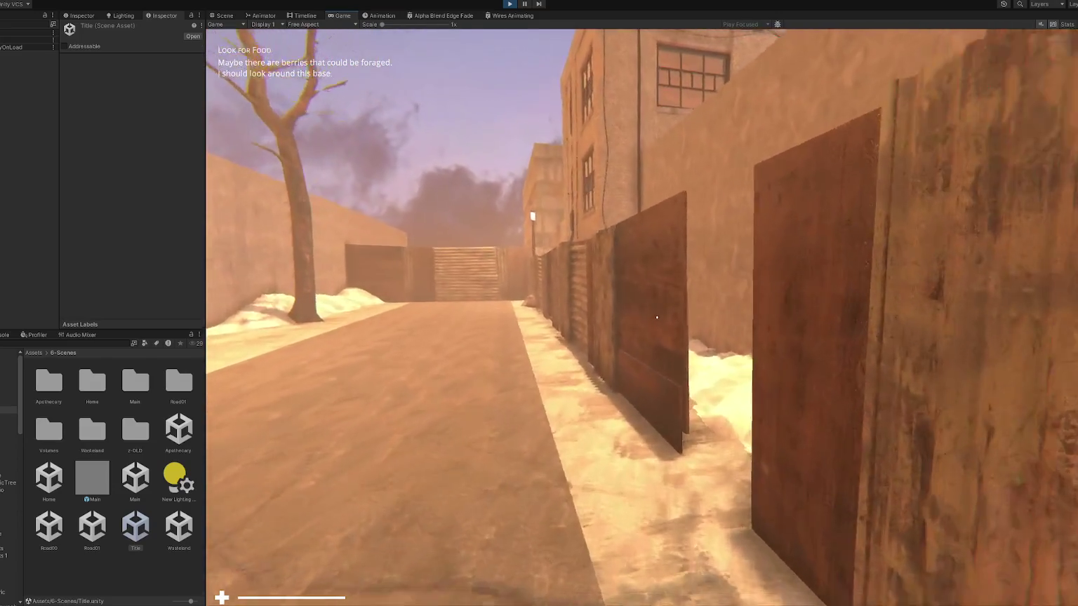
key("w")
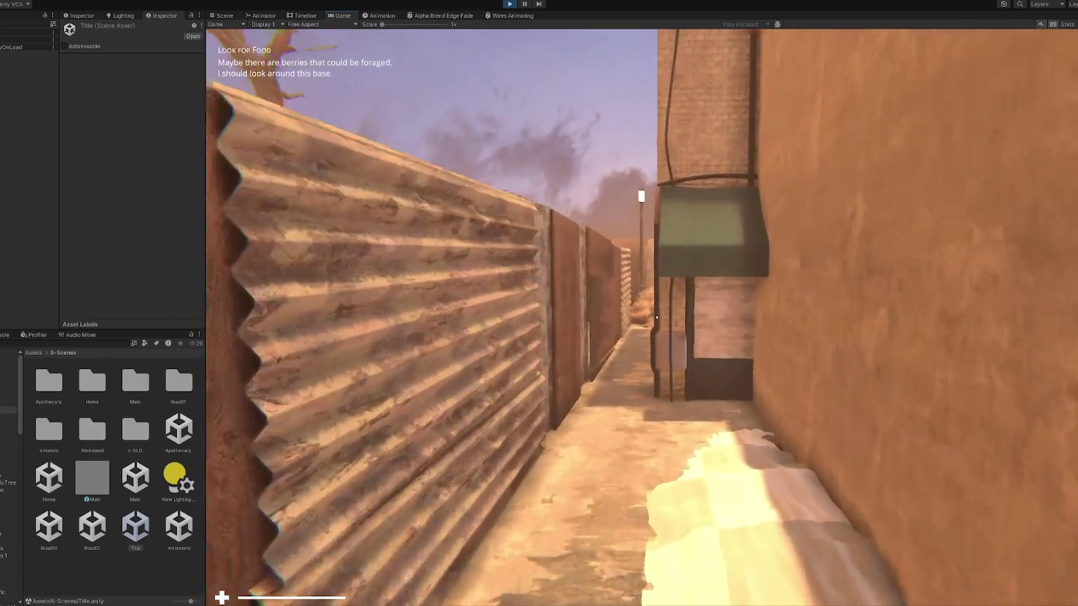
key("w")
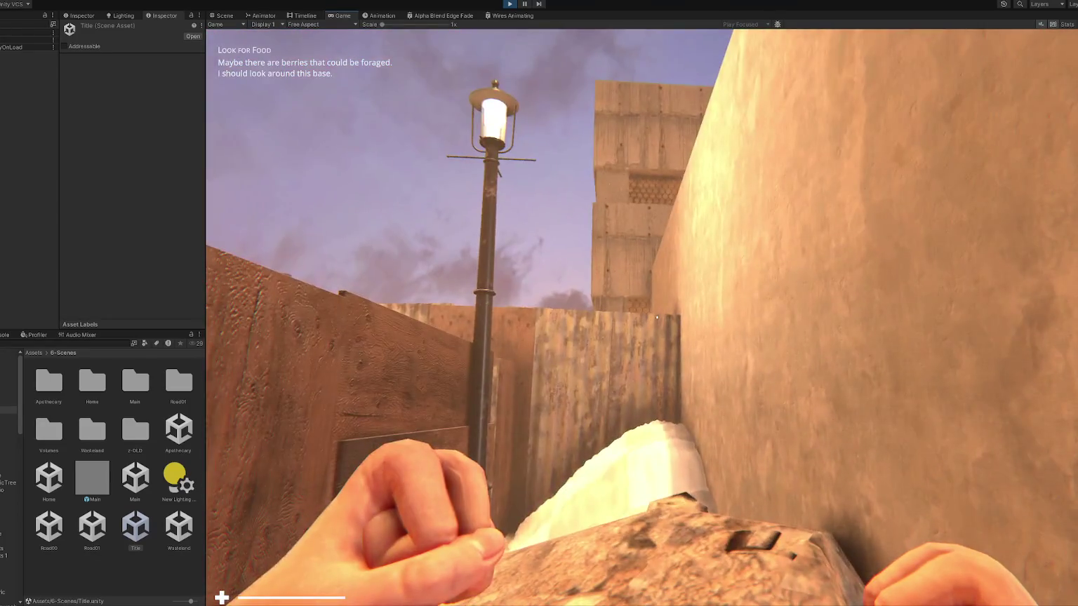
key("Escape")
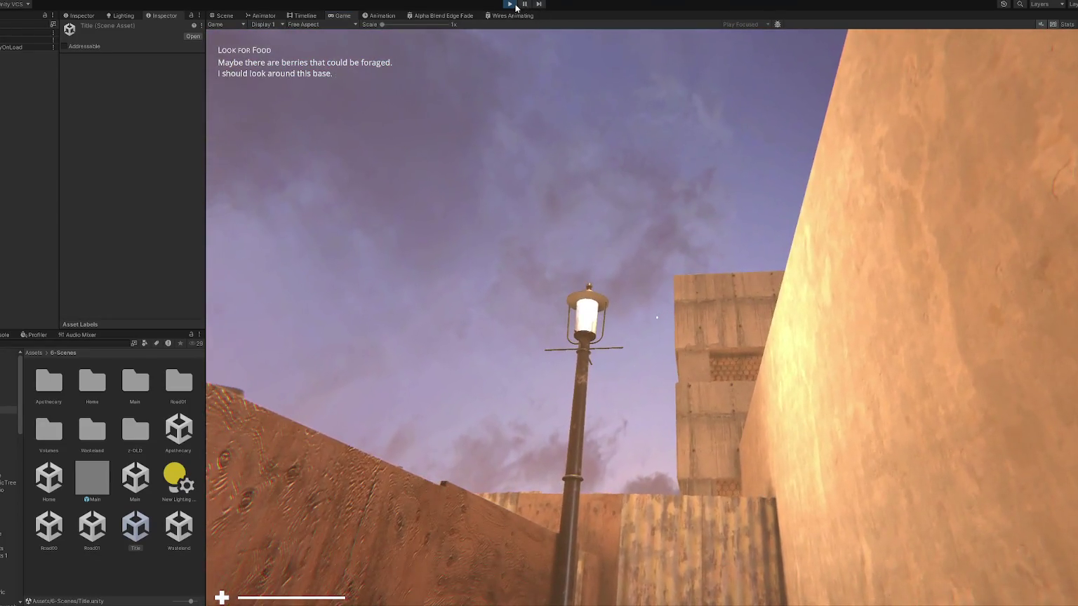
left_click(511, 4)
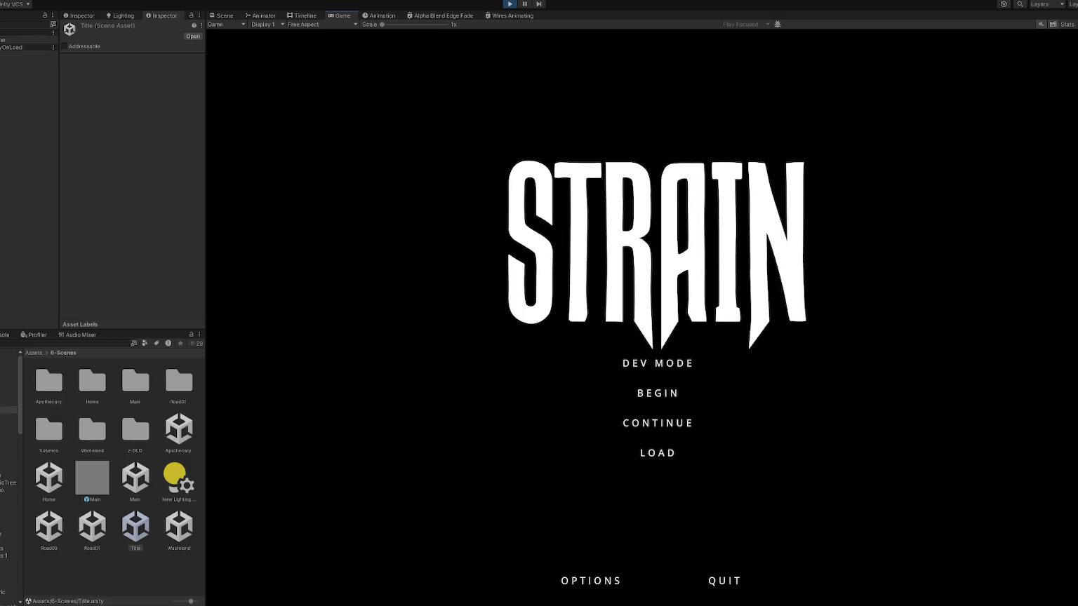
Start the game in dev mode, go through the red door and walk out to the street.
left_click(653, 367)
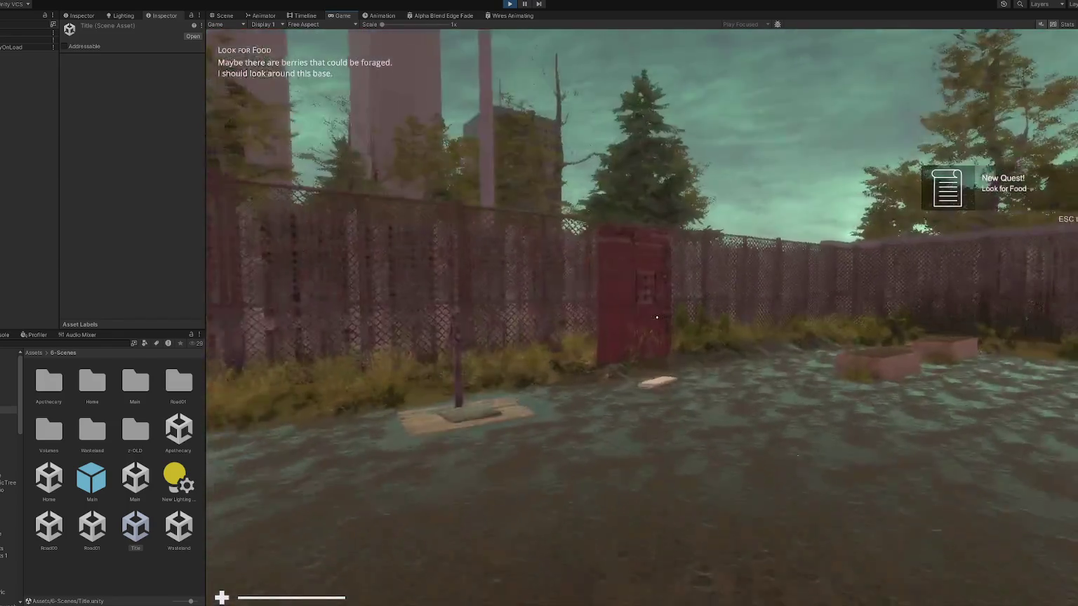
key("w")
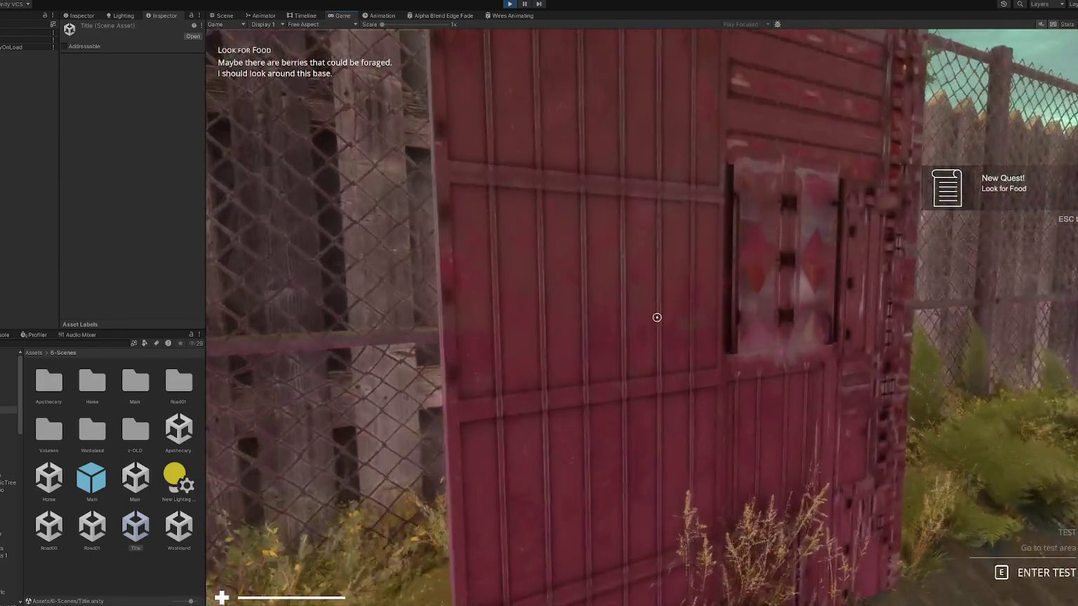
key("e")
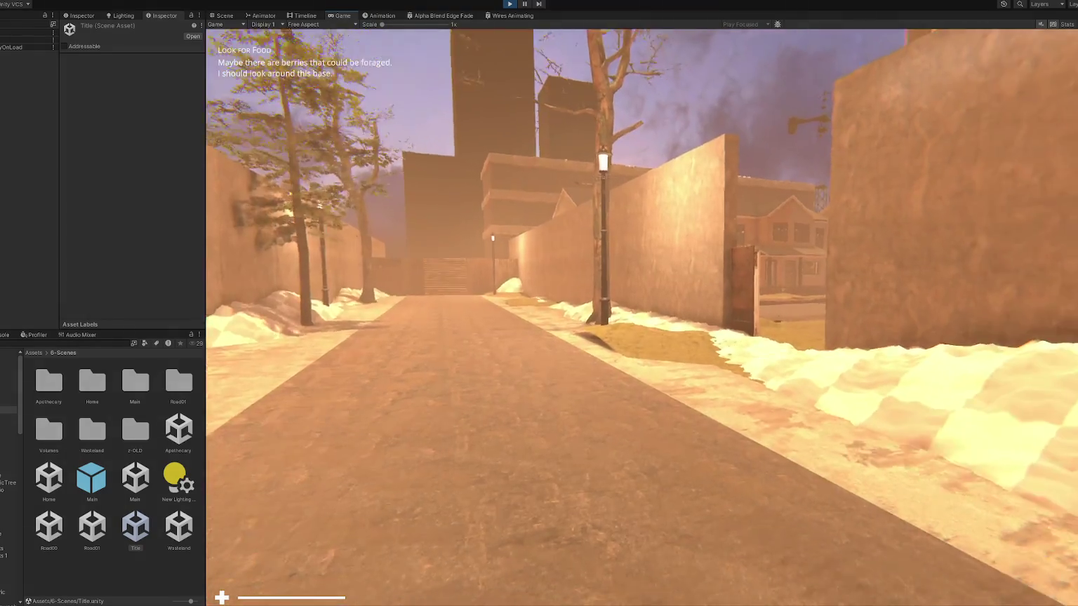
key("w")
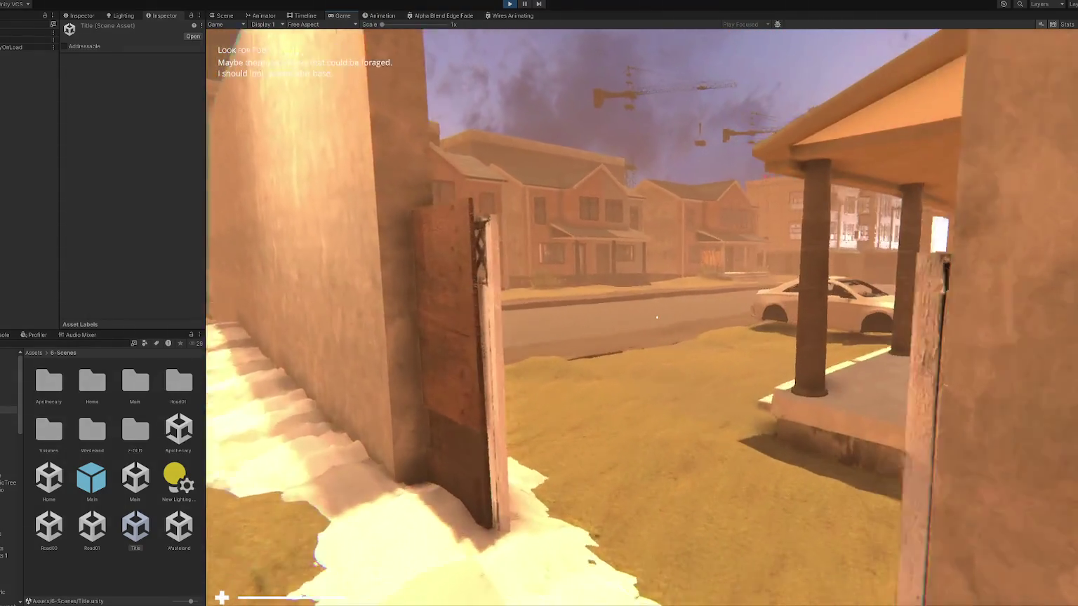
Approach the graffiti brick house, climb toward its grey door, then step back in front of the porch.
key("w")
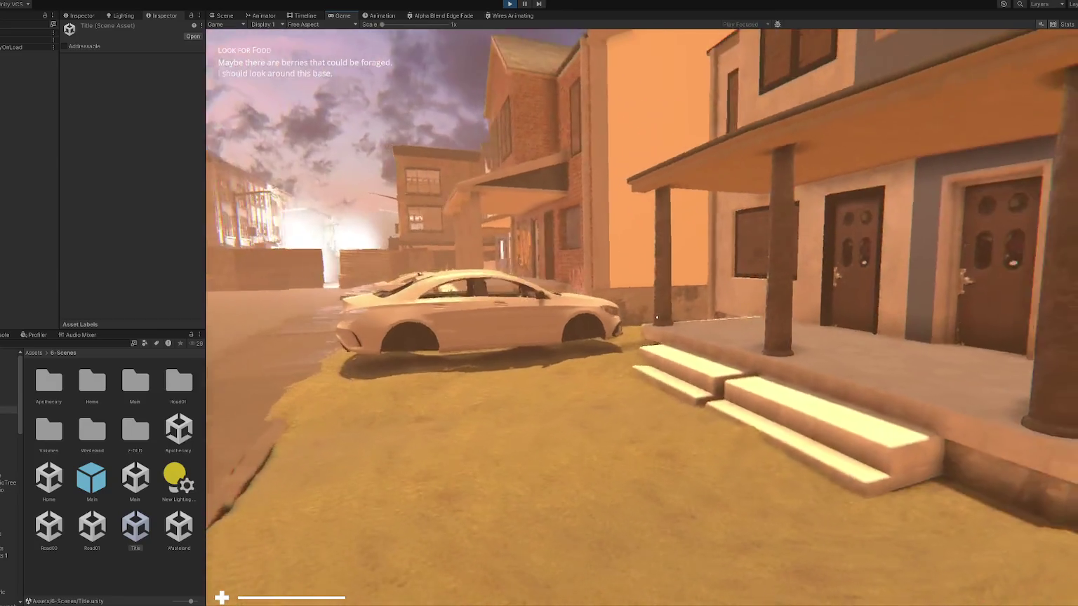
key("w")
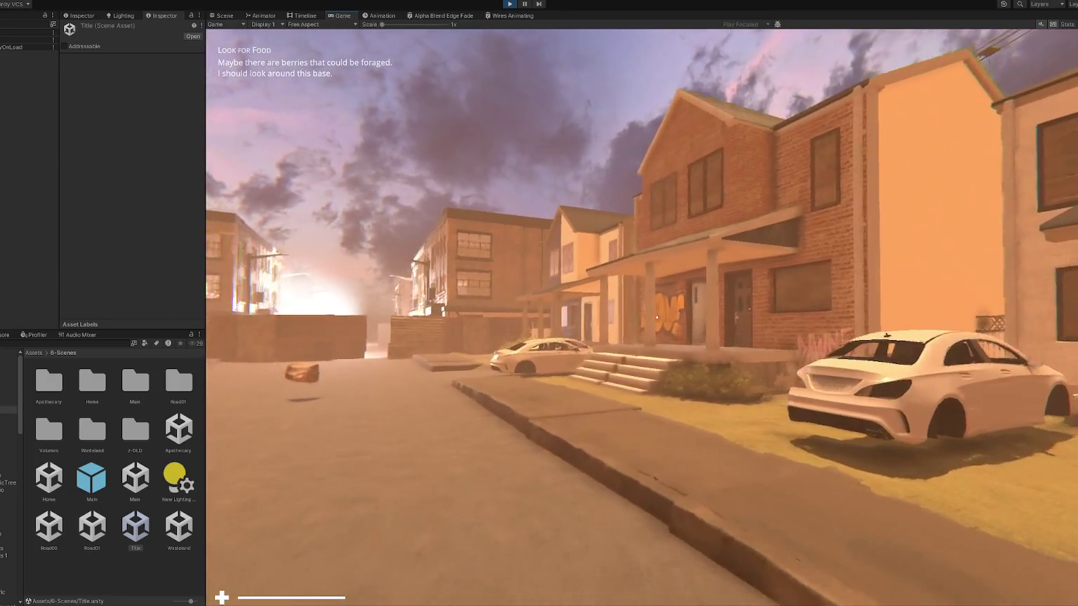
key("w")
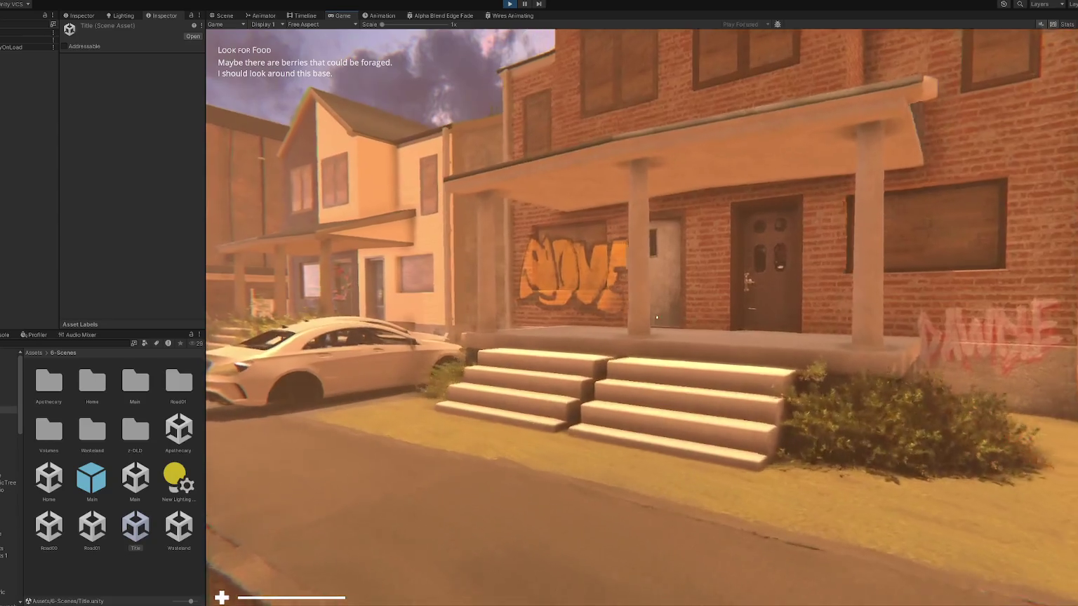
key("w")
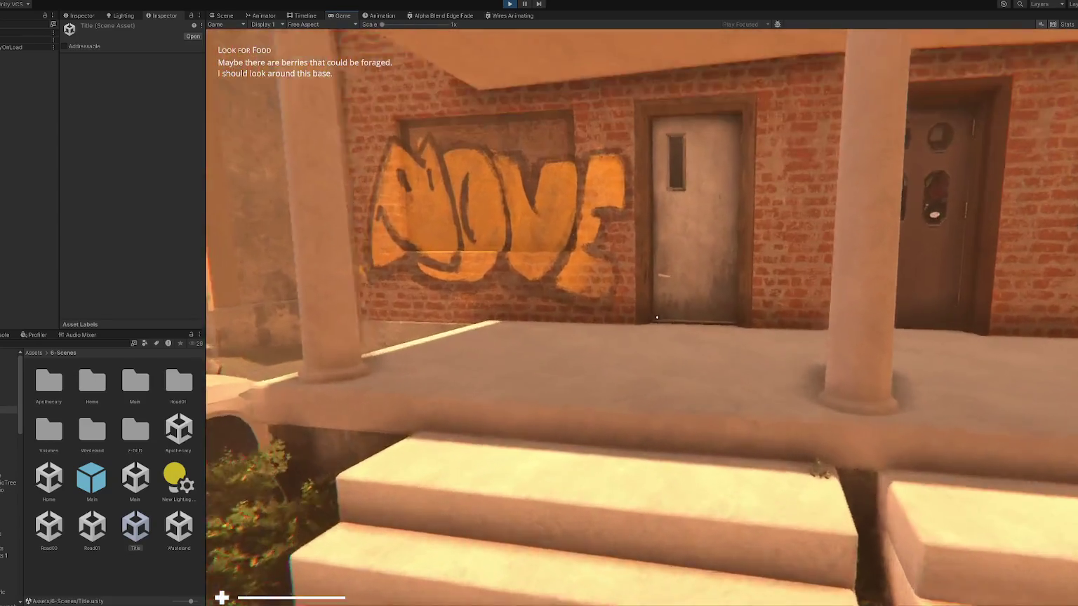
key("s")
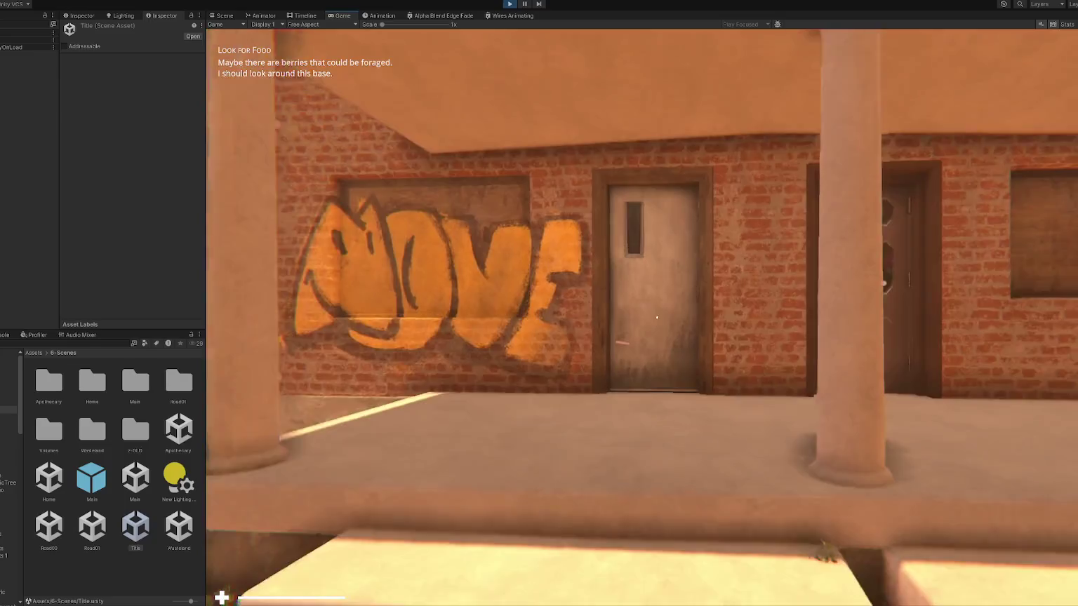
key("s")
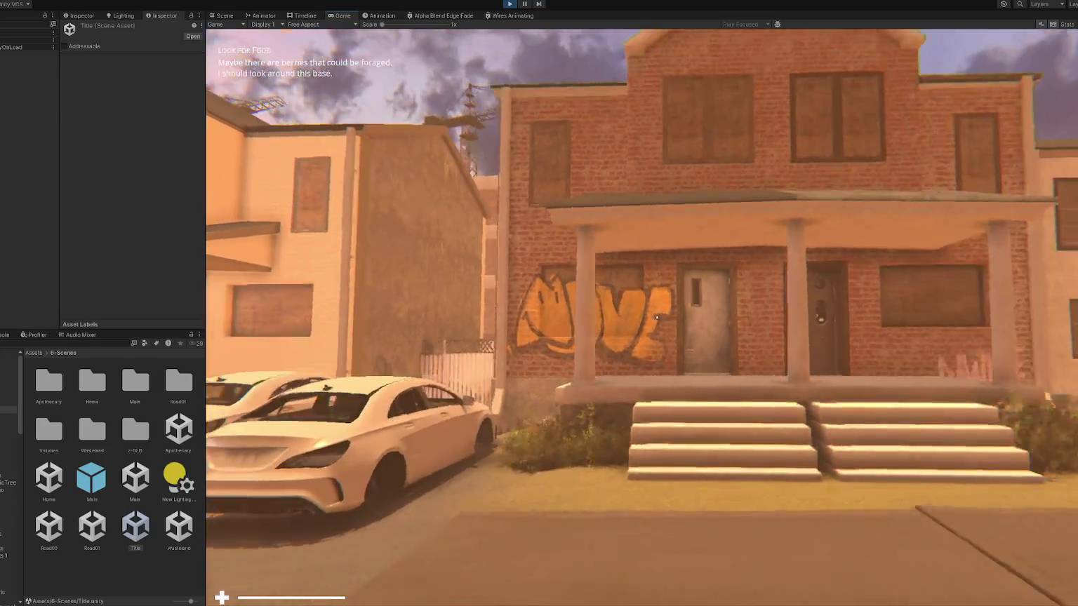
key("d")
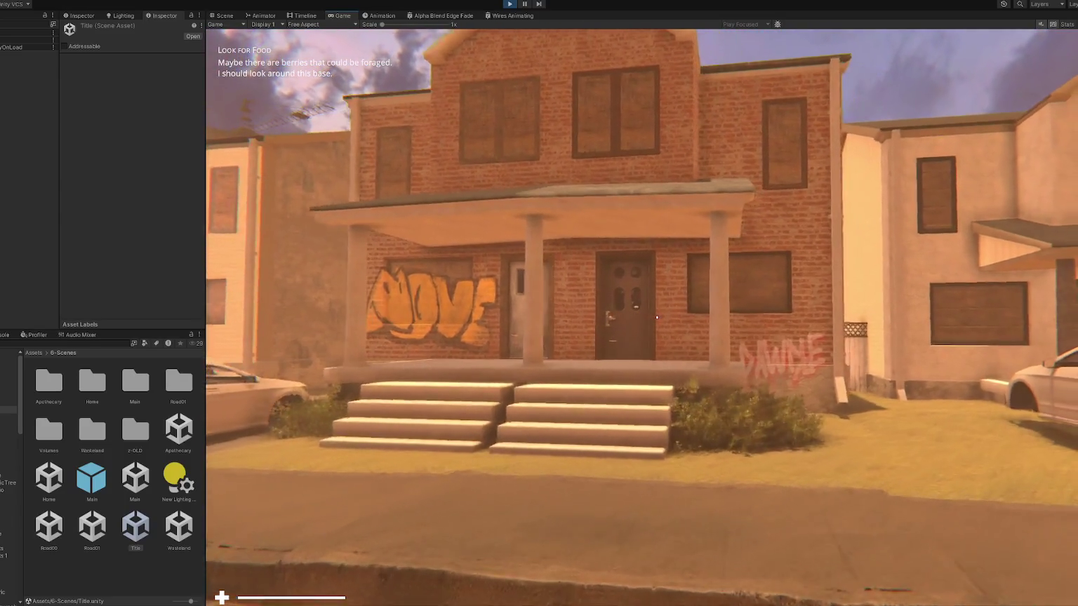
key("a")
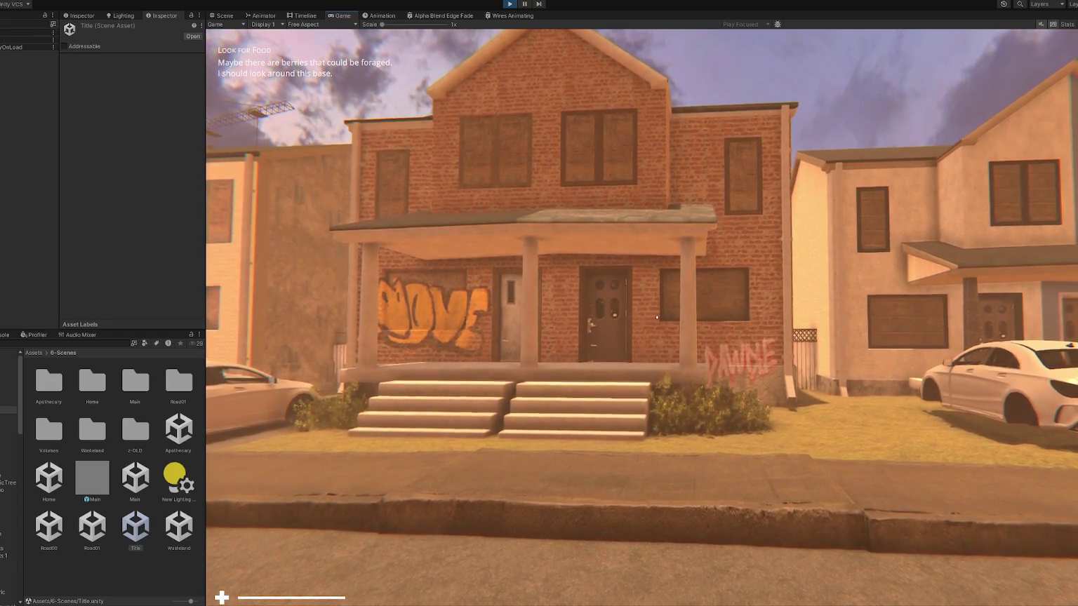
Climb the porch to the grey door, re-approach it, then turn toward the neighbouring dark door.
key("w")
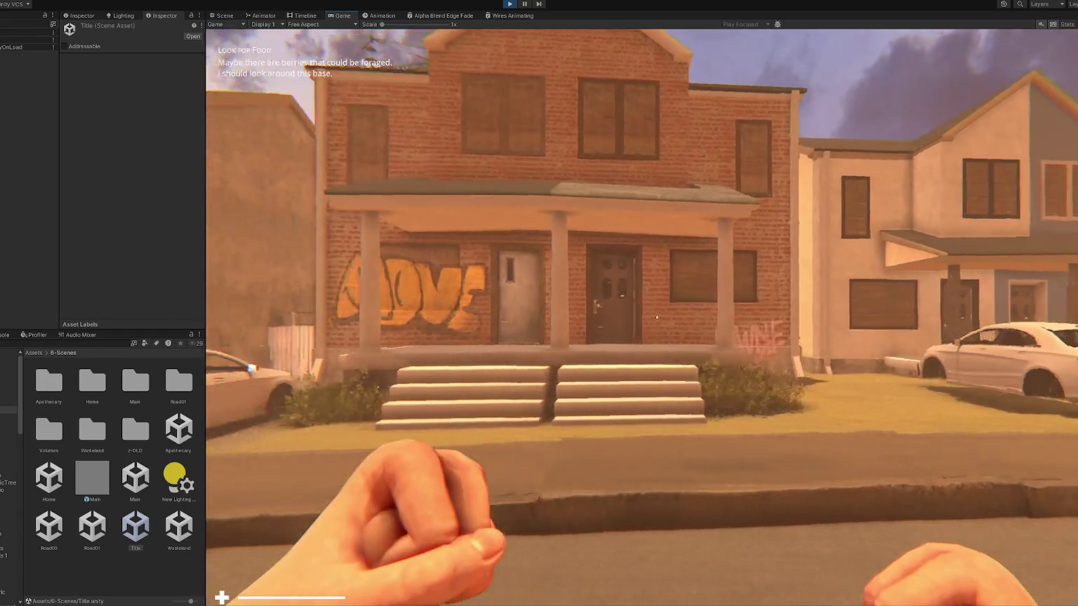
key("w")
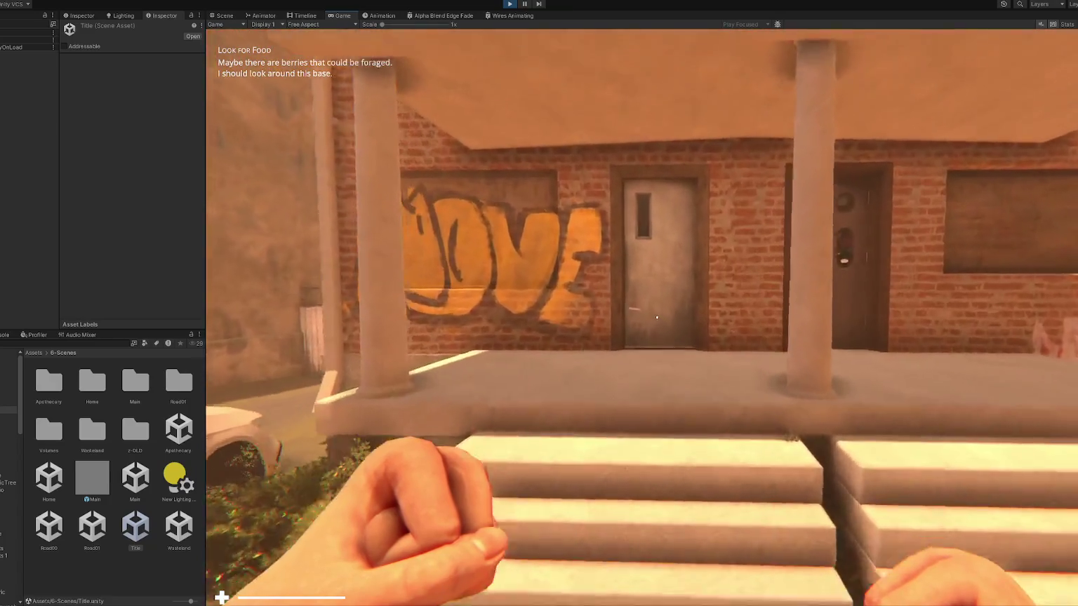
key("w")
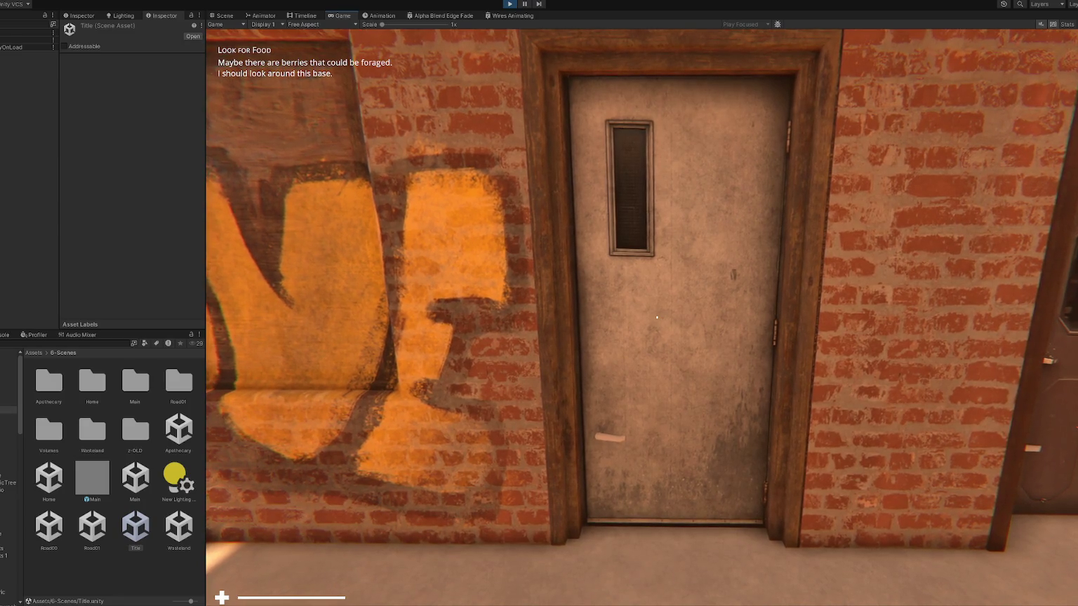
key("s")
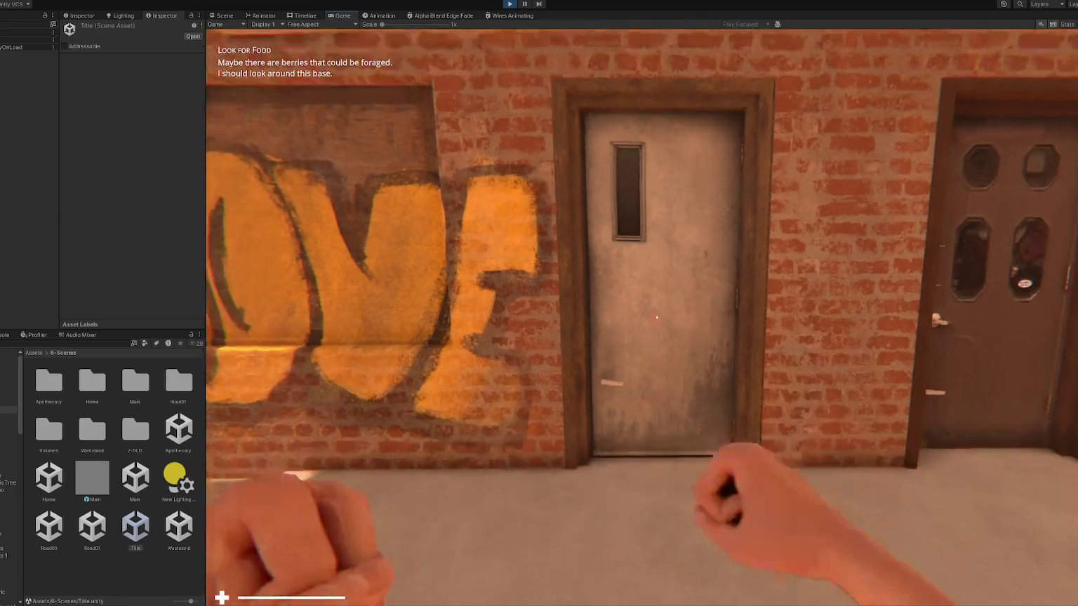
key("w")
key("w")
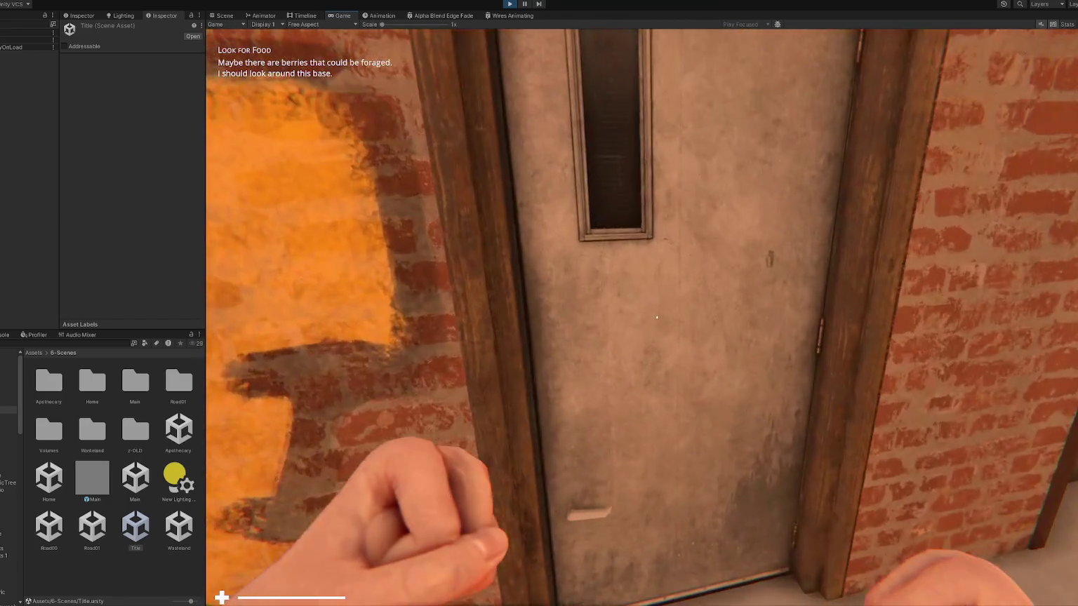
key("s")
key("s")
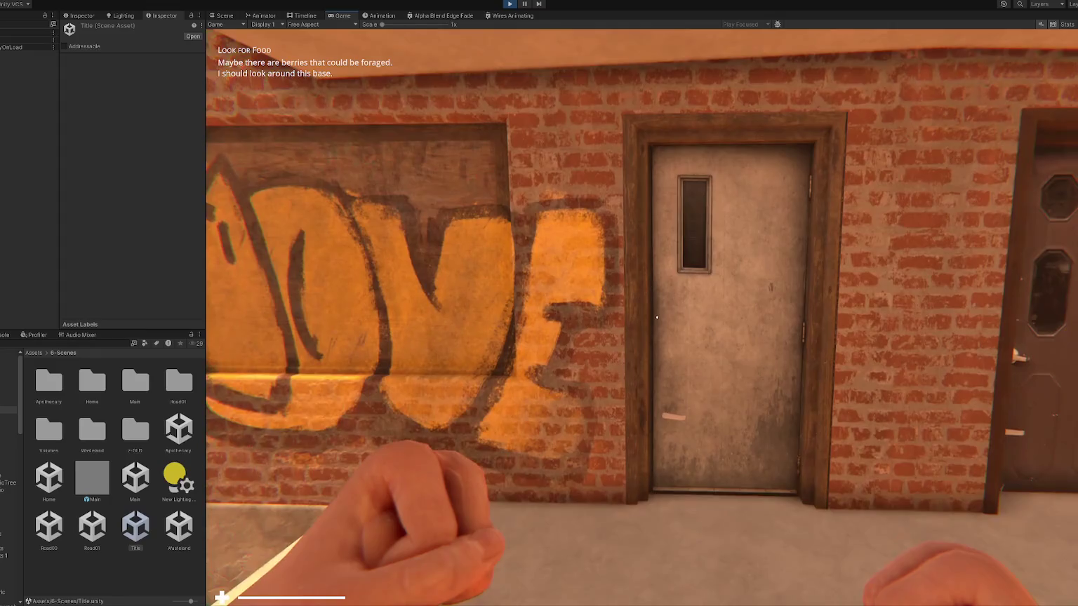
key("w")
key("w")
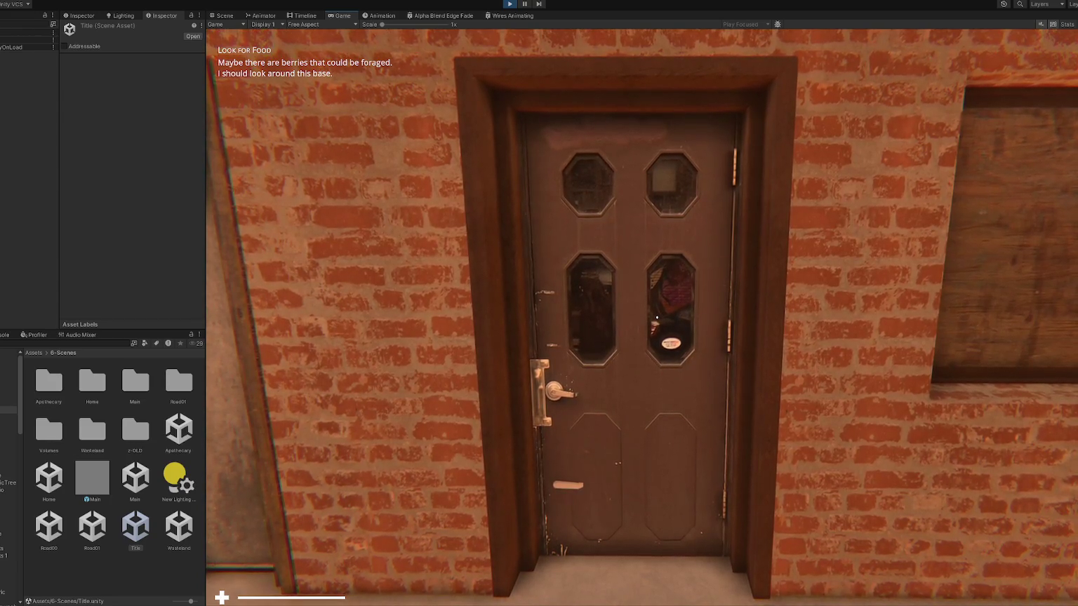
Back away from the porch to view the whole house front, then move back along the street.
key("s")
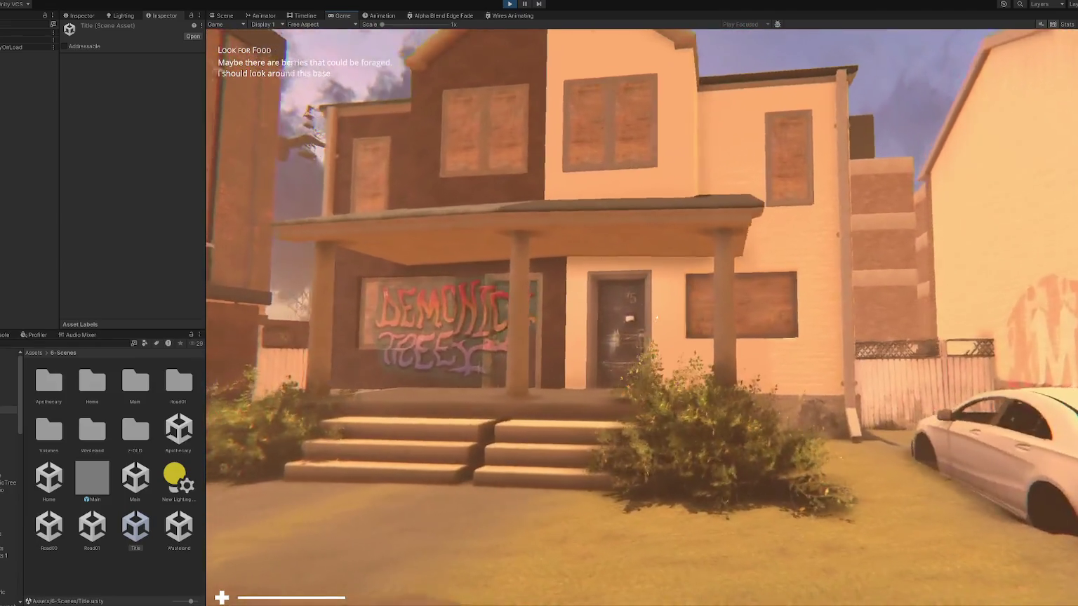
key("s")
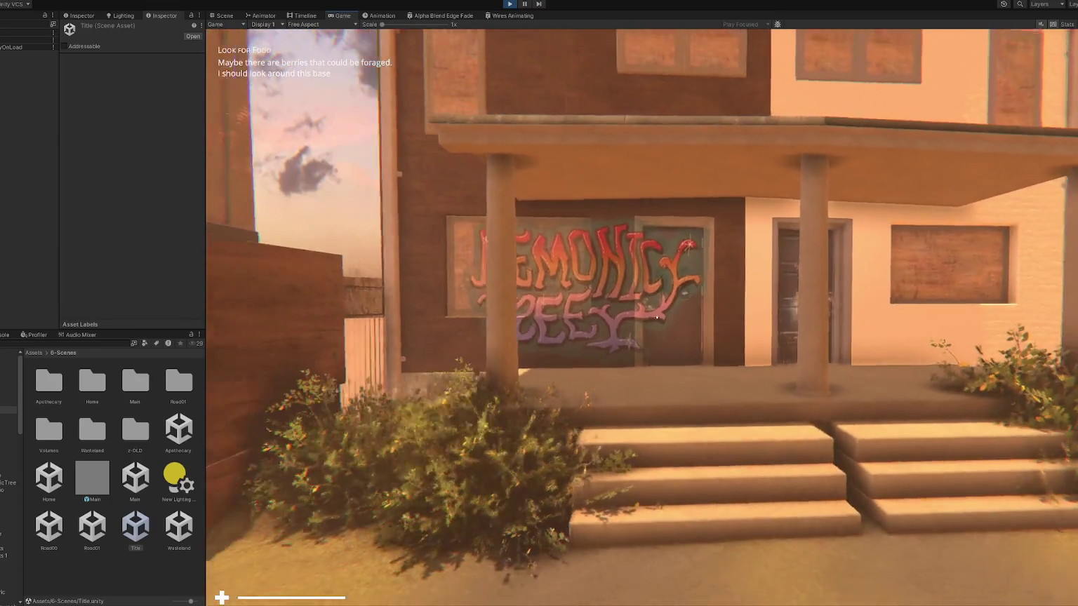
key("s")
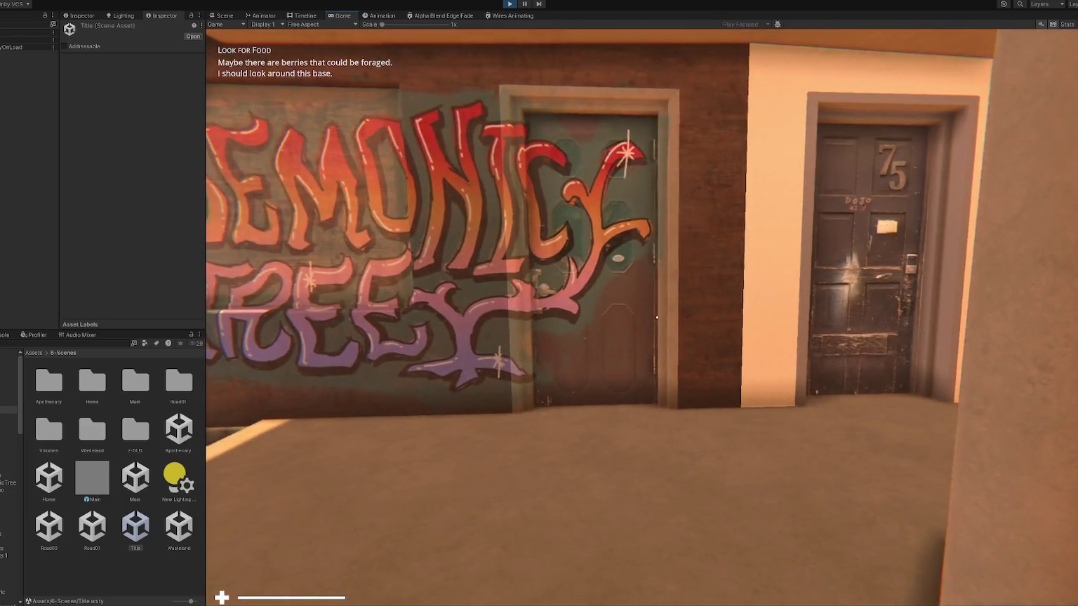
key("s")
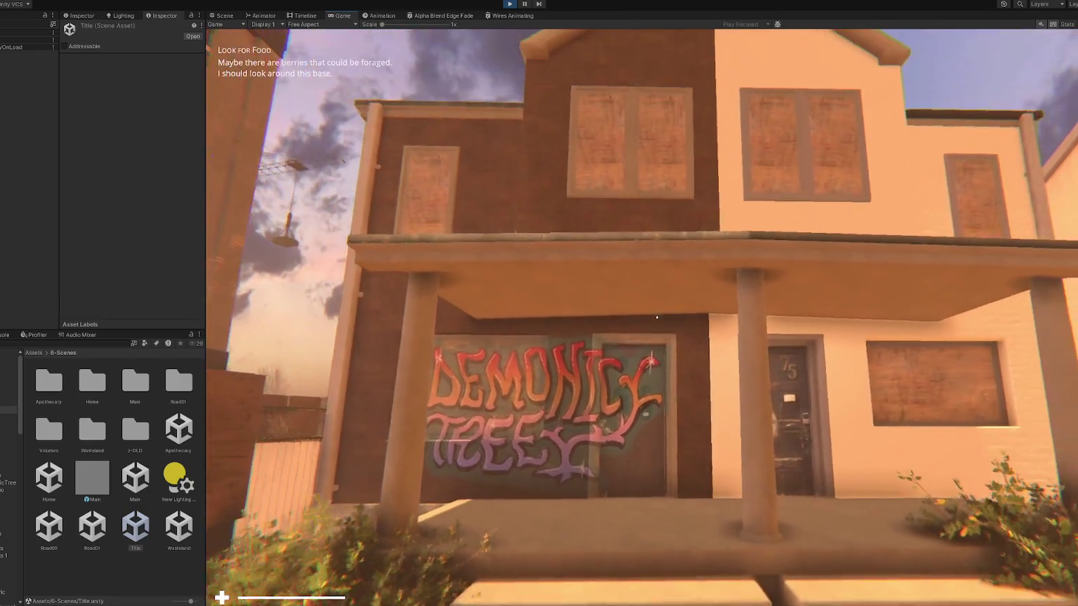
key("s")
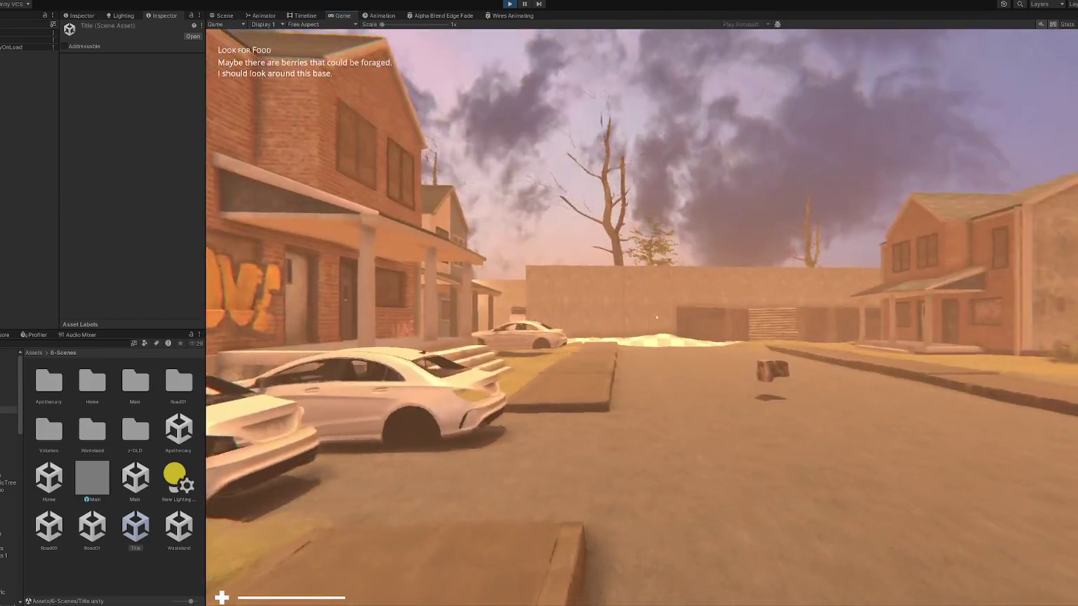
key("a")
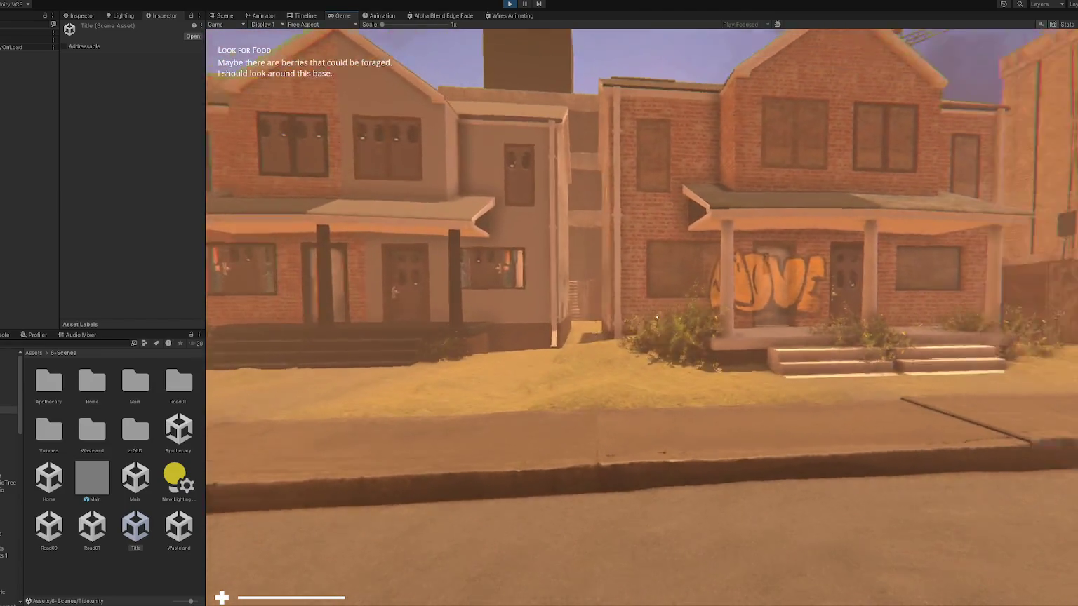
key("s")
key("s")
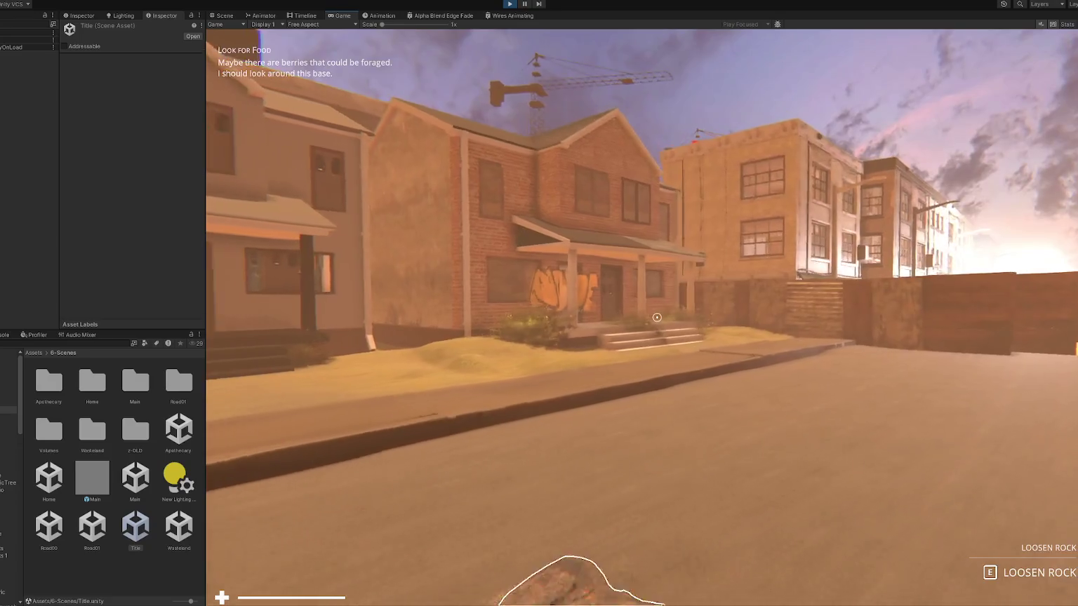